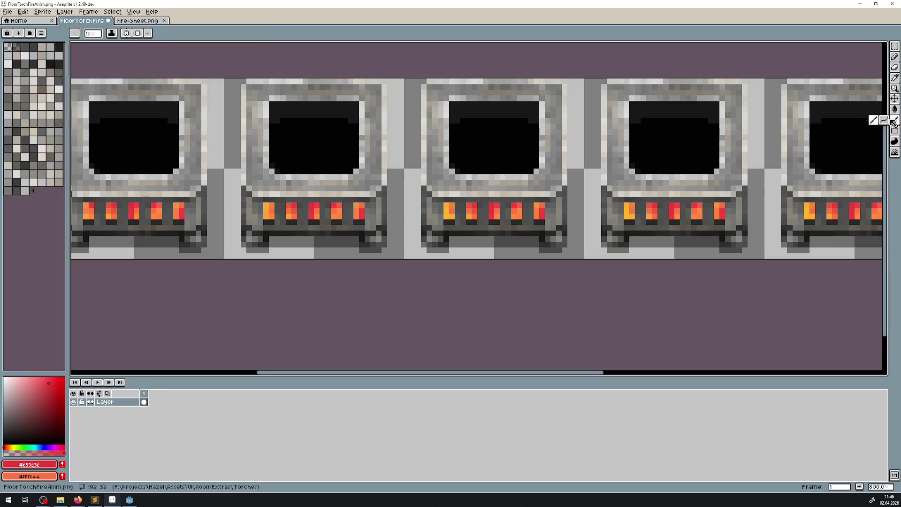
Step: Lower the red colour's alpha and paint semi-transparent red over flame-slot pixels in a torch frame
scroll(248, 193, up, 3)
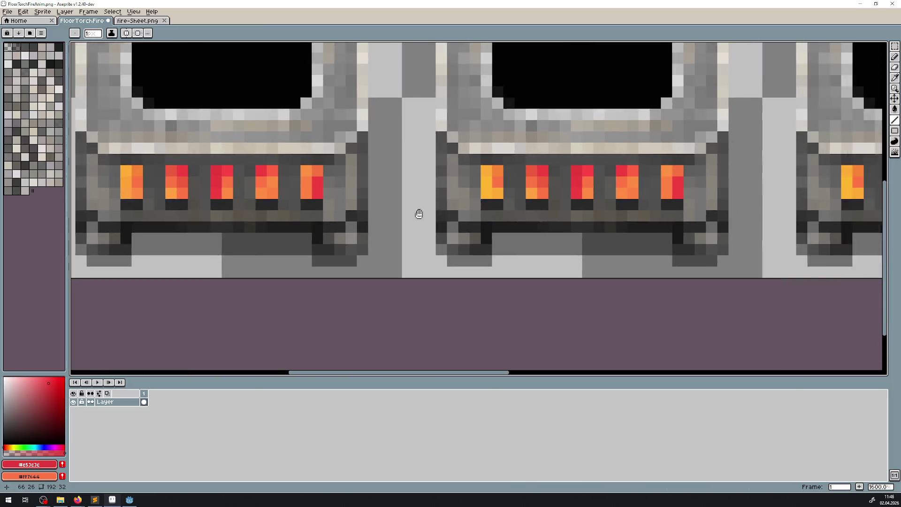
scroll(418, 213, left, 4)
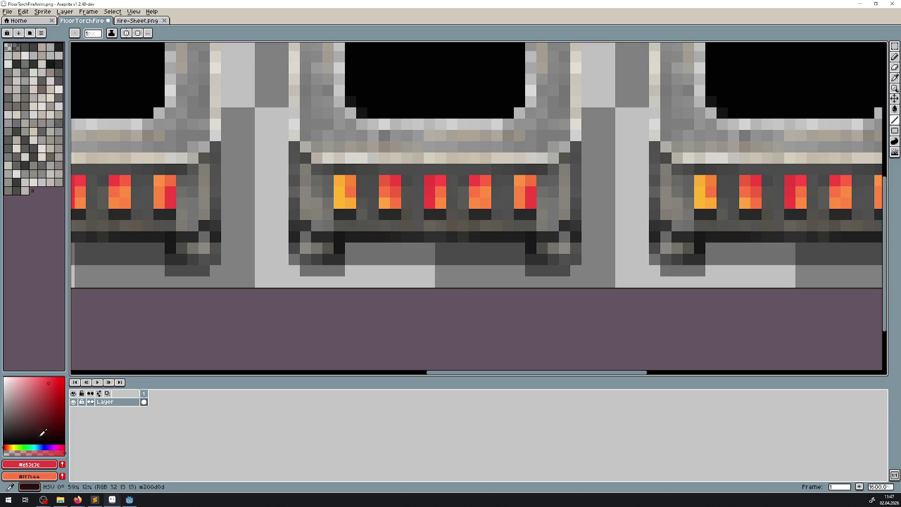
click(35, 452)
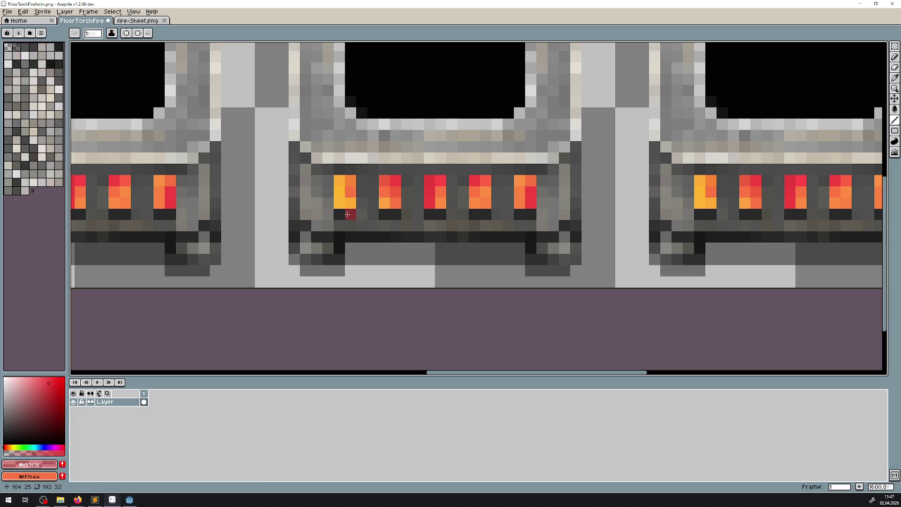
drag(337, 204, 352, 179)
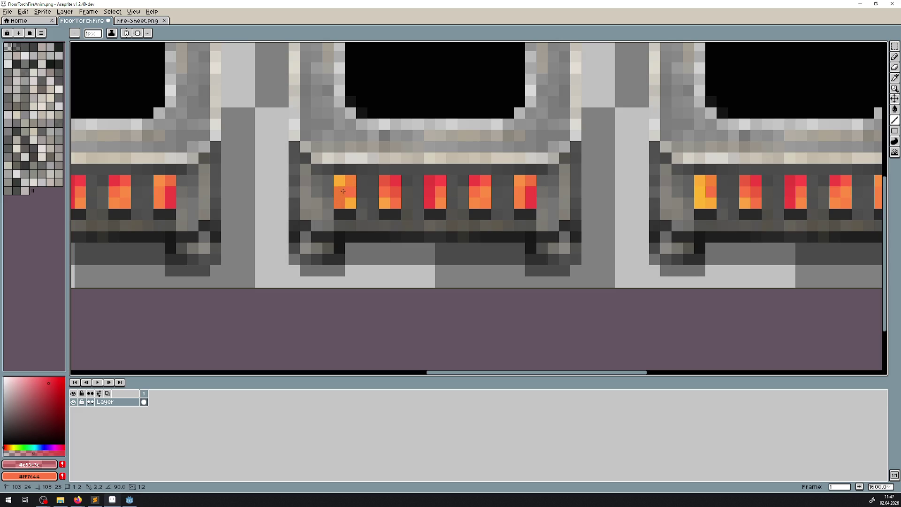
drag(350, 192, 369, 217)
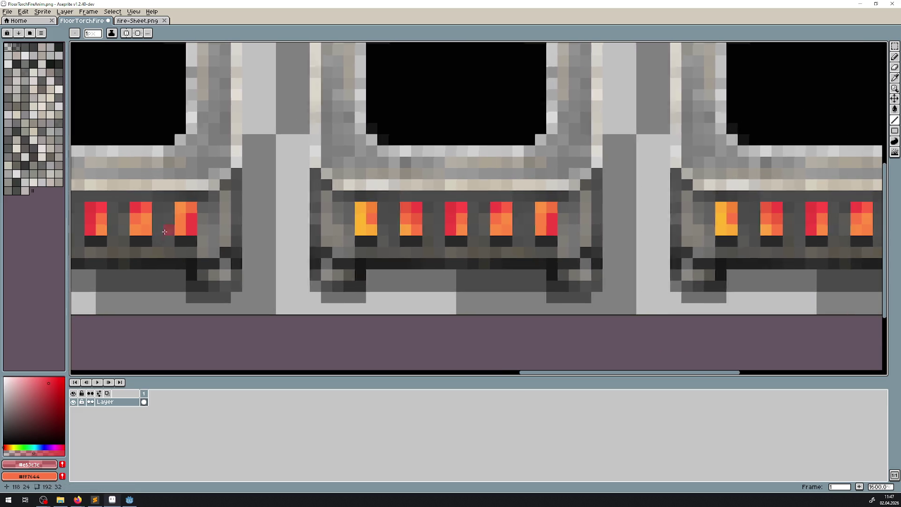
scroll(369, 217, right, 10)
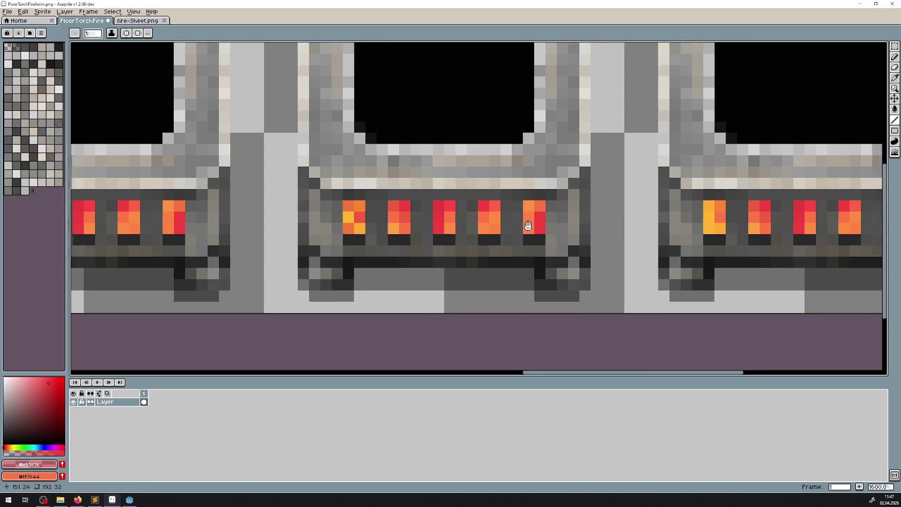
mouse_move(317, 246)
mouse_down()
mouse_move(518, 185)
mouse_move(374, 225)
mouse_move(539, 205)
mouse_move(345, 203)
mouse_up()
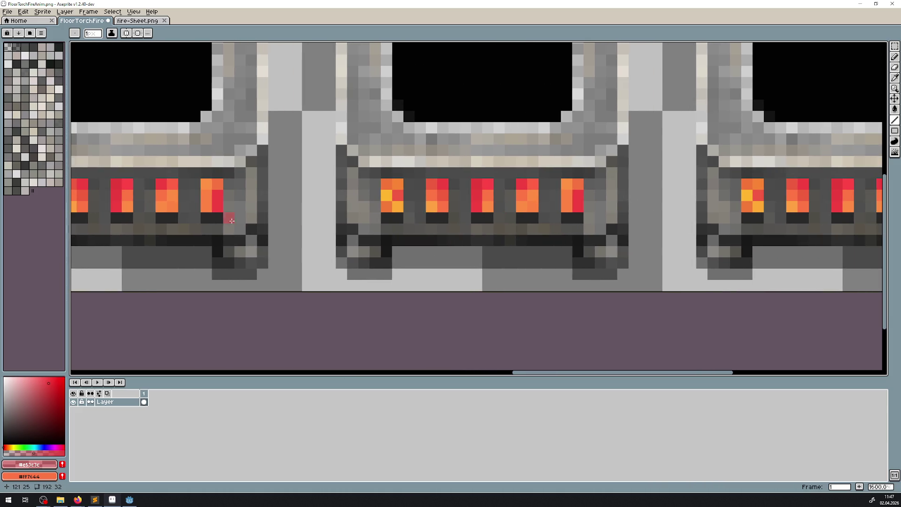
Step: Zoom in and pan to inspect the flame slots of neighbouring torch frames up close
scroll(239, 219, down, 3)
scroll(305, 221, up, 4)
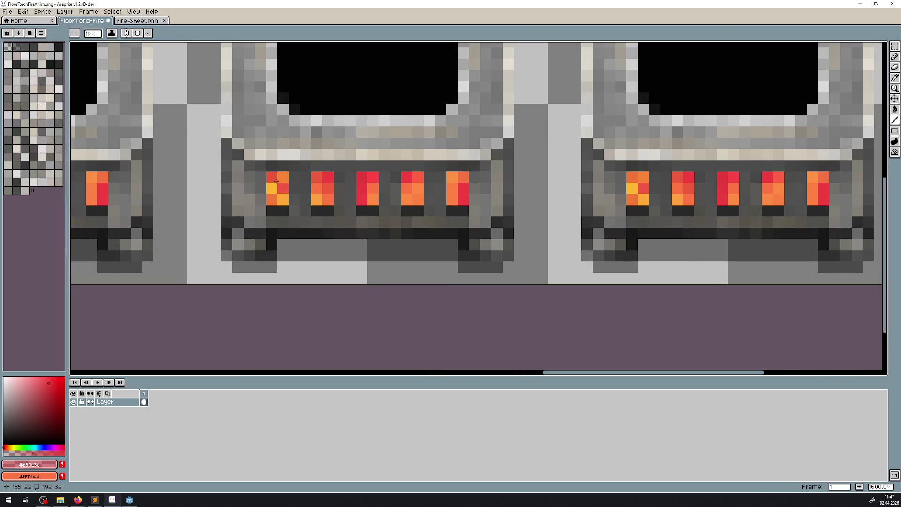
mouse_move(624, 227)
mouse_down()
mouse_move(563, 227)
mouse_move(880, 211)
mouse_move(480, 211)
mouse_move(557, 194)
mouse_move(339, 177)
mouse_up()
scroll(480, 211, down, 3)
scroll(420, 192, up, 5)
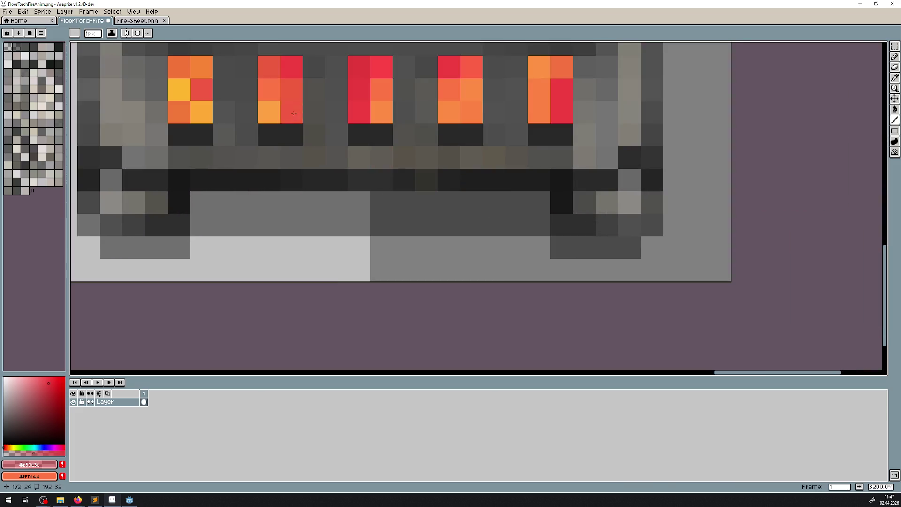
drag(157, 106, 278, 175)
scroll(277, 175, down, 4)
mouse_move(543, 197)
mouse_down()
mouse_move(505, 206)
mouse_move(594, 226)
mouse_move(725, 235)
mouse_move(842, 213)
mouse_move(864, 229)
mouse_move(67, 165)
mouse_up()
scroll(374, 196, up, 2)
scroll(558, 168, down, 4)
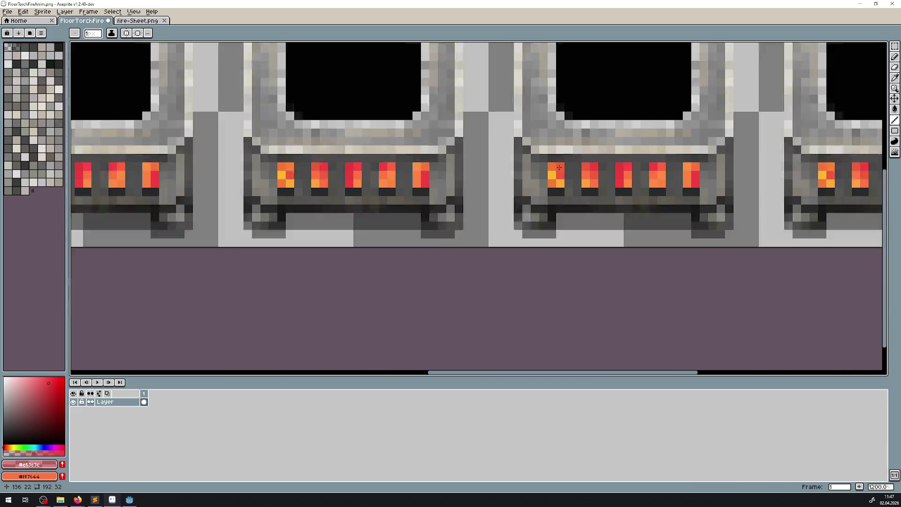
Step: Pan back across the torch frames until the whole torch strip is in view
mouse_move(558, 168)
mouse_down()
mouse_move(493, 195)
mouse_move(404, 201)
mouse_up()
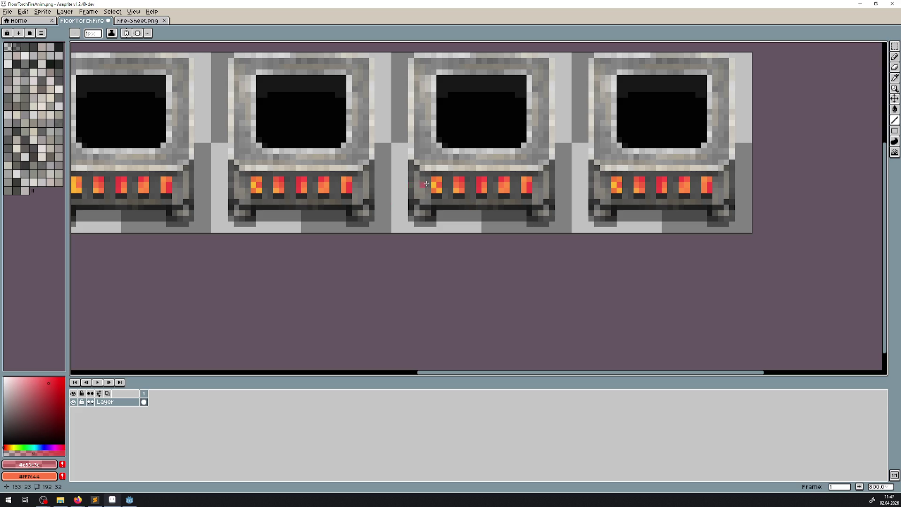
mouse_move(272, 175)
mouse_down()
mouse_move(859, 194)
mouse_move(598, 194)
mouse_up()
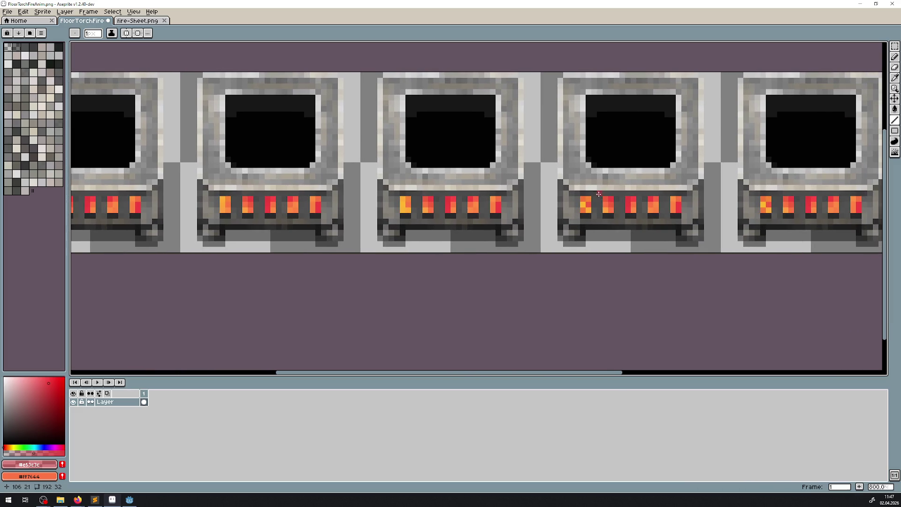
mouse_move(425, 203)
mouse_down()
mouse_move(610, 188)
mouse_move(253, 183)
mouse_up()
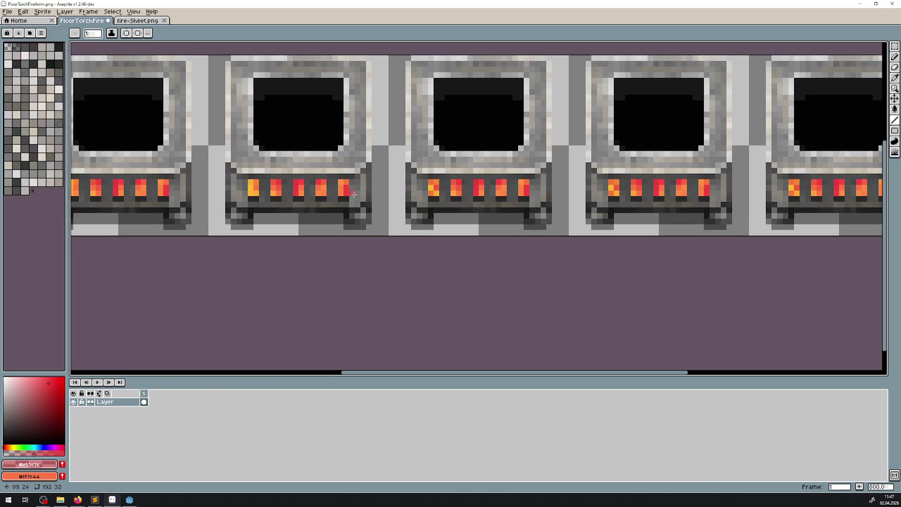
scroll(673, 190, up, 3)
mouse_move(868, 200)
mouse_down()
mouse_move(610, 207)
mouse_move(691, 210)
mouse_move(706, 223)
mouse_up()
scroll(396, 241, down, 3)
mouse_move(436, 231)
mouse_down()
mouse_move(51, 225)
mouse_move(100, 226)
mouse_up()
scroll(253, 217, up, 4)
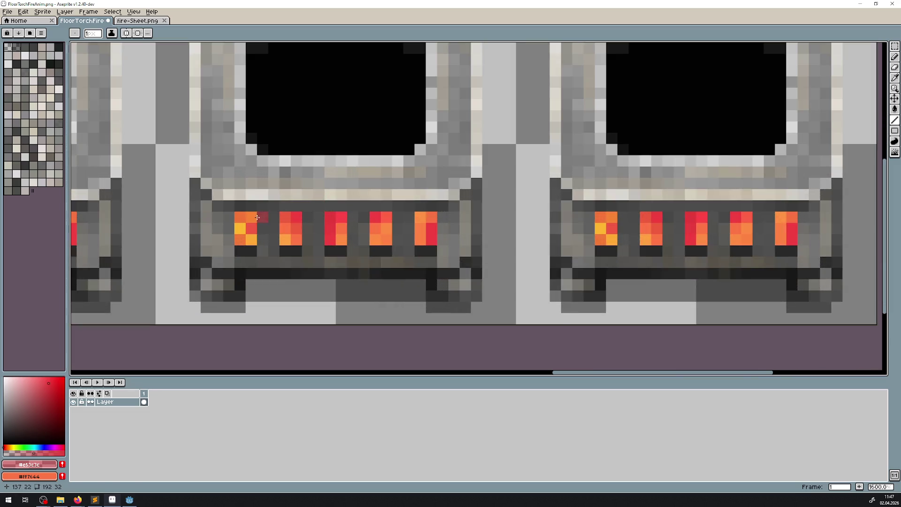
scroll(222, 242, down, 3)
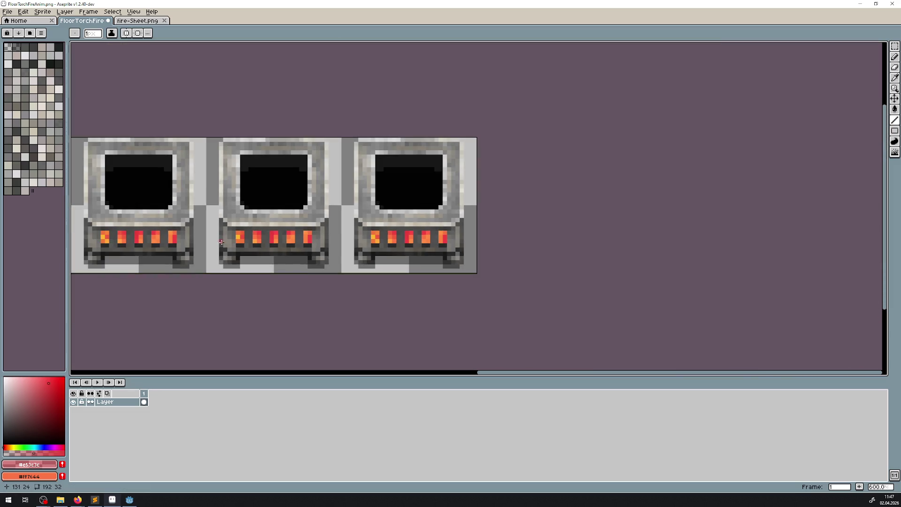
mouse_move(218, 244)
mouse_down()
mouse_move(643, 202)
mouse_move(880, 201)
mouse_move(340, 202)
mouse_up()
scroll(342, 202, up, 4)
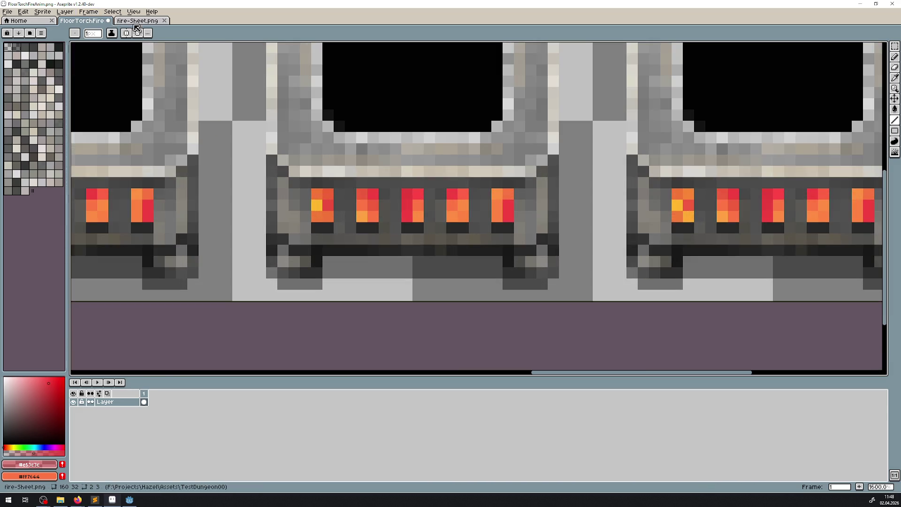
Step: Eyedrop the bright yellow #ffcb24 from the flames in fire-Sheet.png
click(138, 22)
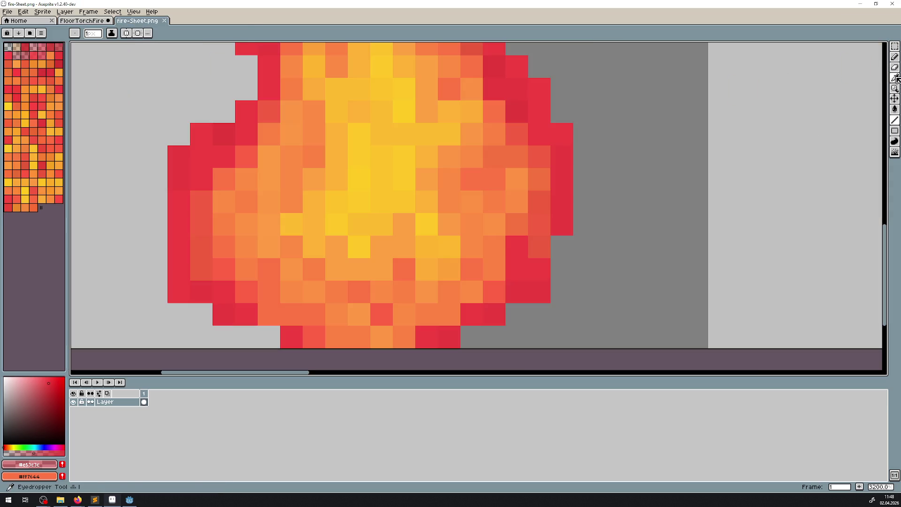
key(alt)
click(355, 182)
Step: Back in the torch animation, eyedrop red #ed4c3f from a torch flame pixel and select the Line tool
key(ctrl+shift+Tab)
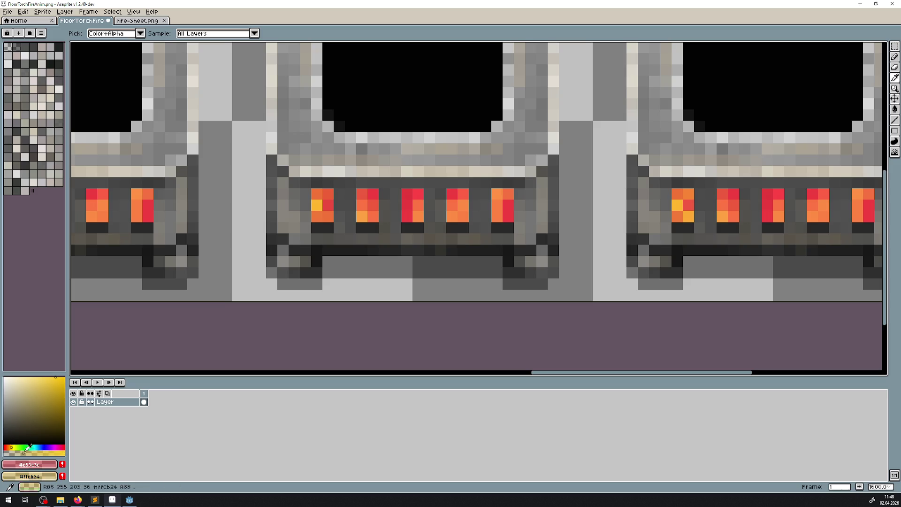
click(288, 315)
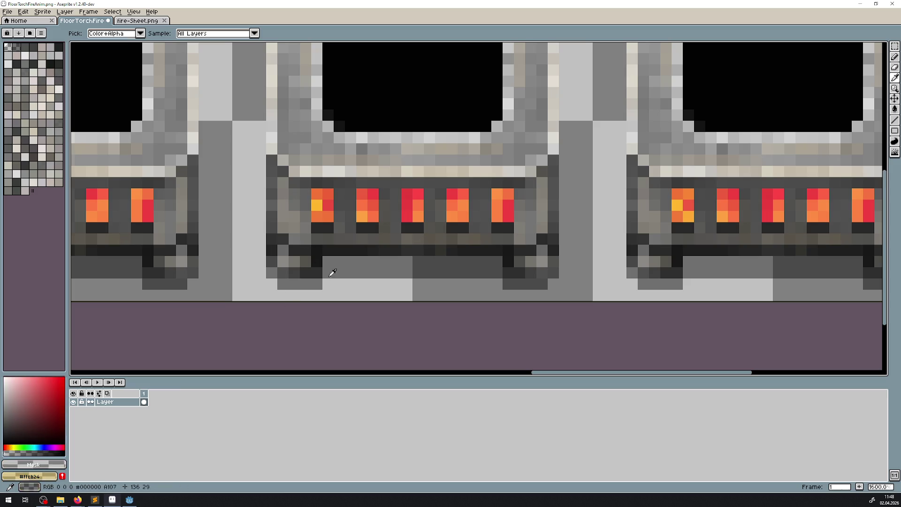
click(330, 194)
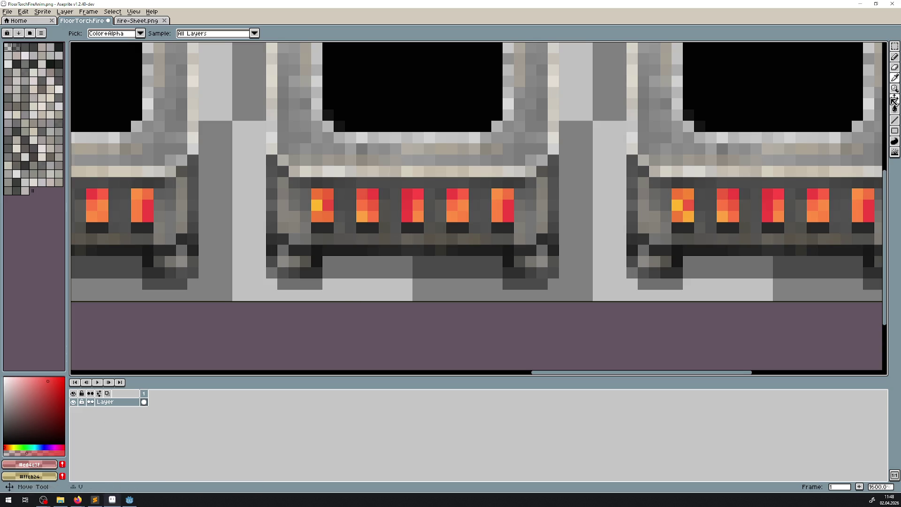
click(894, 120)
scroll(881, 150, down, 3)
scroll(881, 150, left, 5)
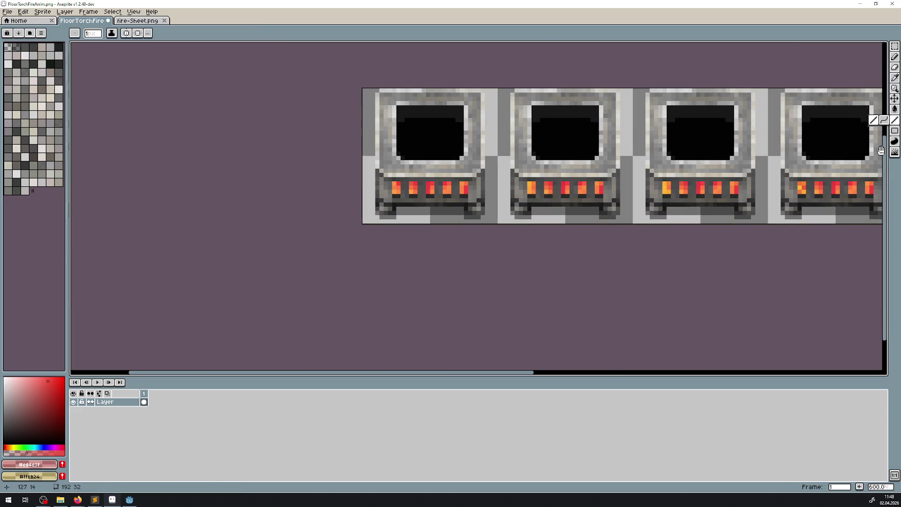
Step: Turn an orange flame pixel red and review the torch strip's frames
scroll(513, 141, right, 10)
scroll(329, 154, up, 4)
click(340, 176)
scroll(325, 180, down, 3)
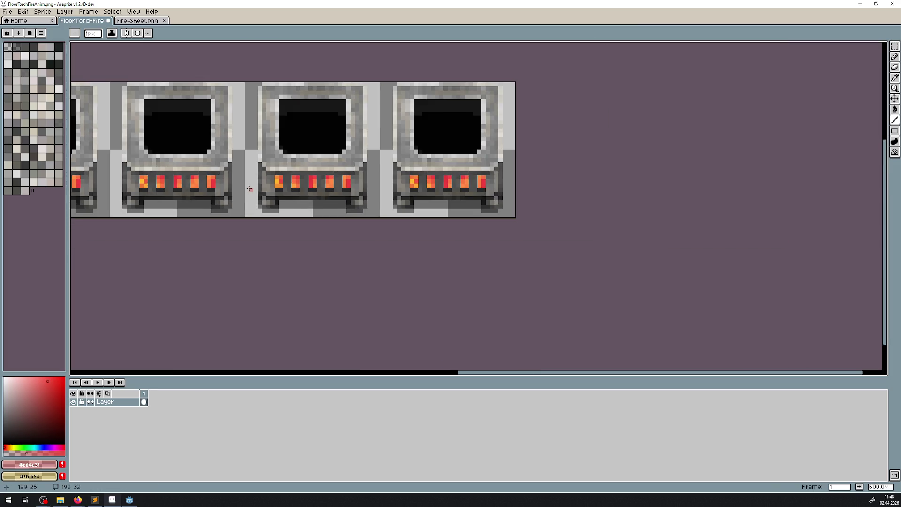
scroll(516, 141, right, 5)
scroll(734, 140, left, 5)
mouse_move(735, 140)
mouse_down()
mouse_move(566, 175)
mouse_move(402, 174)
mouse_up()
scroll(514, 186, up, 4)
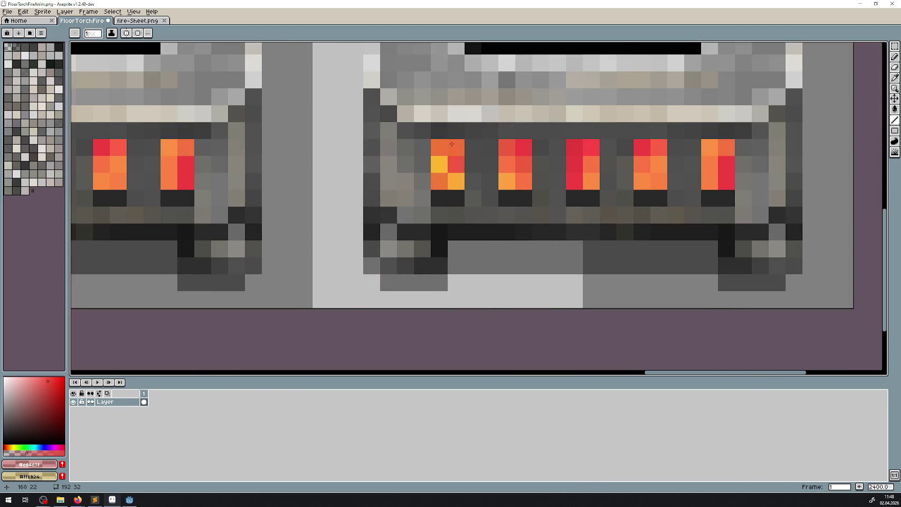
scroll(266, 197, down, 3)
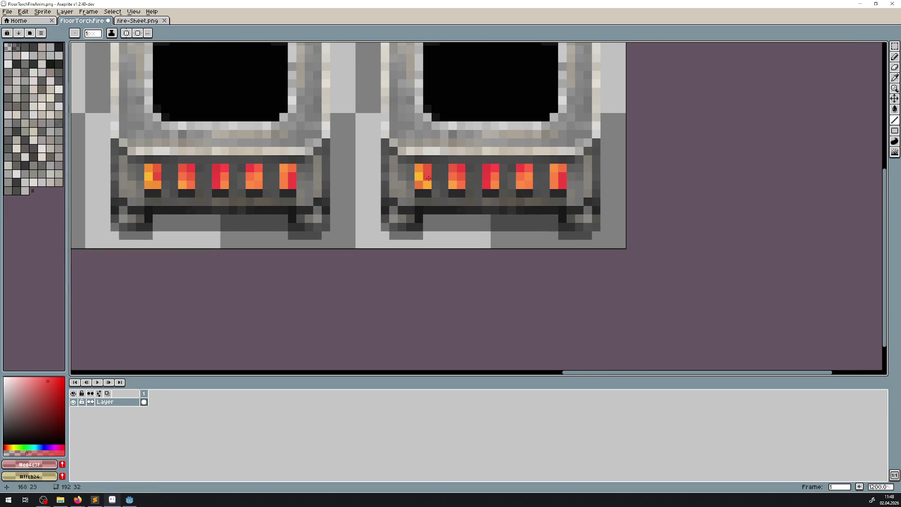
scroll(416, 184, down, 4)
scroll(399, 178, left, 5)
scroll(376, 174, right, 5)
scroll(357, 162, down, 2)
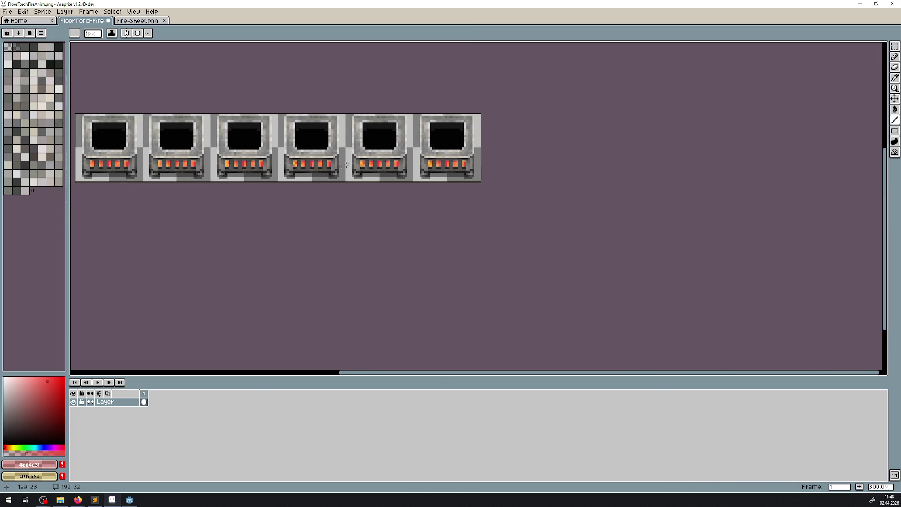
scroll(328, 164, left, 3)
Step: Save the torch animation as FloorTorchFireAnim.png and switch to the Godot editor
key(ctrl+s)
key(Return)
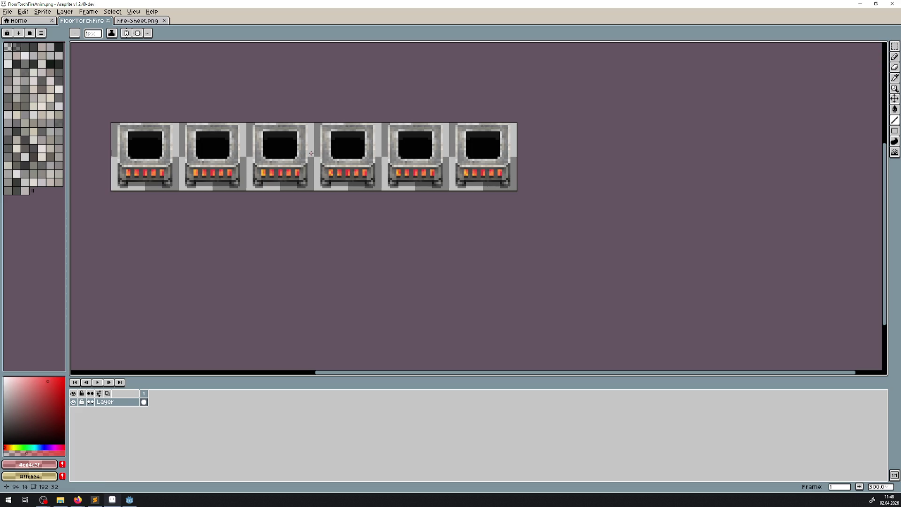
scroll(166, 163, up, 4)
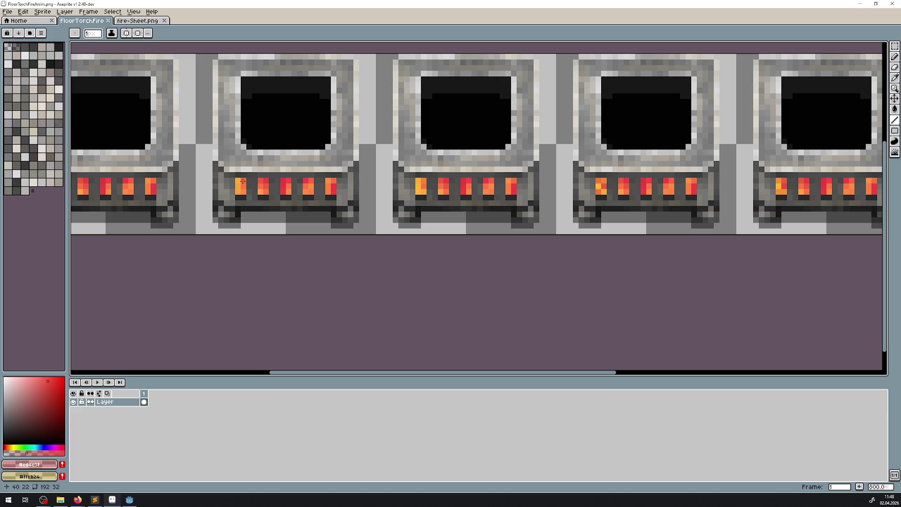
mouse_move(244, 181)
mouse_down()
mouse_move(301, 227)
mouse_move(169, 221)
mouse_move(535, 188)
mouse_up()
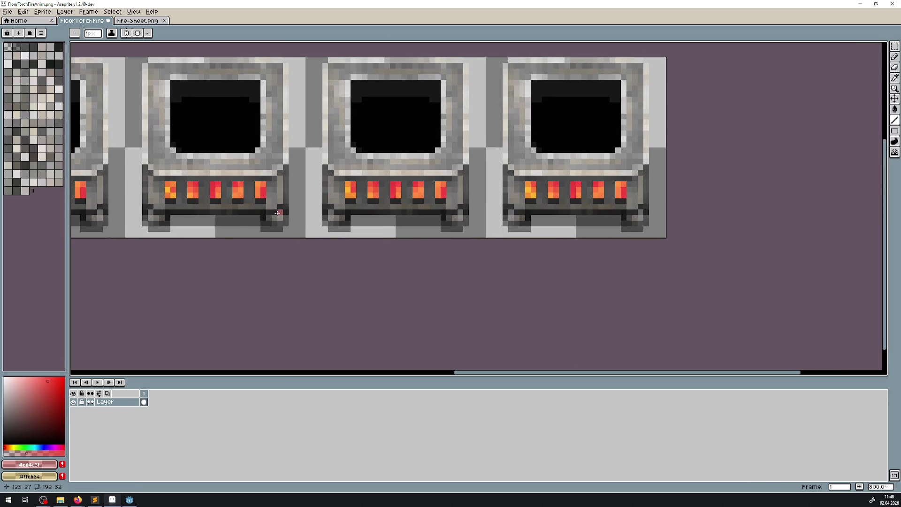
scroll(277, 212, down, 4)
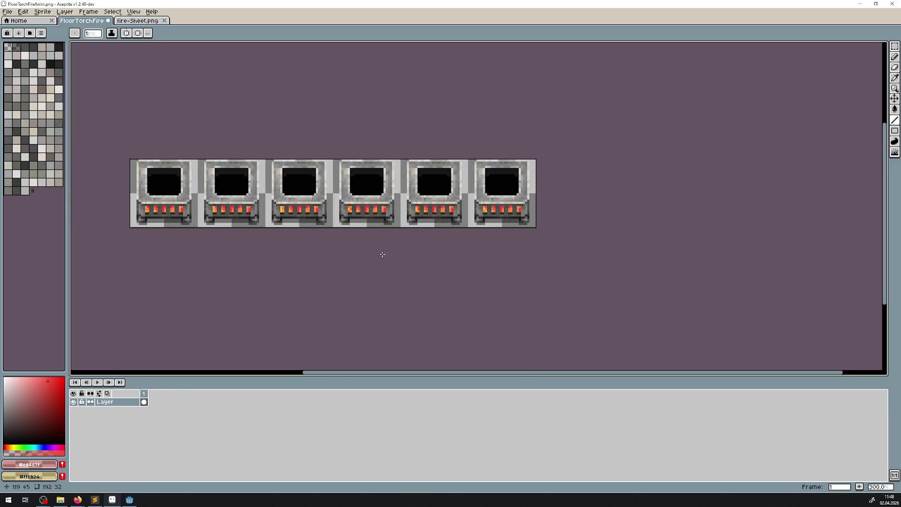
key(ctrl+s)
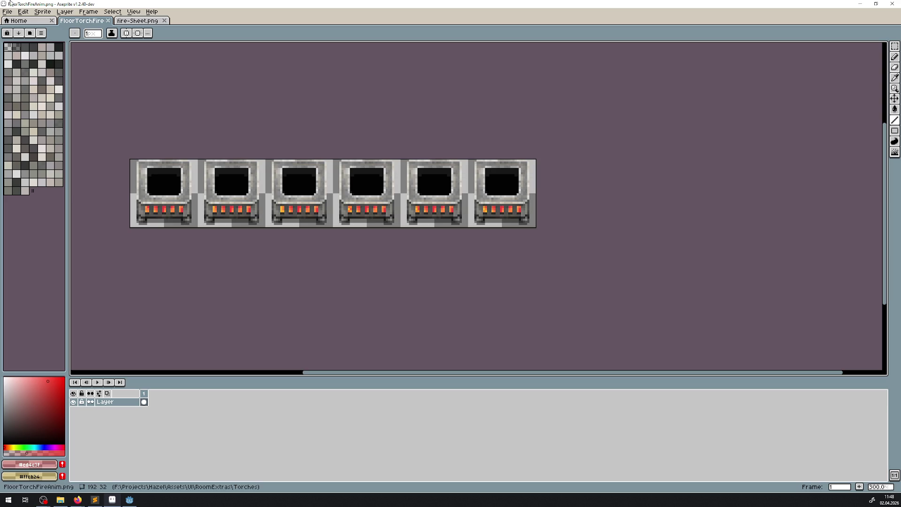
click(129, 499)
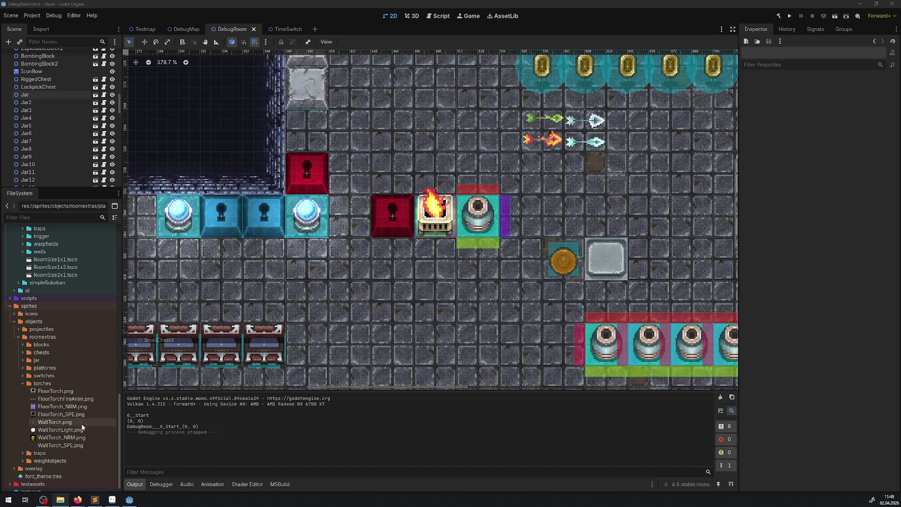
Step: Create a folder named 'resources' inside the torches folder in the FileSystem dock
click(42, 383)
right_click(43, 382)
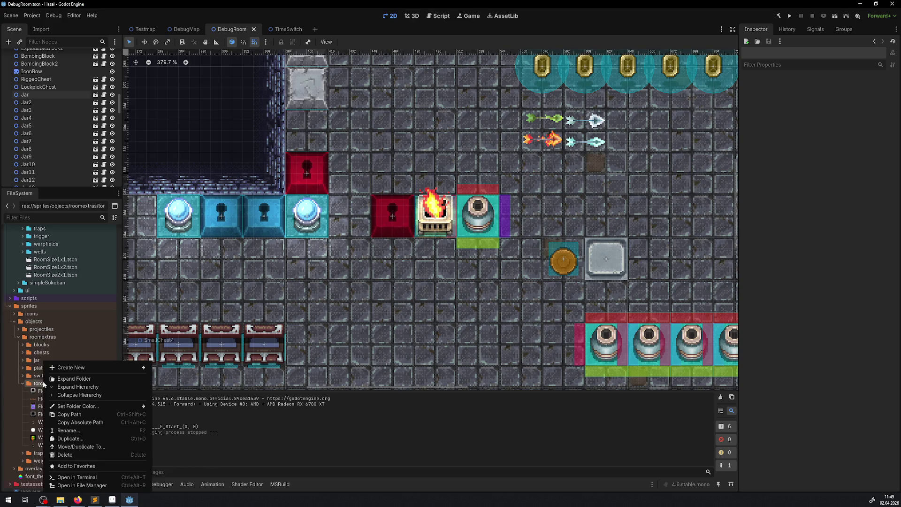
mouse_move(100, 370)
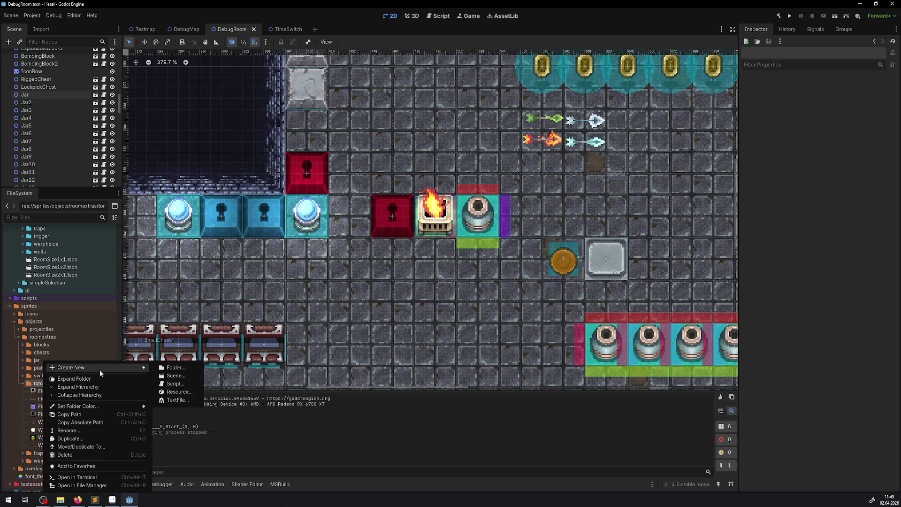
click(186, 368)
text(resource)
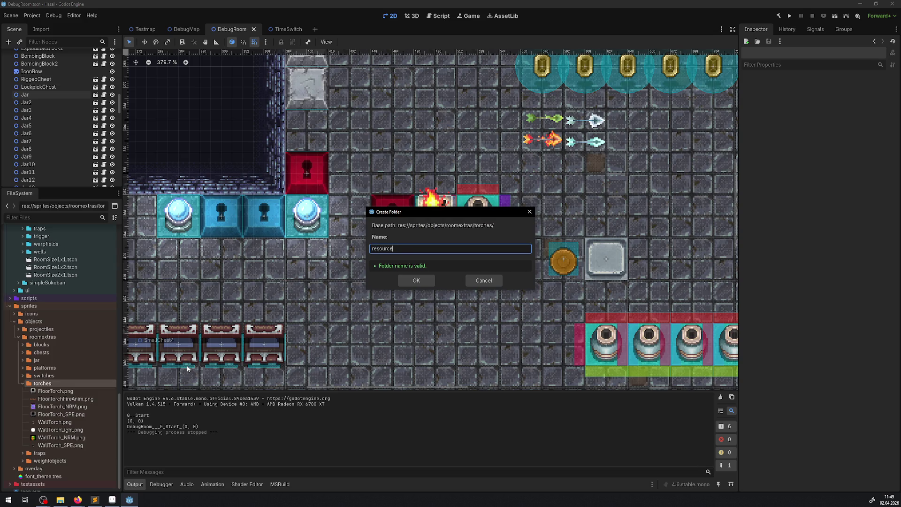
text(s)
key(Return)
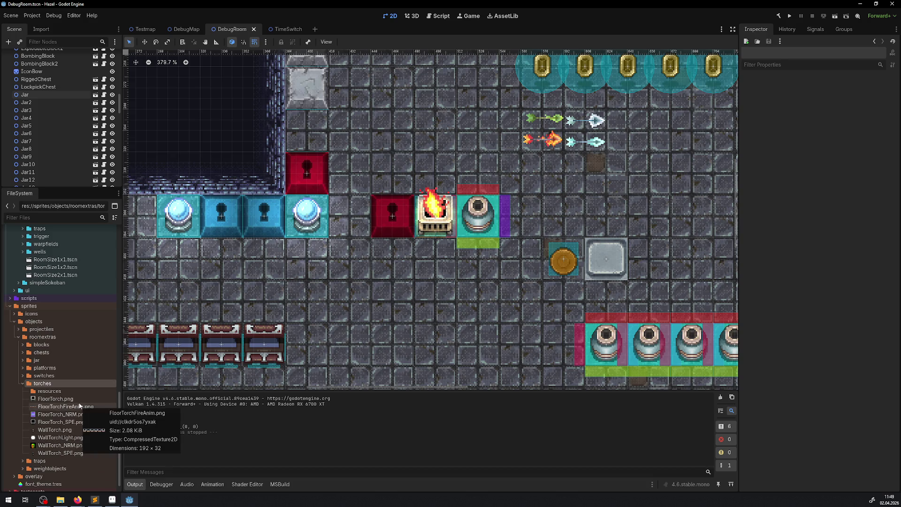
mouse_move(78, 403)
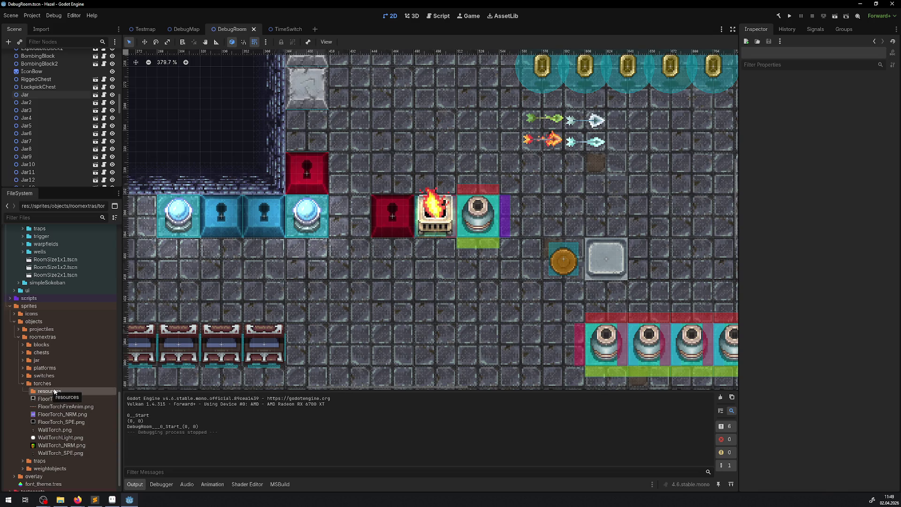
Step: Create a CanvasTexture resource from the resources folder and save it as FloorTorchFireAnim.tres
right_click(54, 391)
mouse_move(87, 367)
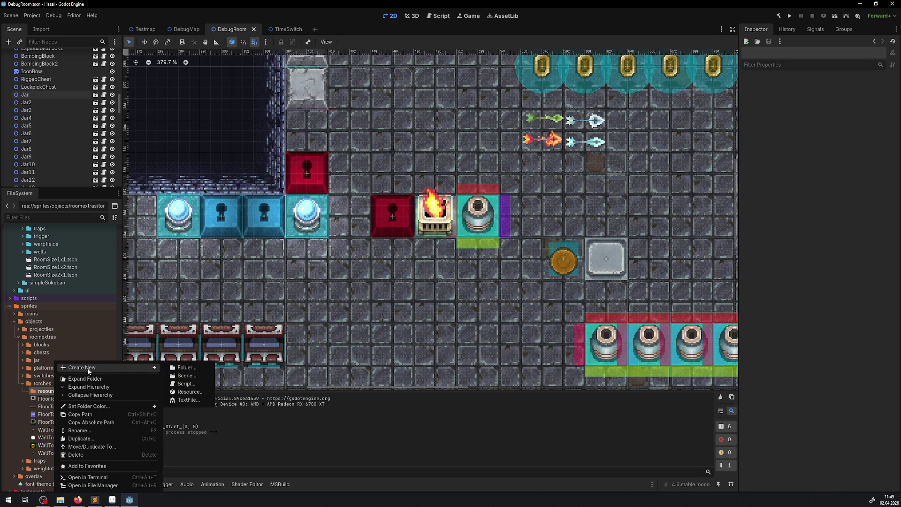
click(189, 392)
text(canvas)
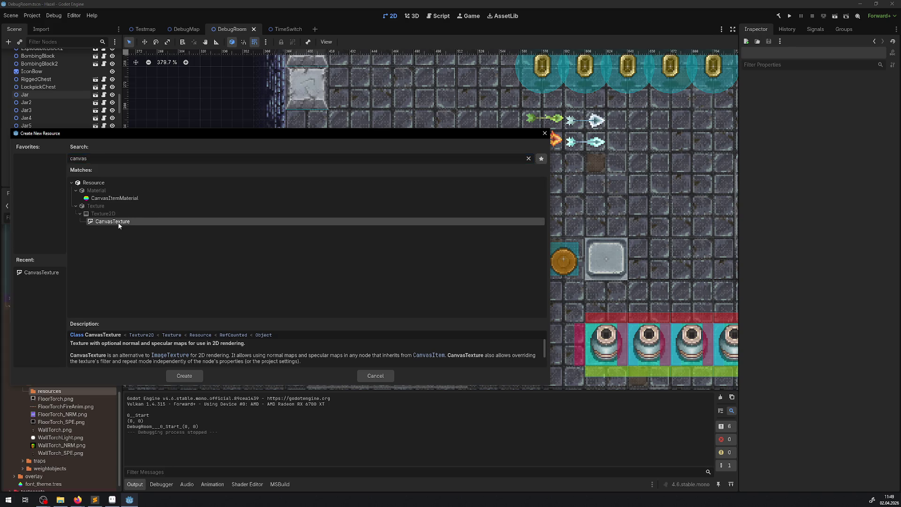
double_click(117, 221)
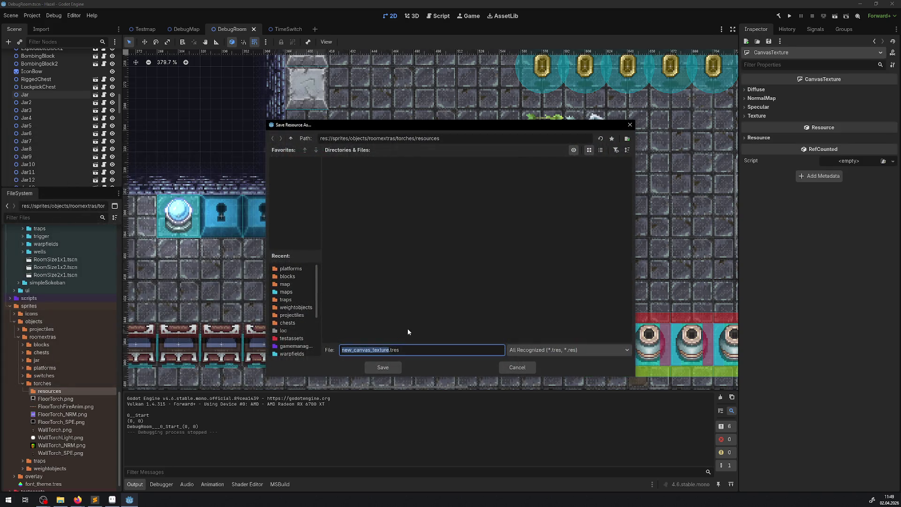
text(Floor)
text(TorchAni,m)
key(BackSpace)
key(BackSpace)
key(BackSpace)
text(Fire)
click(369, 364)
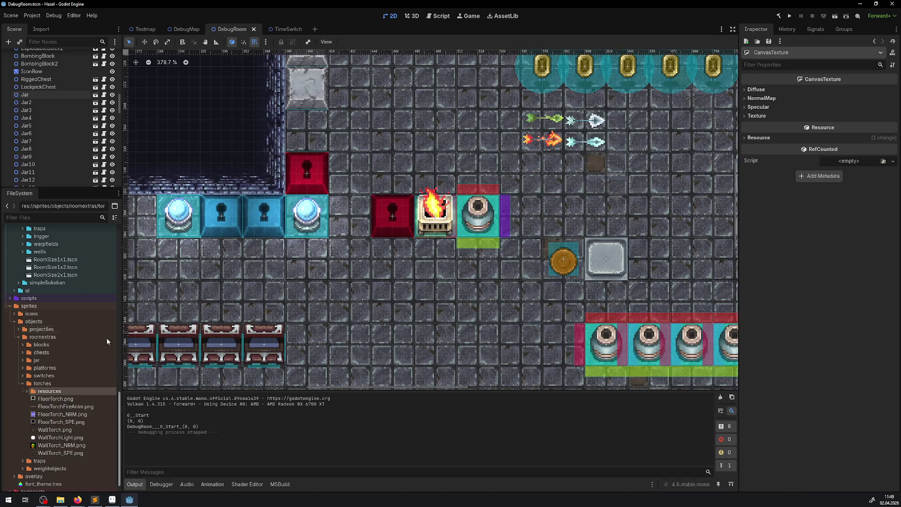
Step: Open FloorTorchFireAnim.tres, drop FloorTorchFireAnim.png into its Diffuse texture slot, and save
click(27, 391)
click(71, 399)
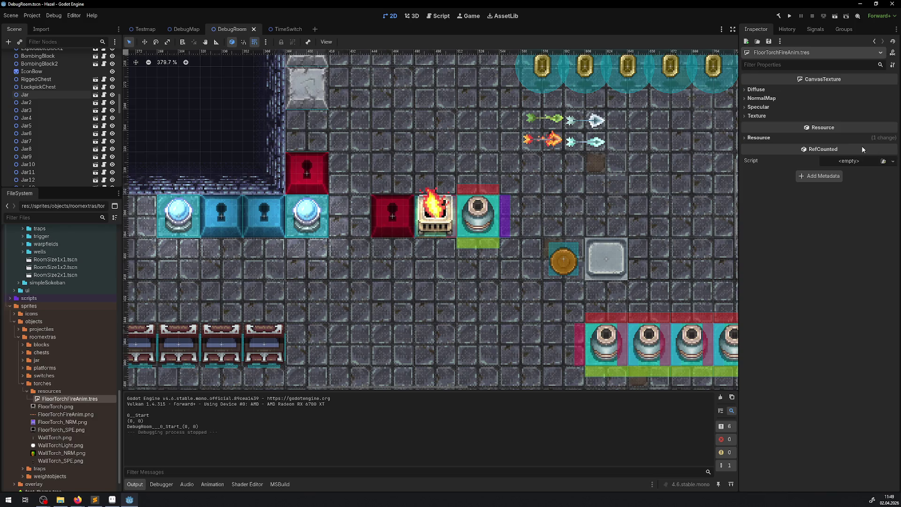
click(754, 89)
mouse_move(70, 416)
mouse_down()
mouse_move(160, 424)
mouse_move(750, 120)
mouse_move(866, 104)
mouse_move(855, 101)
mouse_up()
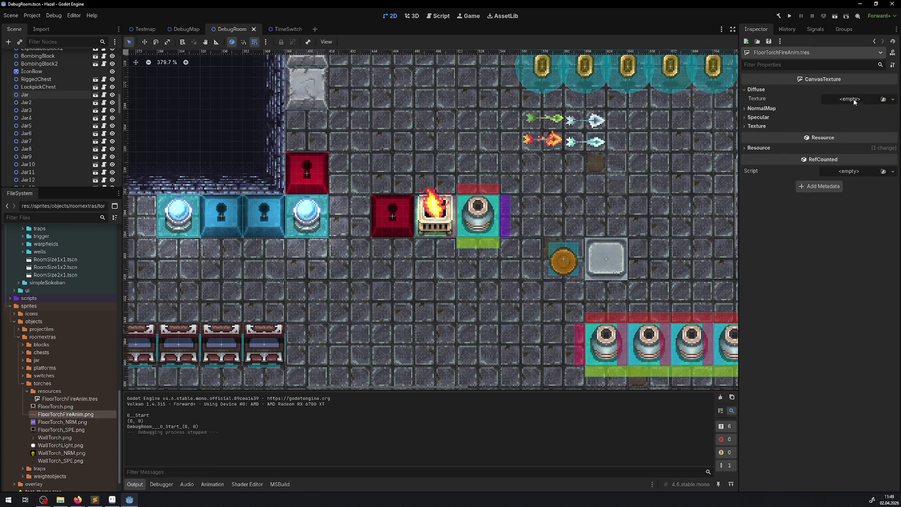
mouse_move(65, 414)
mouse_down()
mouse_move(140, 417)
mouse_move(883, 141)
mouse_move(857, 104)
mouse_up()
key(ctrl+s)
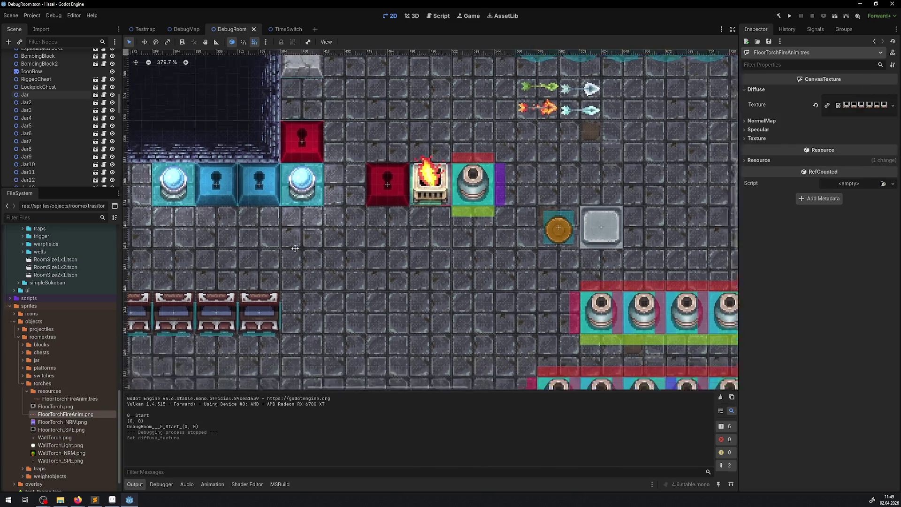
Step: Select the BombingBlock node and begin adding a child node to it
scroll(419, 271, down, 2)
click(366, 179)
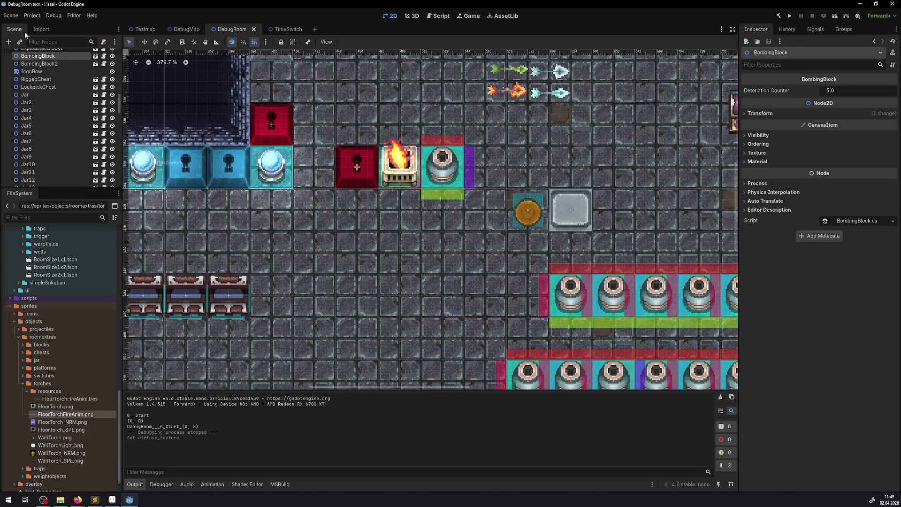
click(12, 42)
Step: Add an AnimatedSprite2D under BombingBlock and move it lower into the room
text(ani)
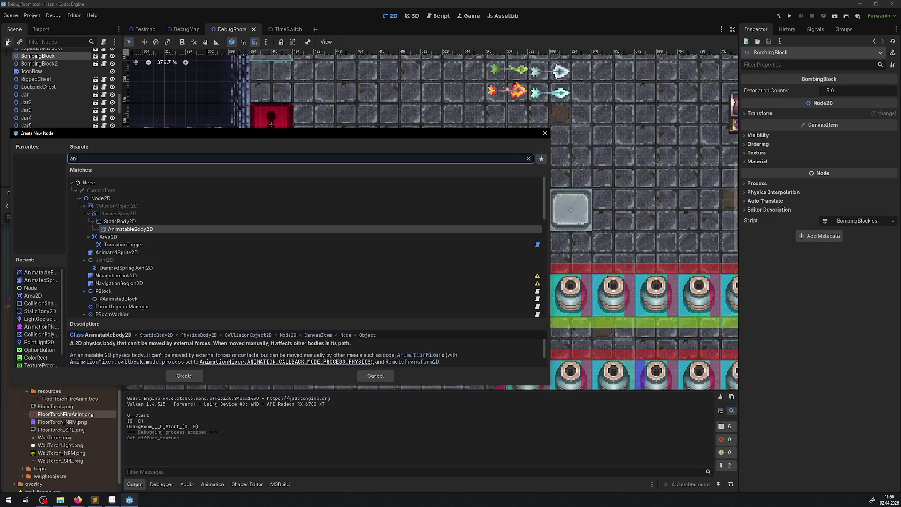
click(117, 252)
click(183, 375)
key(ctrl+s)
click(145, 42)
mouse_move(359, 175)
mouse_down()
mouse_move(382, 279)
mouse_move(365, 248)
mouse_up()
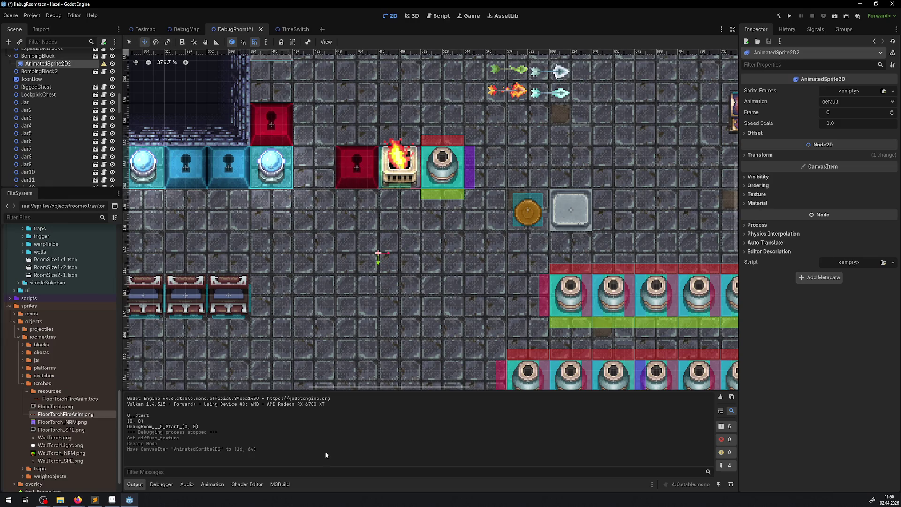
Step: Give it a new SpriteFrames and load sprites/objects/torches/resources/FloorTorchFireAnim.tres as a sprite sheet with six columns
click(884, 90)
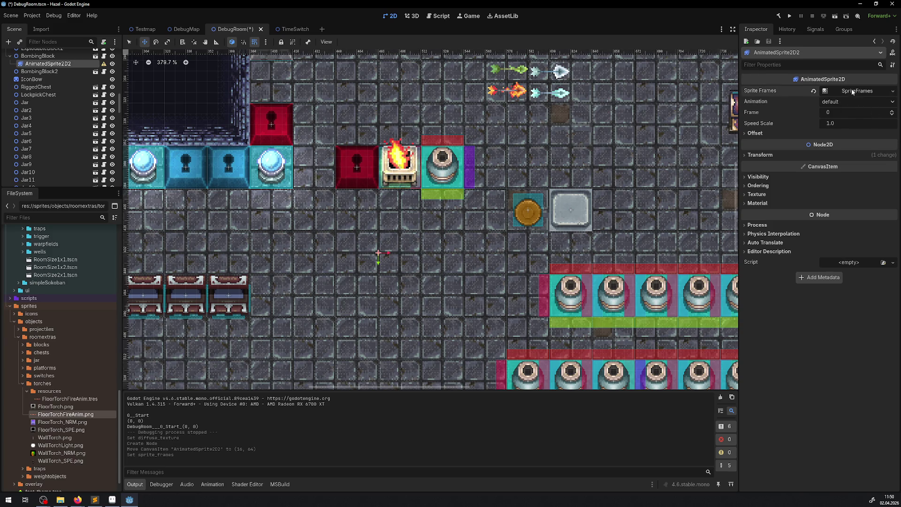
click(852, 92)
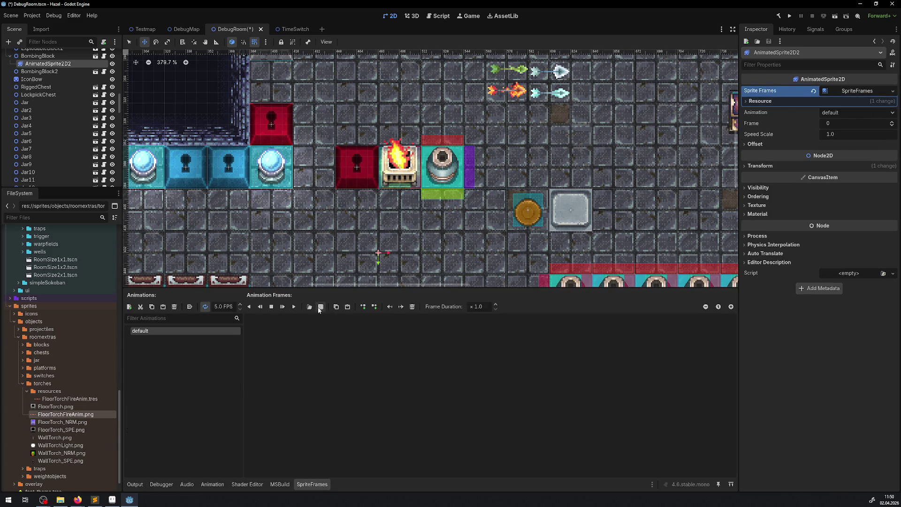
click(320, 307)
double_click(379, 211)
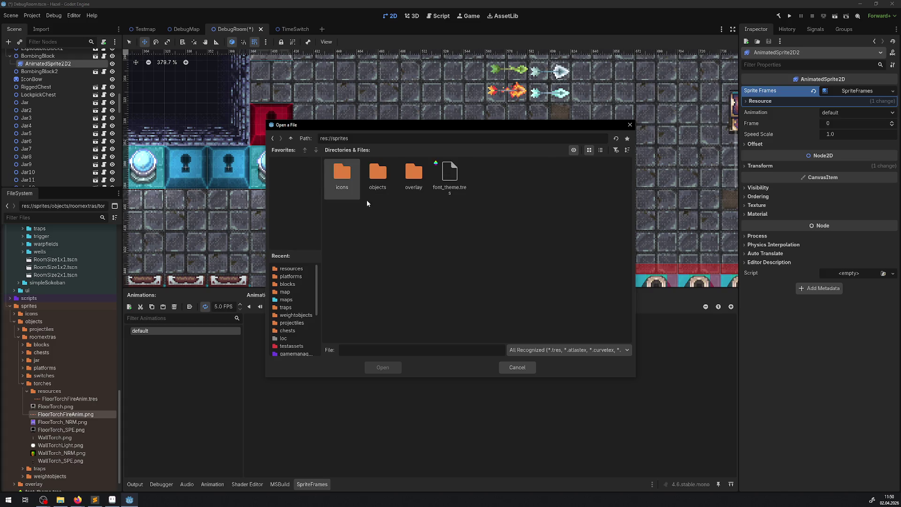
double_click(387, 169)
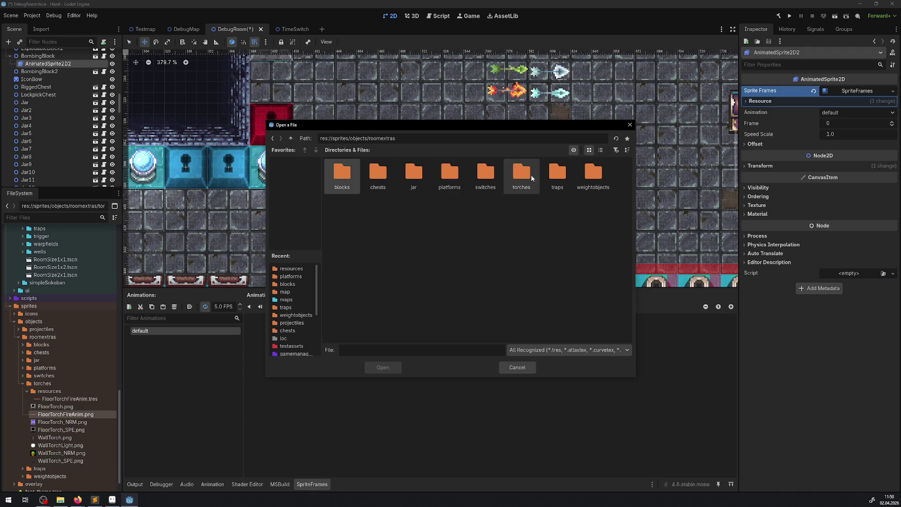
double_click(522, 174)
double_click(341, 174)
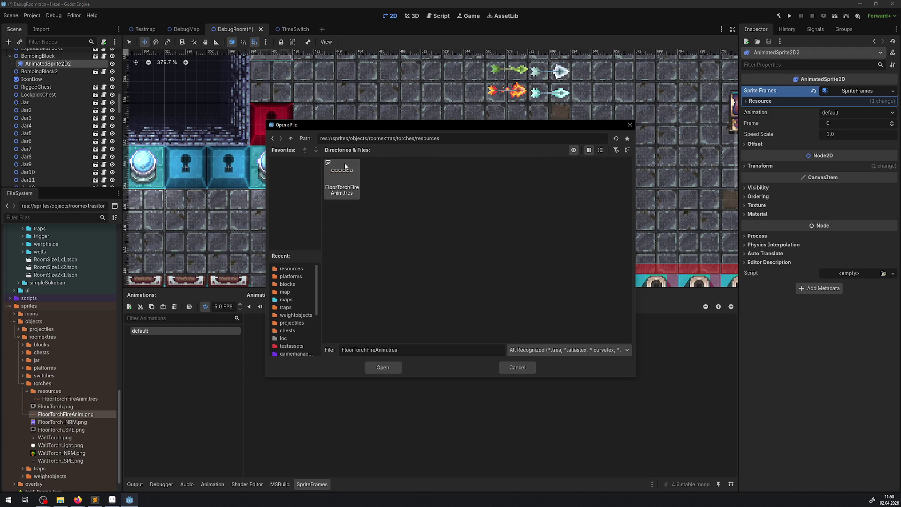
double_click(342, 172)
click(736, 111)
click(737, 112)
click(736, 111)
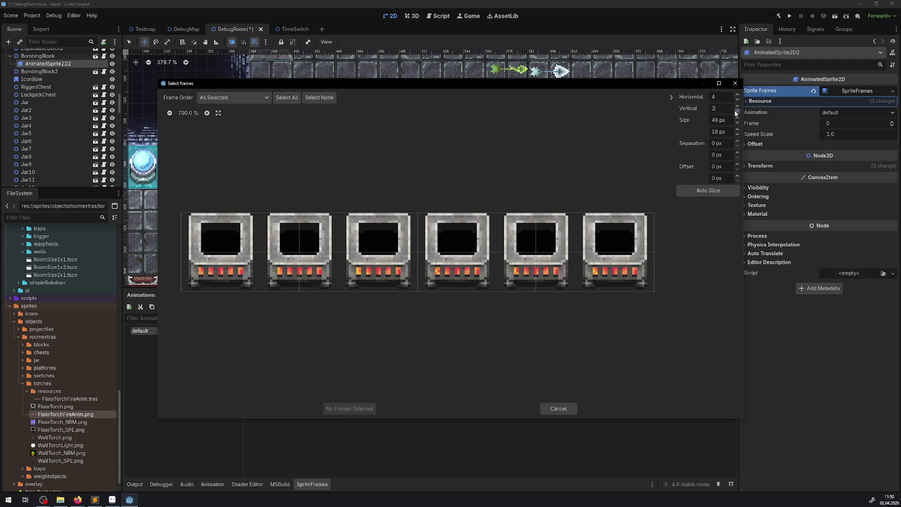
Step: Slice the sheet as 6×1, add all six frames to the default animation, preview it, and save
click(738, 95)
click(737, 95)
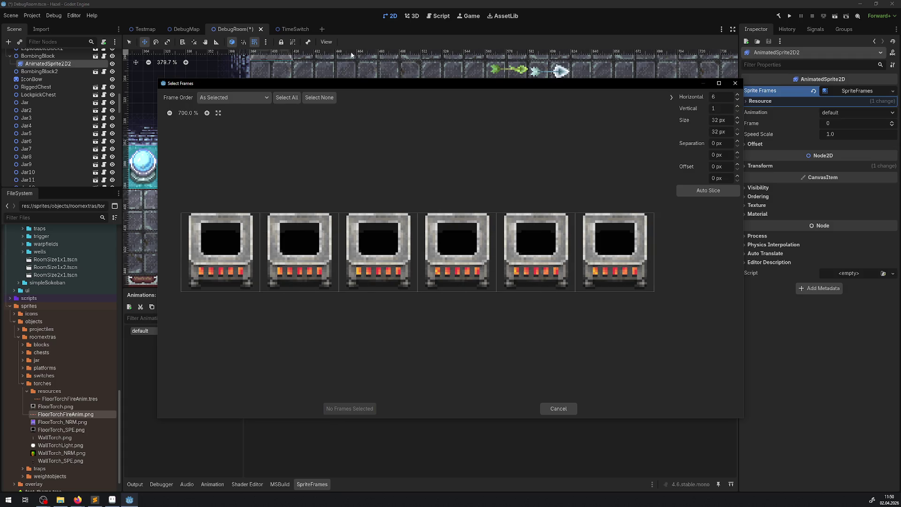
click(287, 97)
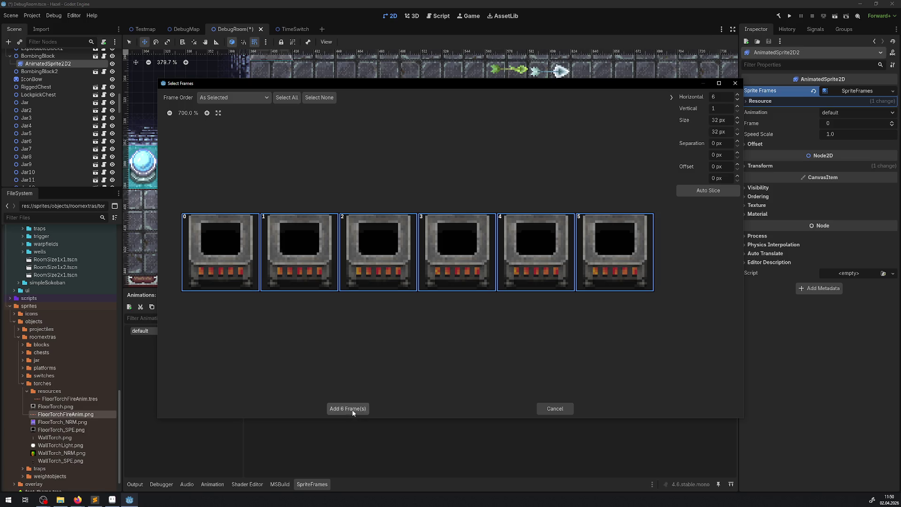
click(348, 408)
click(283, 307)
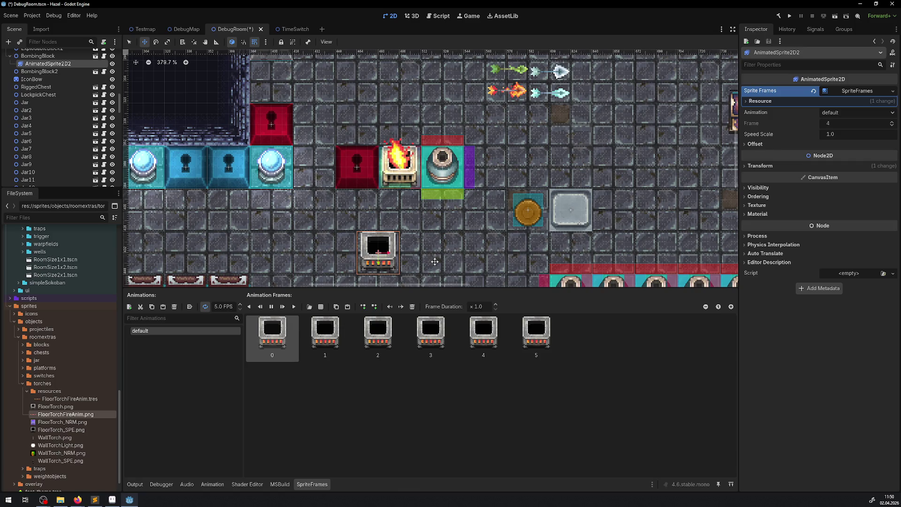
scroll(415, 256, down, 5)
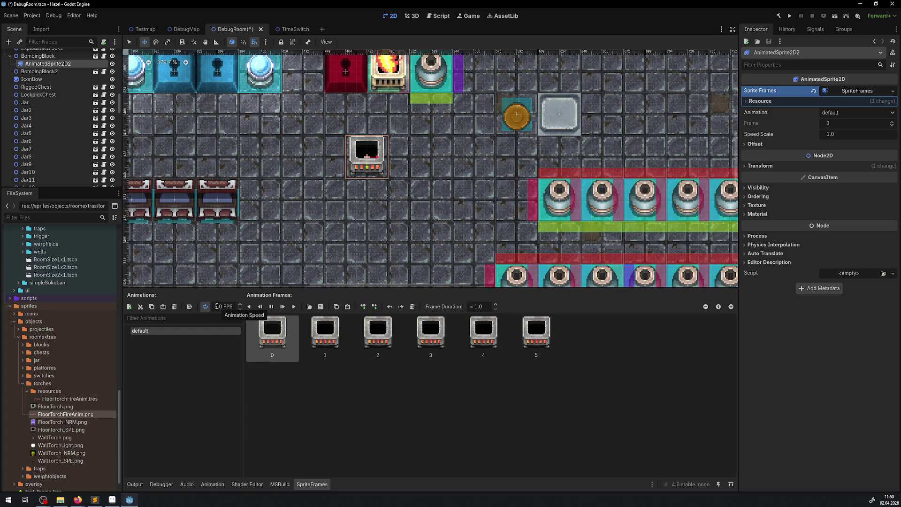
scroll(400, 198, up, 4)
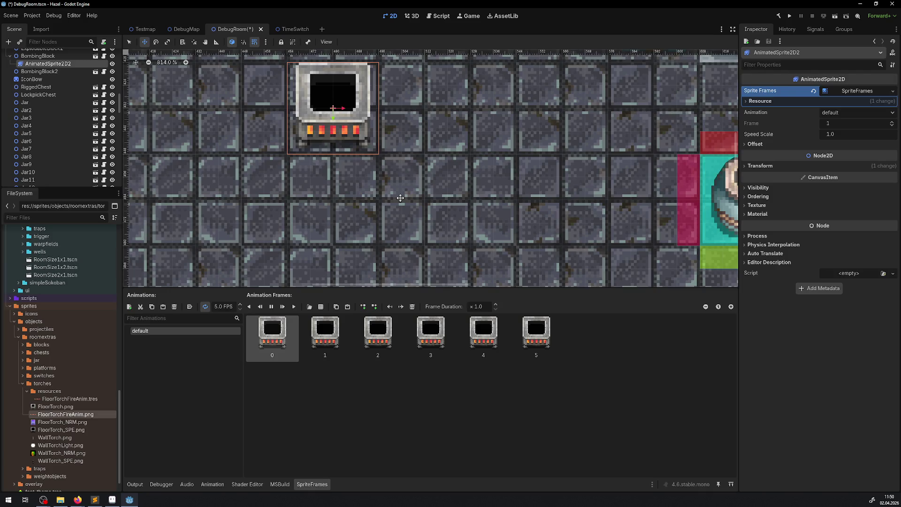
scroll(400, 198, down, 8)
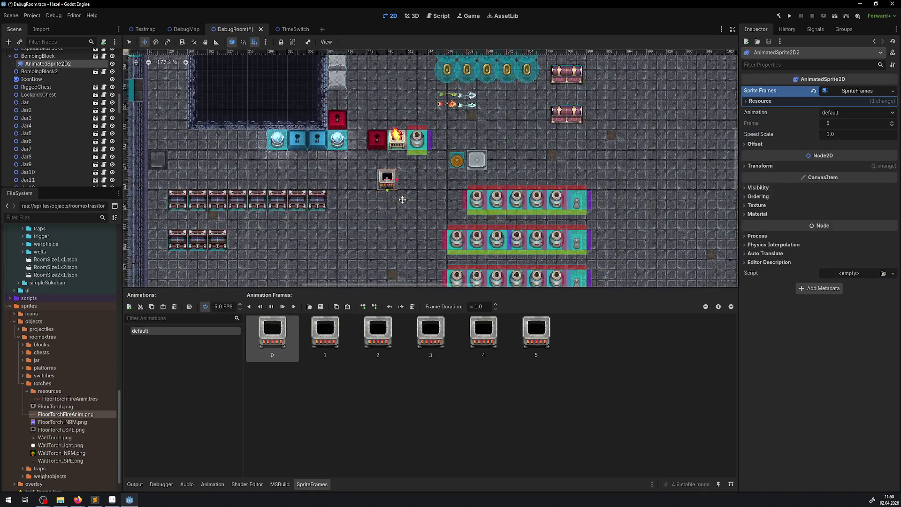
scroll(402, 199, up, 3)
key(ctrl+s)
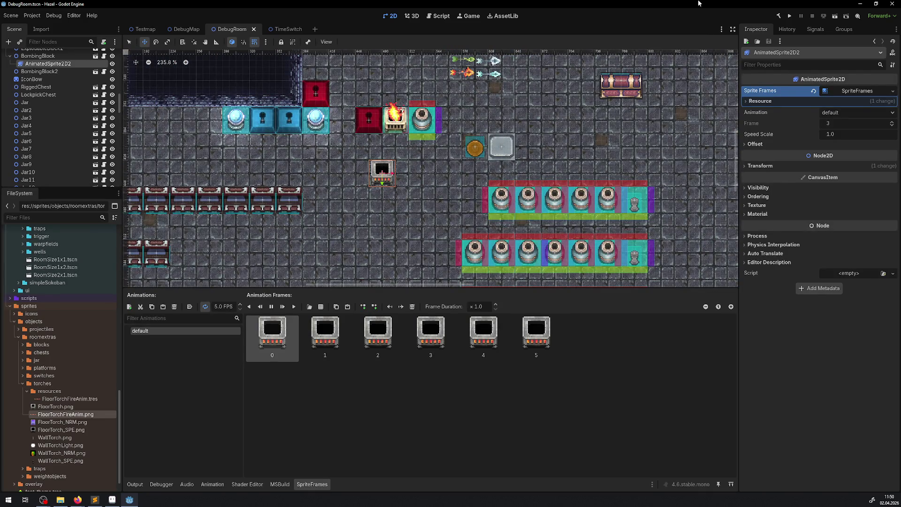
Step: Run the game, walk the player down through the debug room, then stop it
click(791, 16)
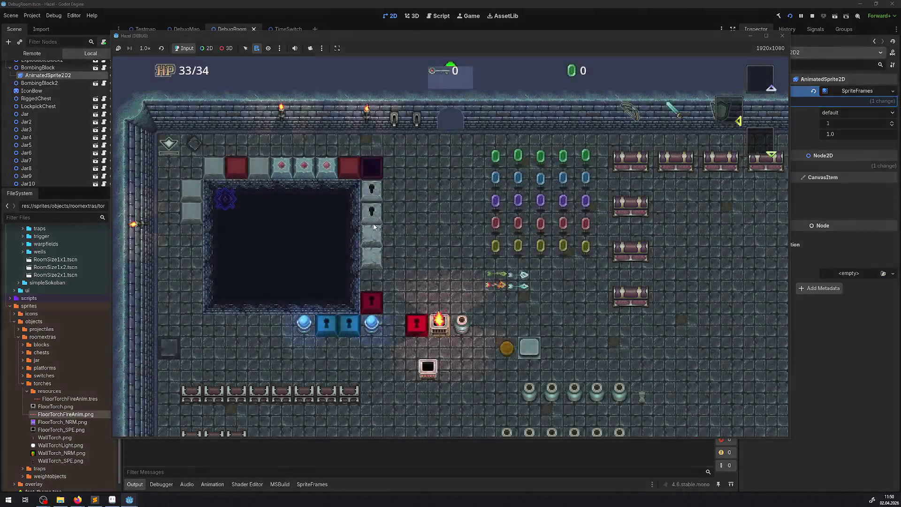
key(Down)
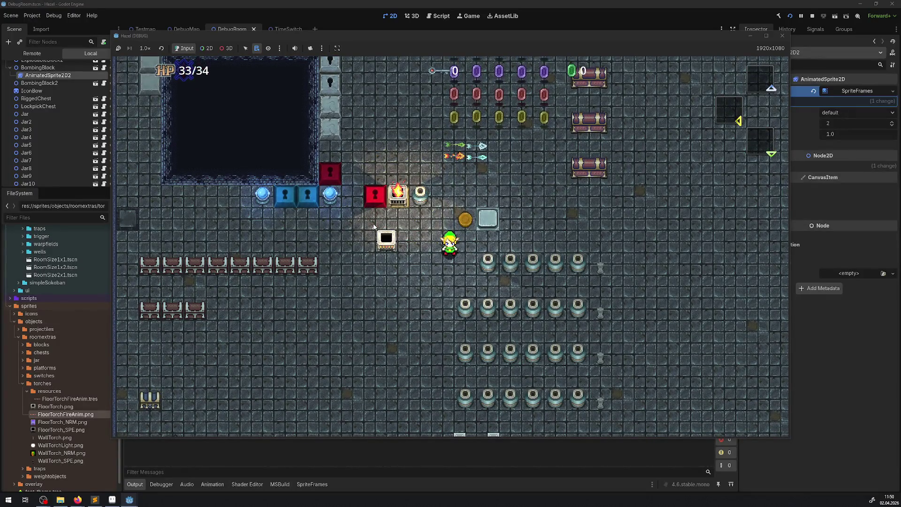
click(812, 16)
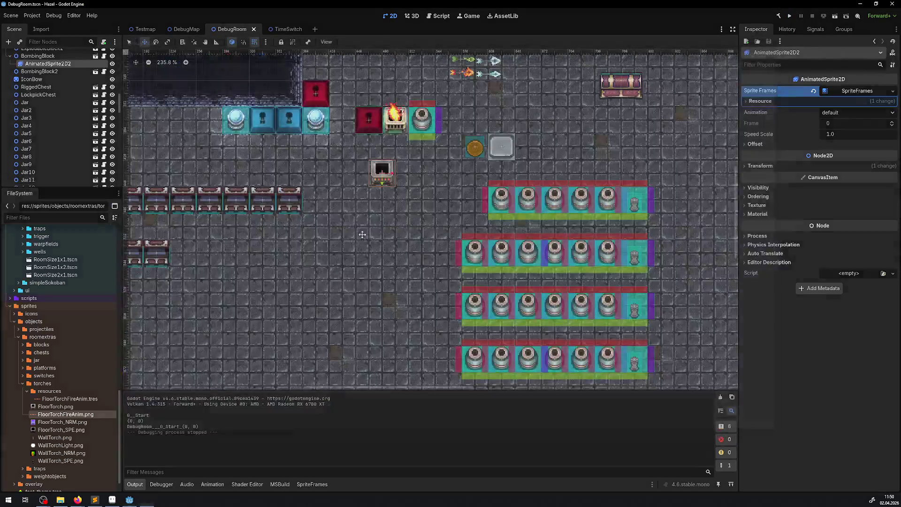
Step: Set the torch's default animation to autoplay on load at 8 FPS, save, and run the game
click(129, 41)
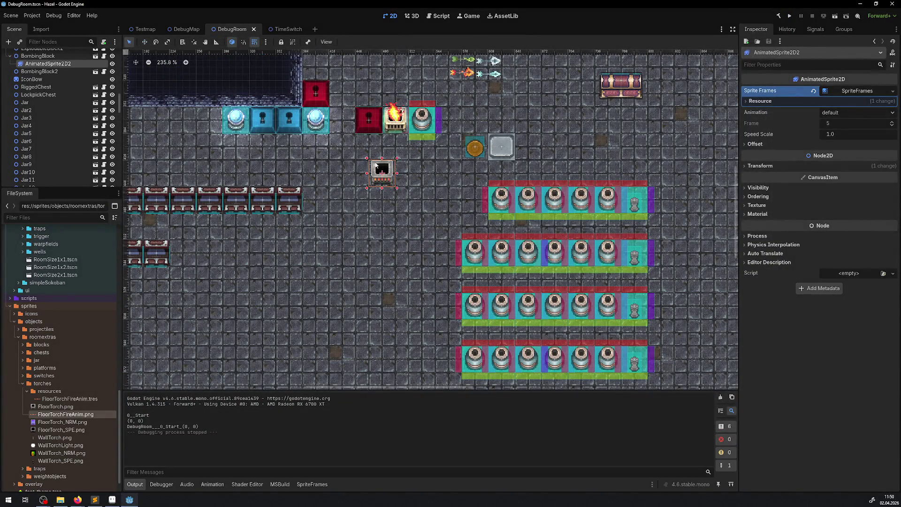
click(381, 362)
click(382, 177)
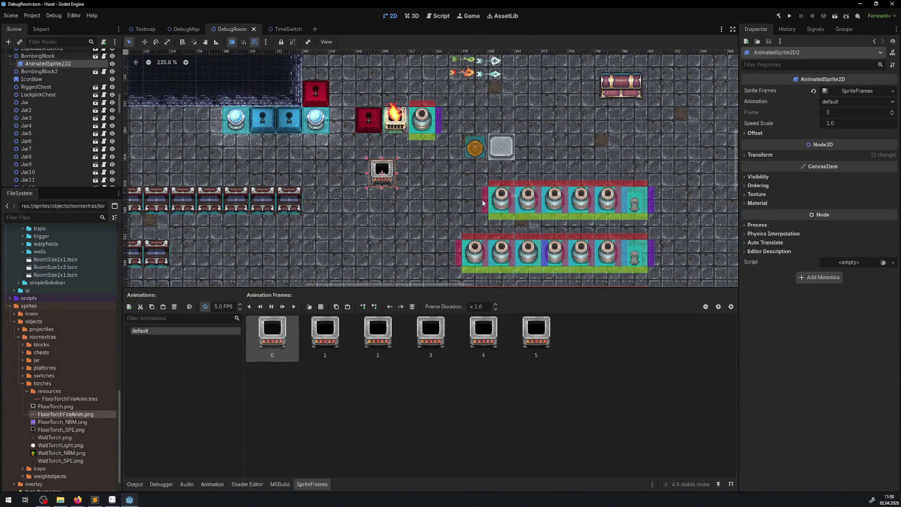
click(190, 307)
key(ctrl+s)
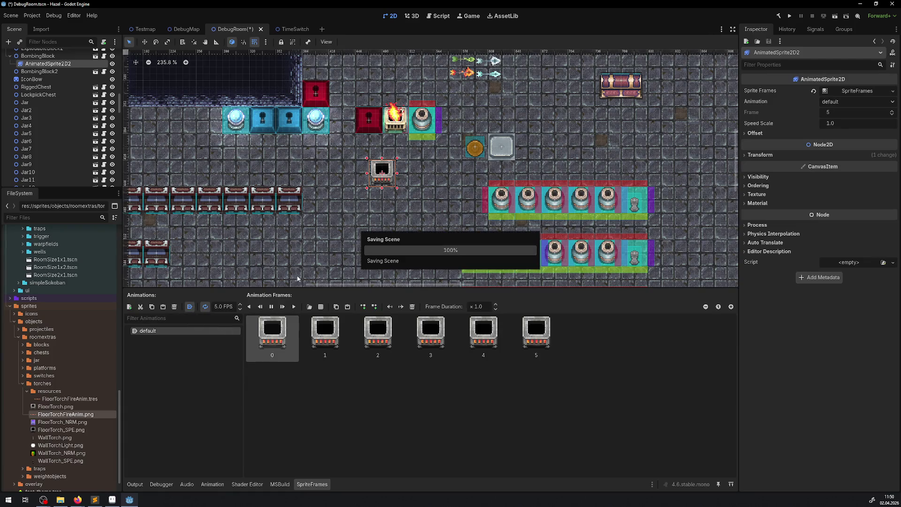
text(8)
key(Return)
key(ctrl+s)
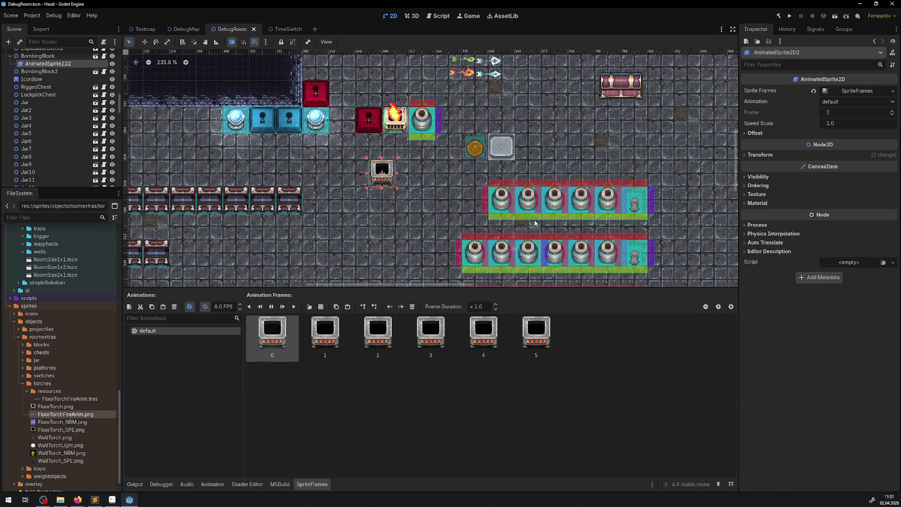
click(789, 15)
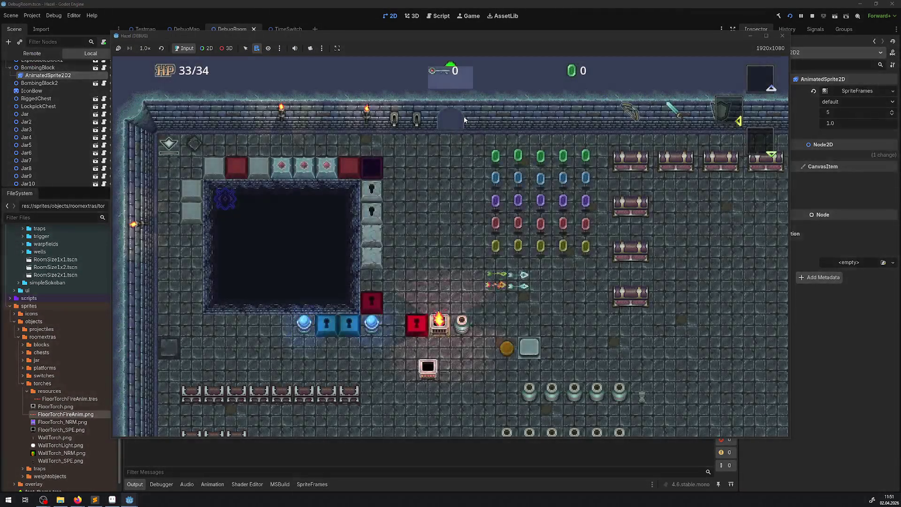
Step: Walk the player down past the floor torch, stop the test run, and return to Aseprite
key(Down)
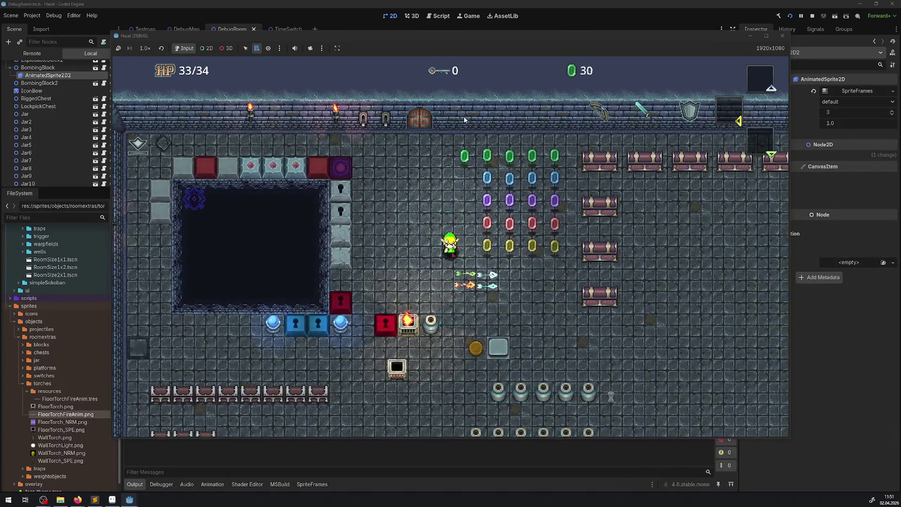
key(Down)
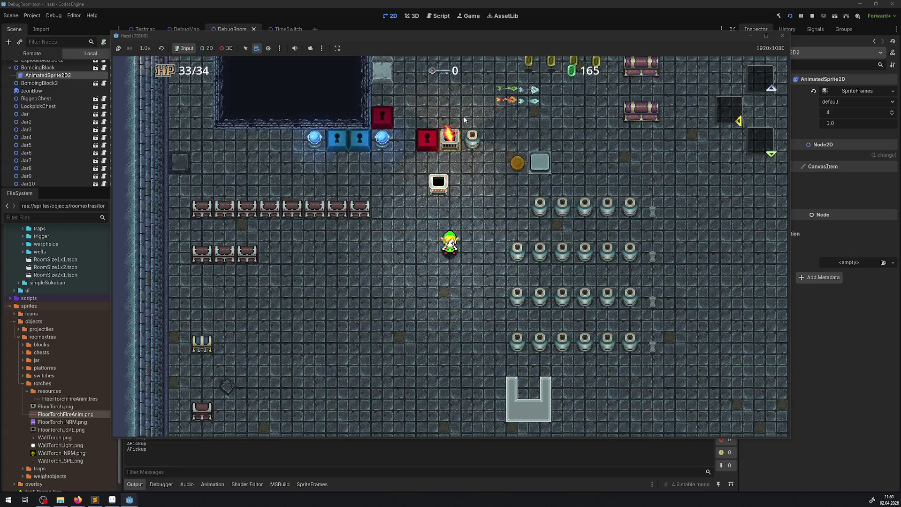
click(782, 36)
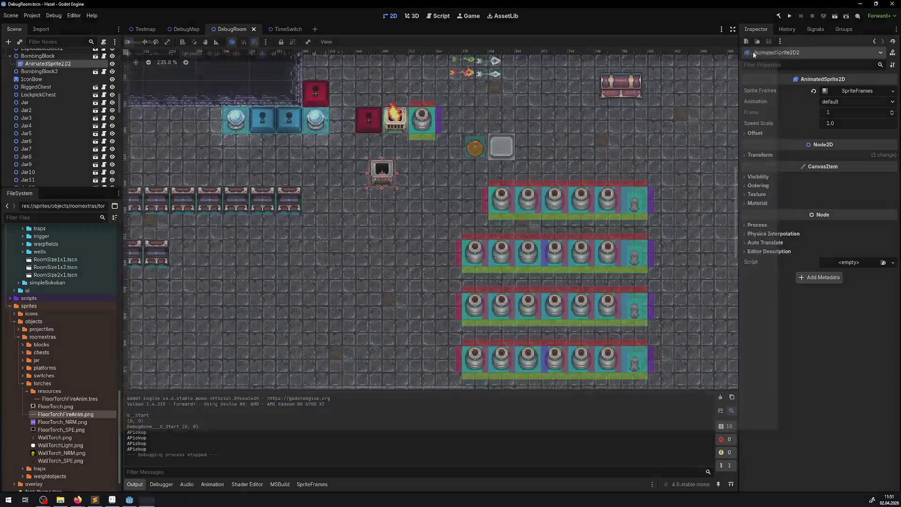
click(95, 500)
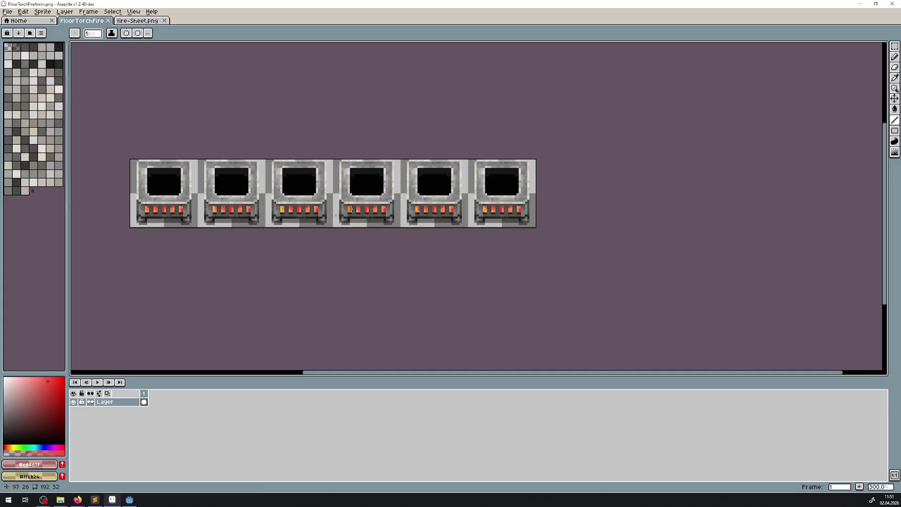
Step: Zoom into the torch strip and rework flame pixels with the pencil and filled rectangles
scroll(188, 187, up, 4)
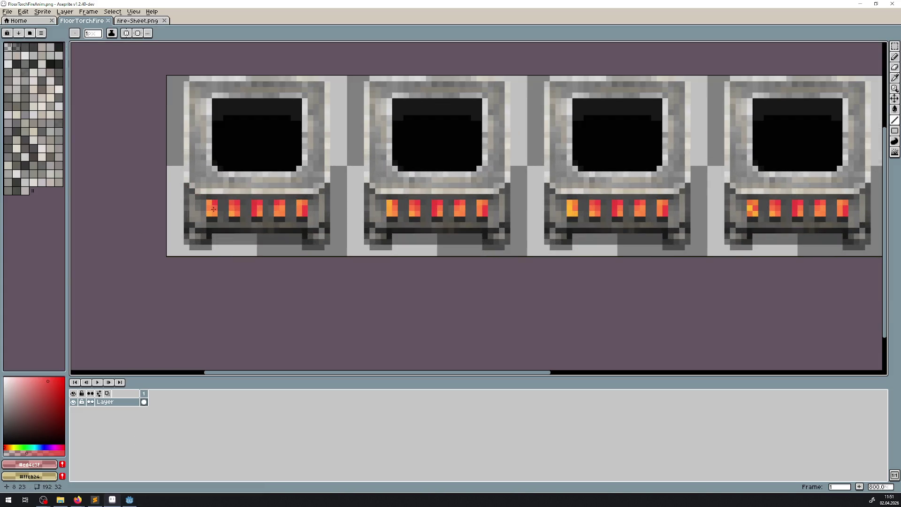
mouse_move(627, 220)
mouse_down()
mouse_move(394, 233)
mouse_move(174, 215)
mouse_up()
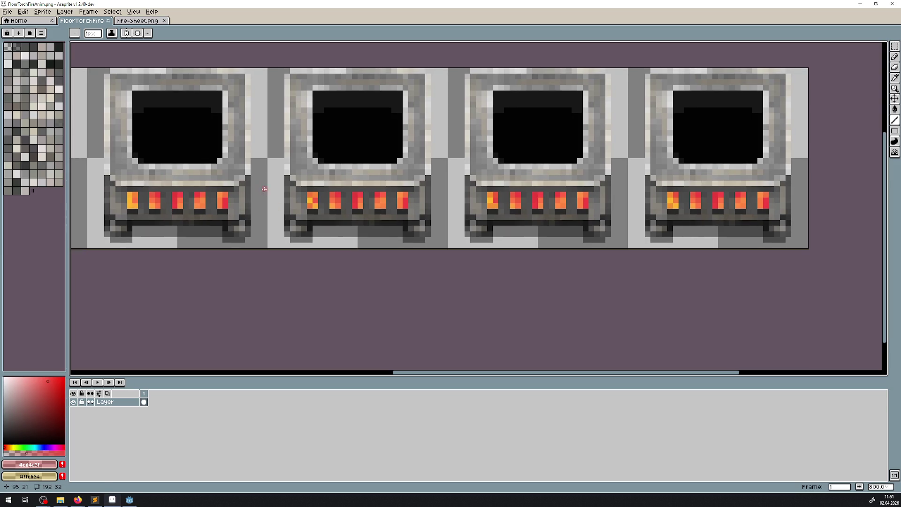
drag(157, 306, 588, 269)
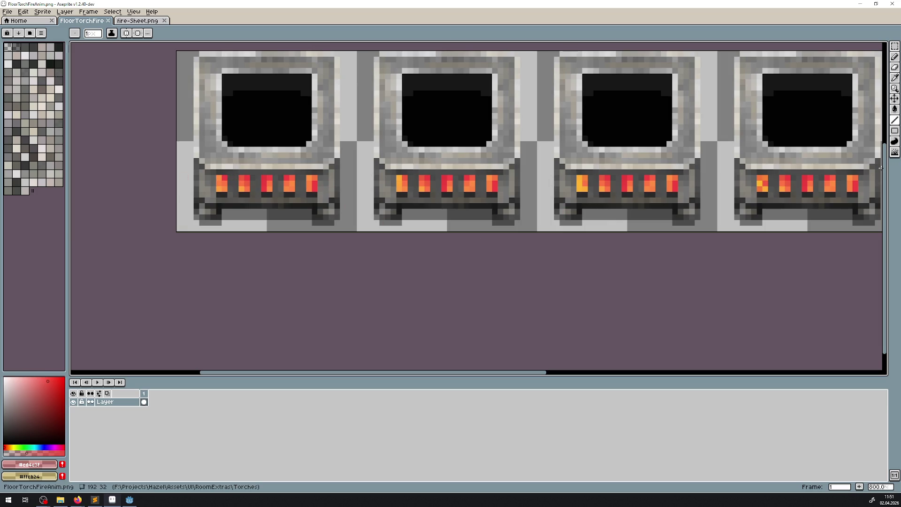
click(895, 131)
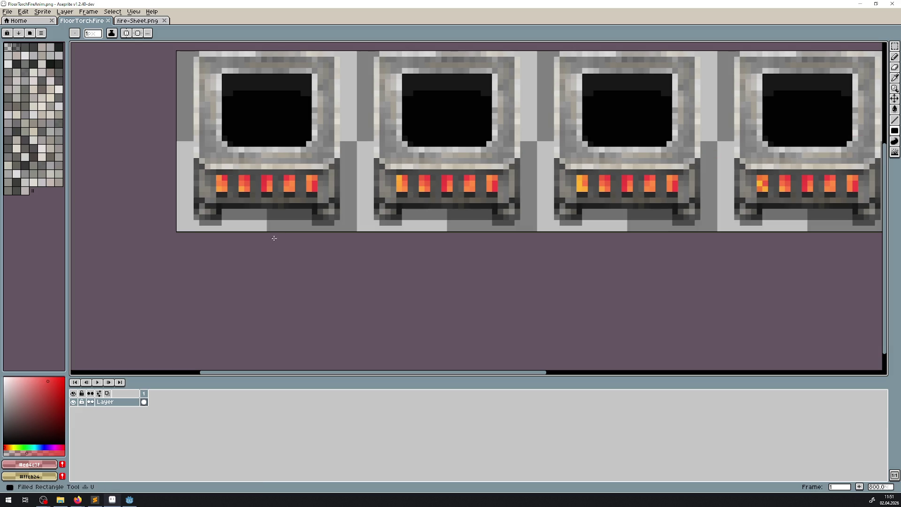
scroll(230, 198, up, 3)
drag(202, 155, 217, 179)
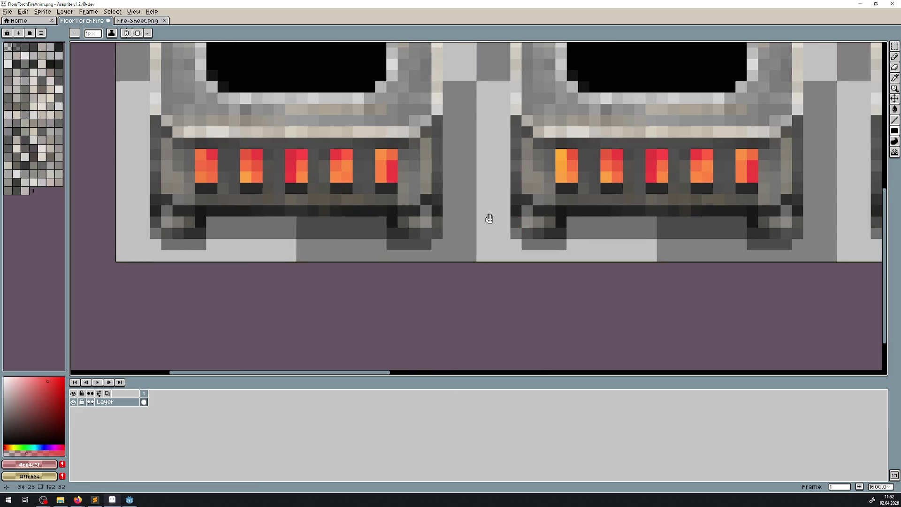
scroll(489, 215, right, 3)
scroll(515, 210, right, 7)
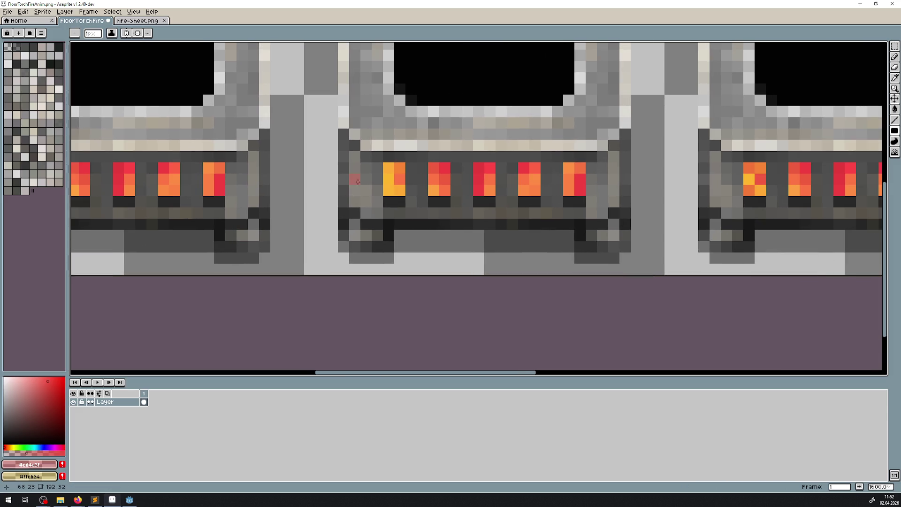
mouse_move(444, 206)
mouse_down()
mouse_move(446, 217)
mouse_move(437, 200)
mouse_up()
scroll(647, 247, right, 6)
scroll(623, 247, right, 6)
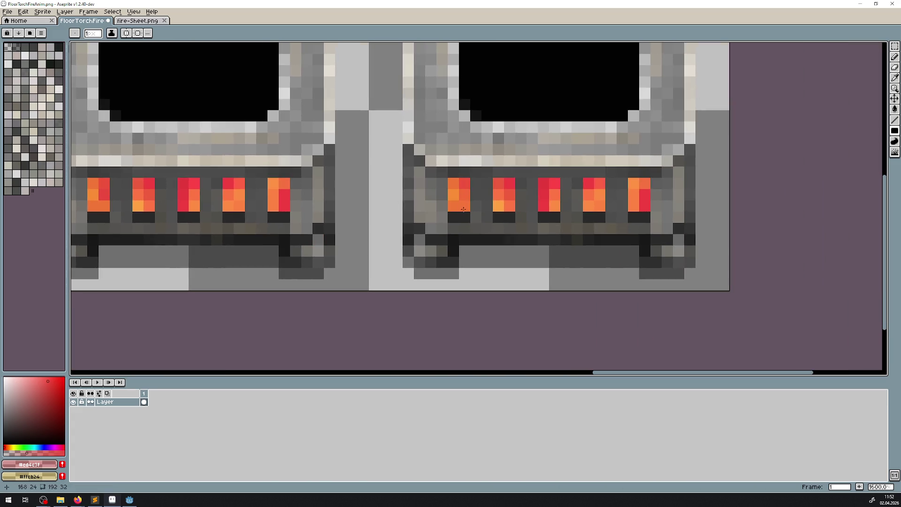
scroll(717, 227, left, 16)
scroll(881, 246, left, 10)
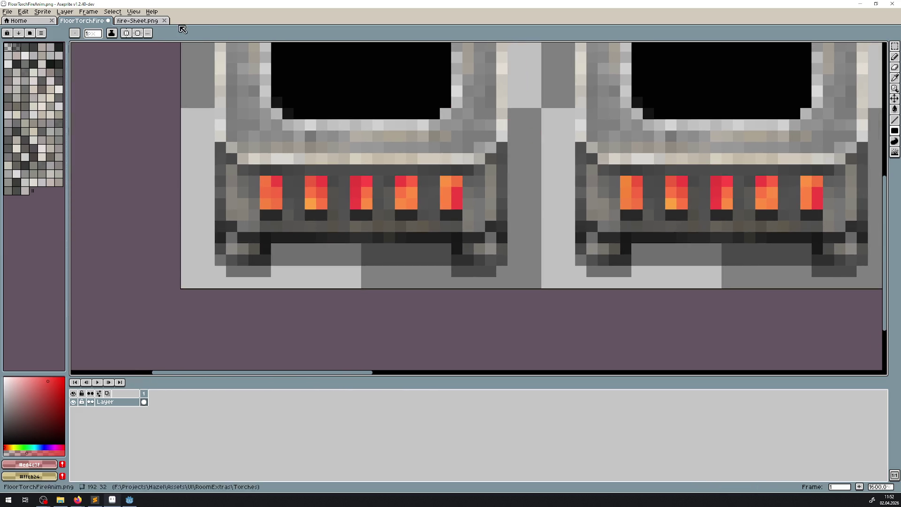
Step: With vertical symmetry on, repaint the second to fifth flames in red and orange
click(126, 33)
click(148, 33)
click(153, 44)
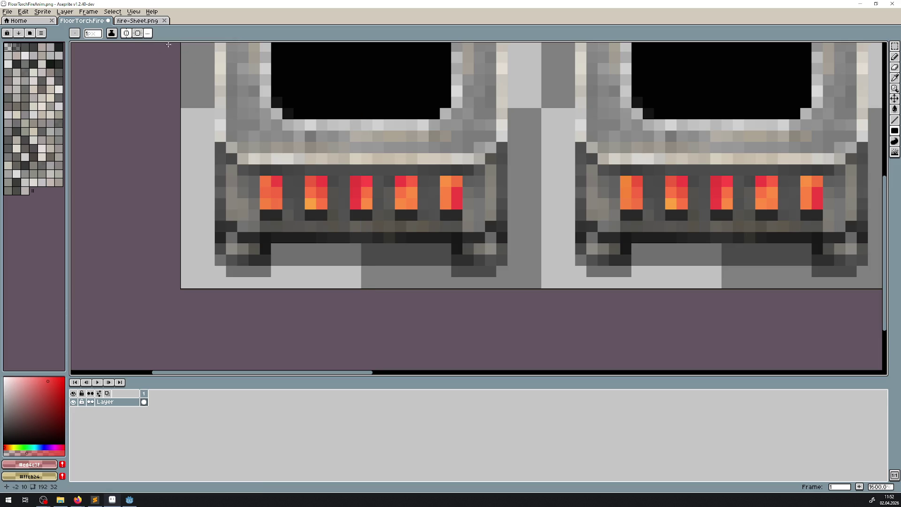
scroll(411, 192, down, 4)
scroll(409, 207, up, 4)
click(314, 147)
mouse_move(347, 140)
mouse_down()
mouse_move(350, 151)
mouse_move(382, 154)
mouse_up()
click(370, 137)
click(420, 137)
click(413, 137)
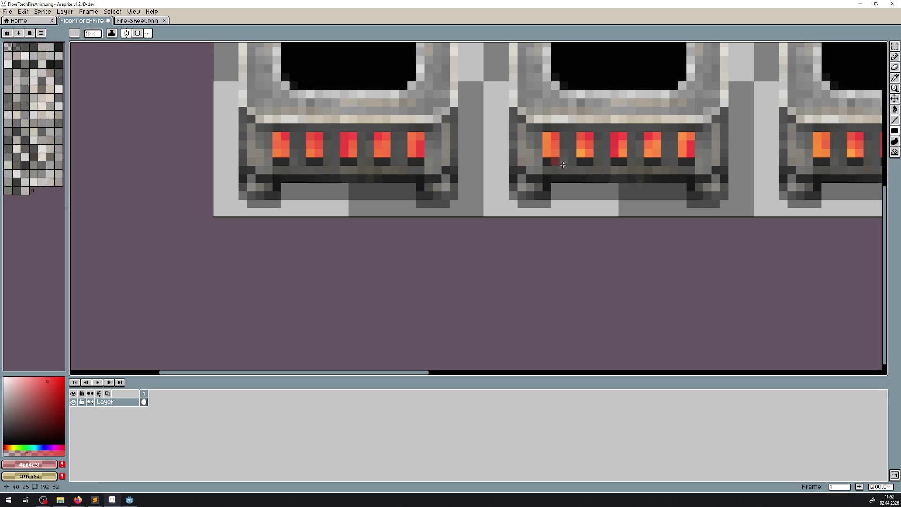
Step: Repaint the middle torch's flames, undoing a misplaced dark-red rectangle
scroll(343, 144, right, 3)
mouse_move(330, 138)
mouse_down()
mouse_move(334, 155)
mouse_move(465, 156)
mouse_up()
click(370, 153)
click(470, 155)
scroll(469, 156, right, 4)
mouse_move(314, 141)
mouse_down()
mouse_move(314, 157)
mouse_move(326, 161)
mouse_move(314, 164)
mouse_move(343, 149)
mouse_move(347, 165)
mouse_move(445, 164)
mouse_up()
key(ctrl+z)
click(380, 144)
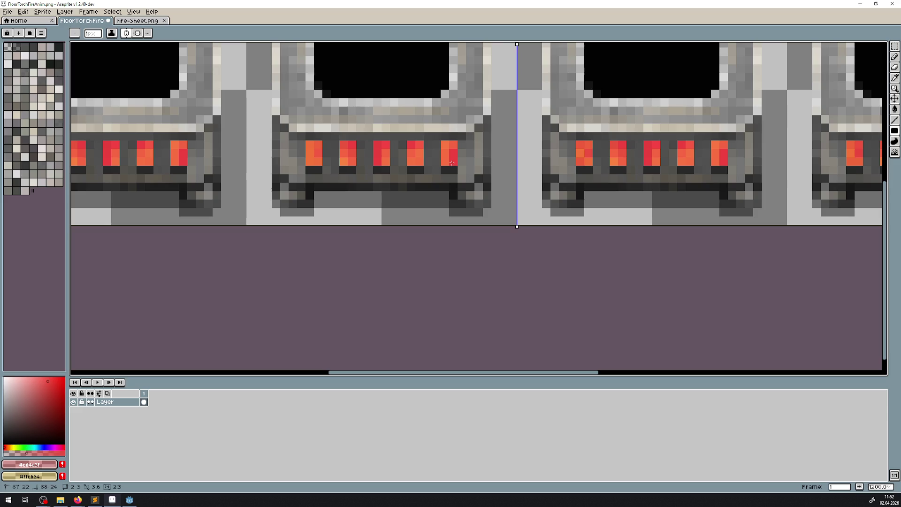
Step: Save the retouched sheet as FloorTorchFireAnim.png and switch back to Godot
scroll(488, 164, down, 5)
scroll(466, 195, down, 1)
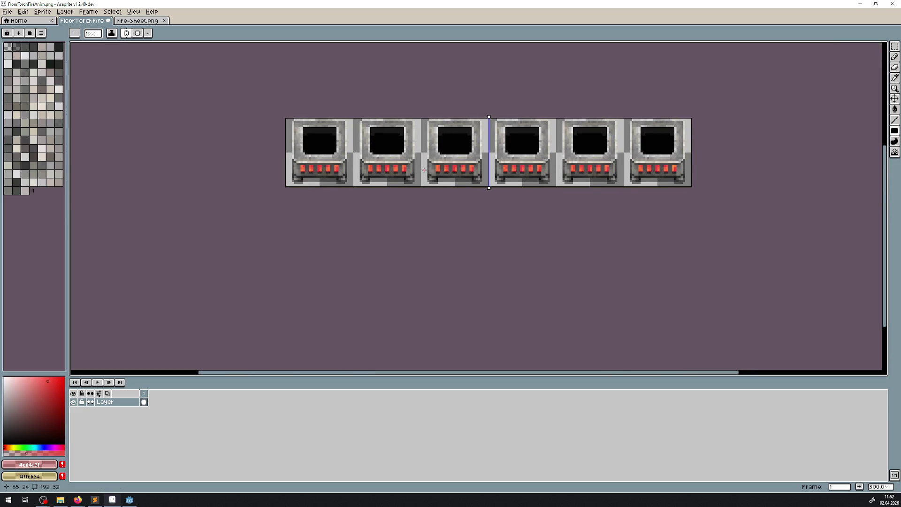
key(ctrl+s)
scroll(398, 180, up, 2)
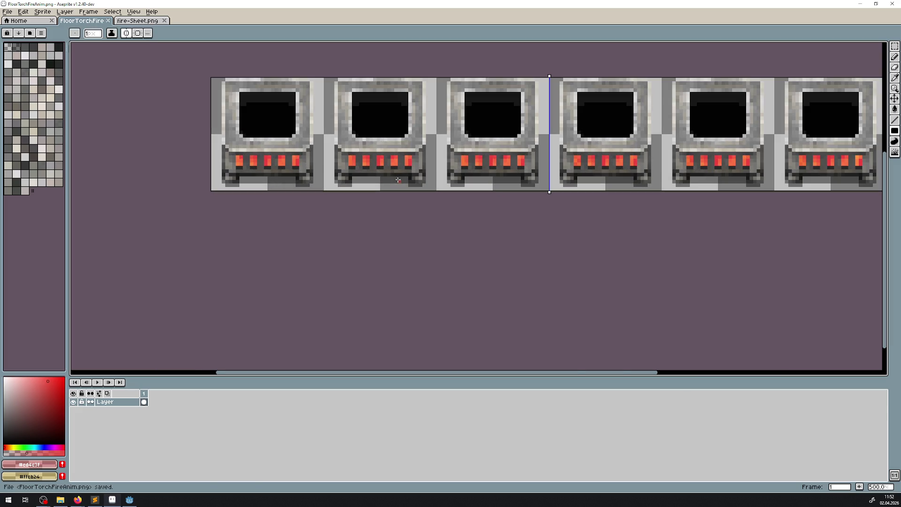
click(129, 499)
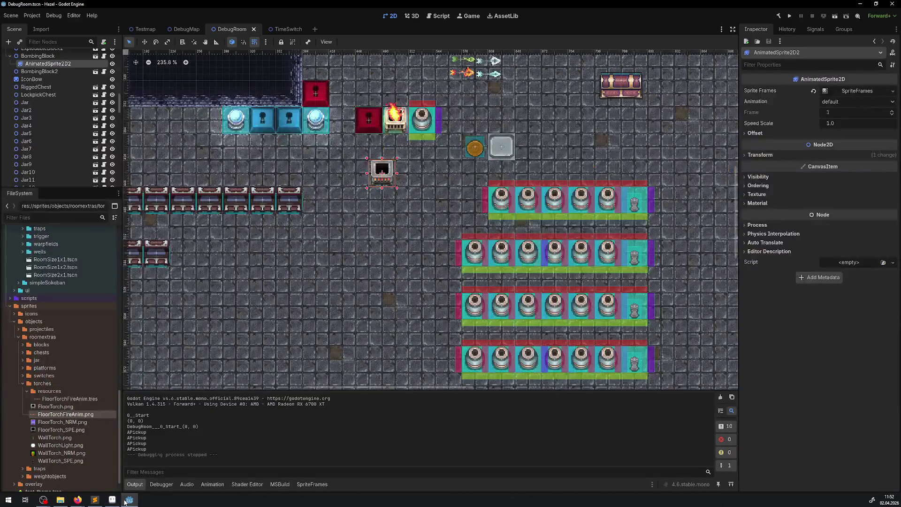
Step: Deselect and zoom in on the floor torch in Godot, then undo Aseprite's last filled rectangle
click(60, 499)
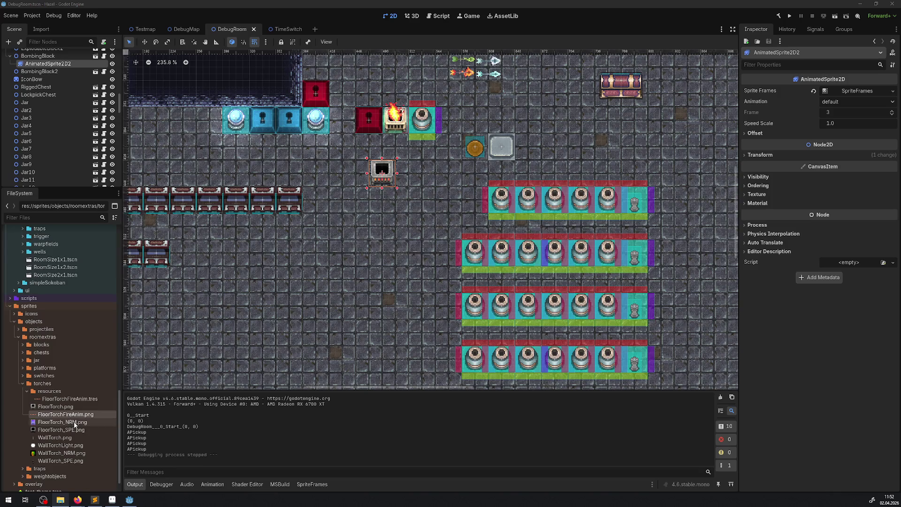
scroll(394, 218, up, 2)
click(427, 192)
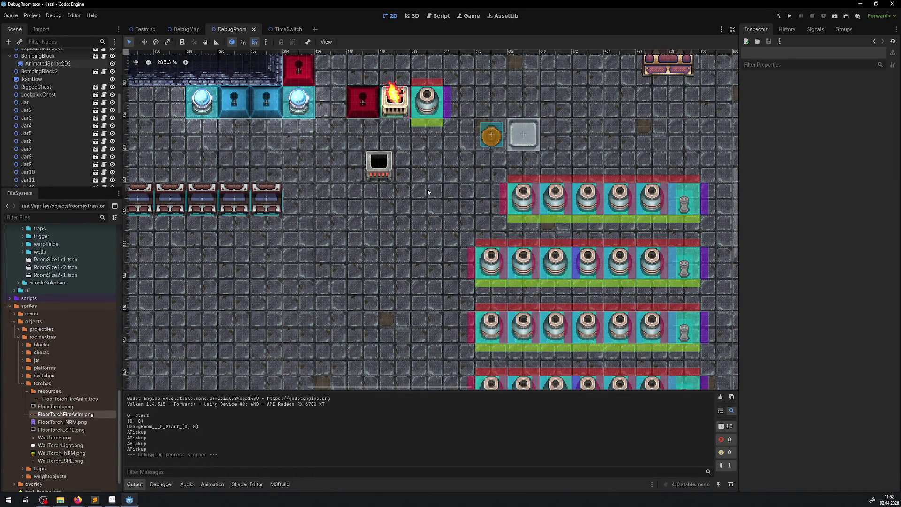
scroll(385, 197, up, 10)
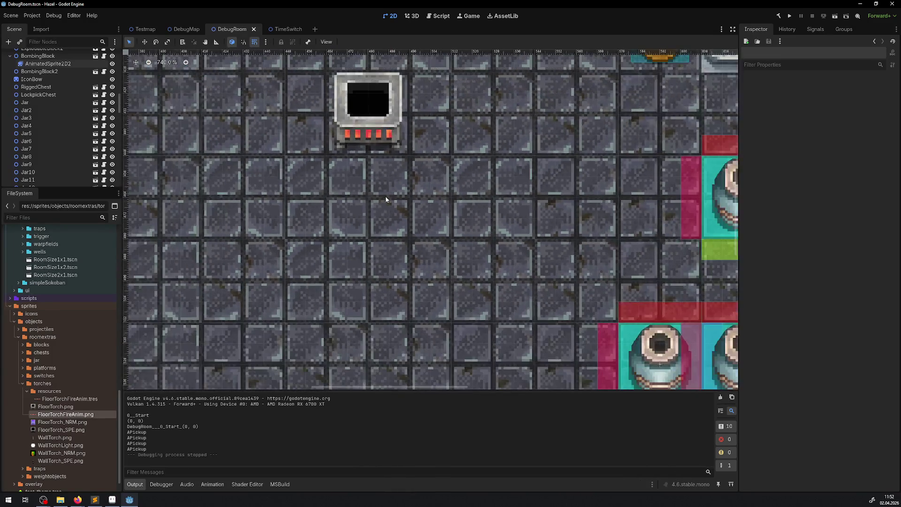
drag(385, 196, 392, 237)
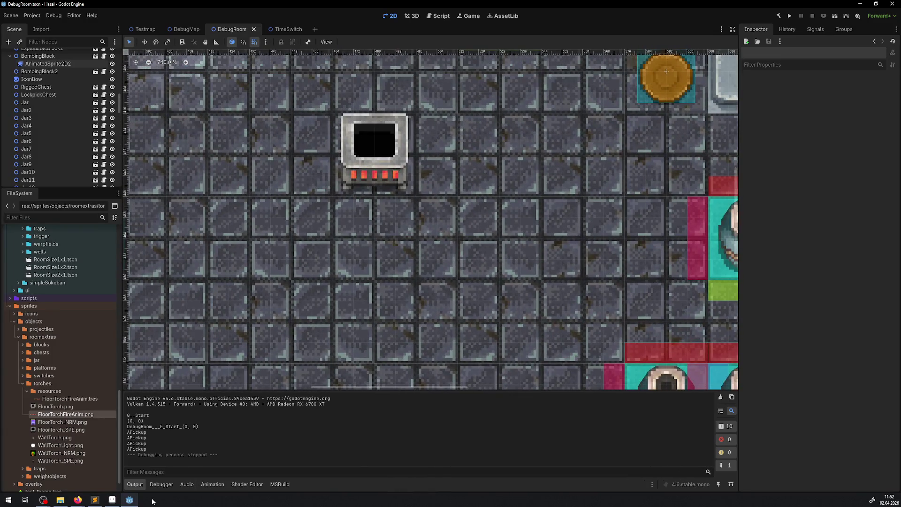
click(113, 499)
key(ctrl+z)
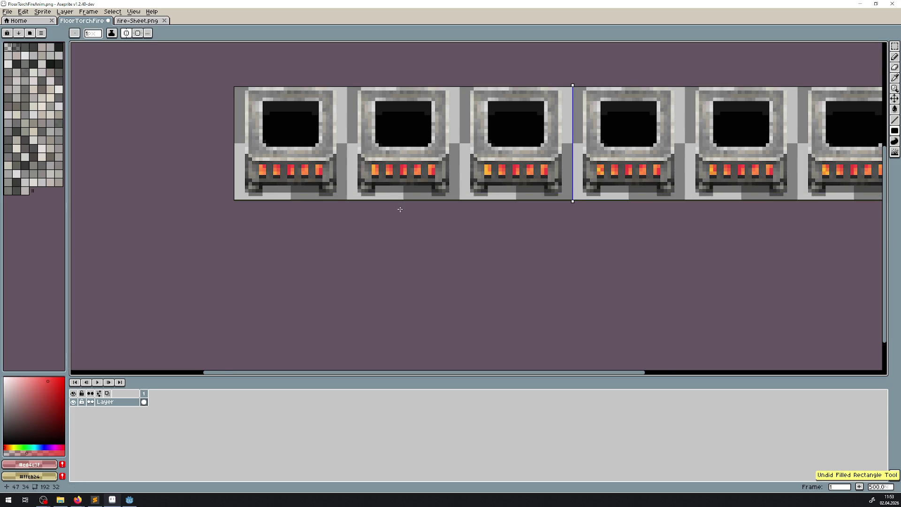
Step: Save the sheet, add a new glow layer, and try a red rectangle over the fire row
key(ctrl+s)
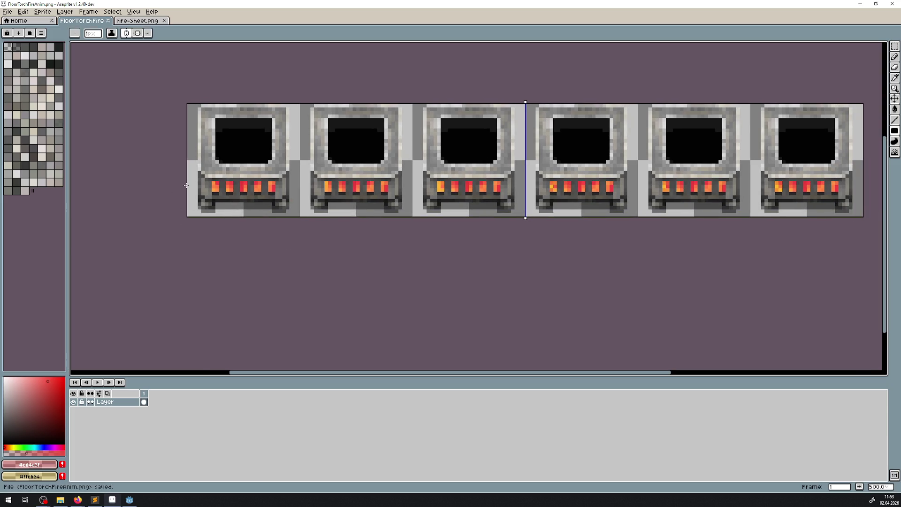
key(shift+n)
scroll(204, 182, up, 4)
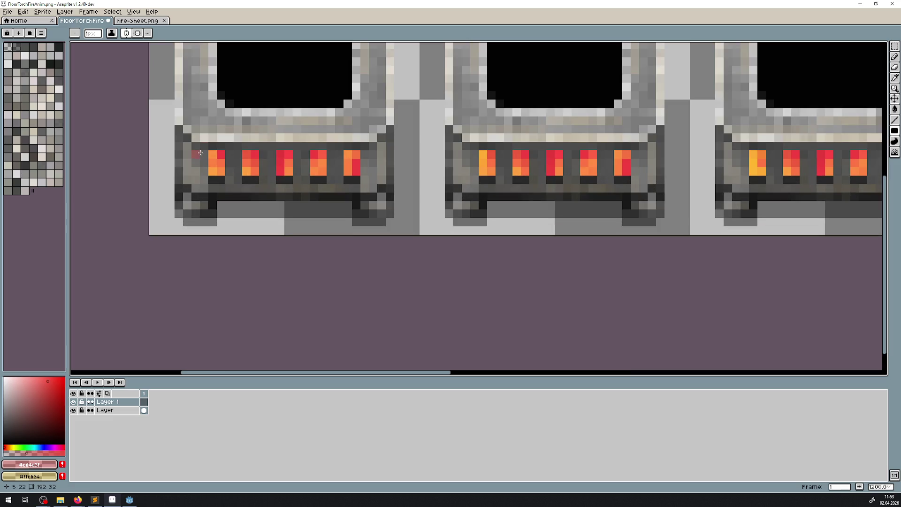
drag(202, 152, 364, 173)
key(ctrl+z)
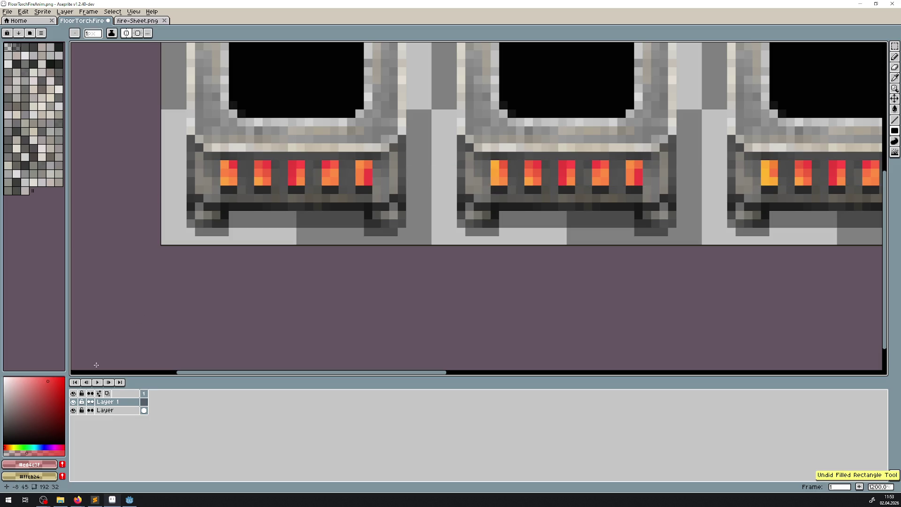
Step: Paint translucent red glow rectangles over the first frame's fire slots and lower bar
mouse_move(206, 162)
mouse_down()
mouse_move(410, 192)
mouse_move(376, 197)
mouse_up()
drag(390, 158, 393, 197)
drag(222, 165, 367, 183)
key(ctrl+z)
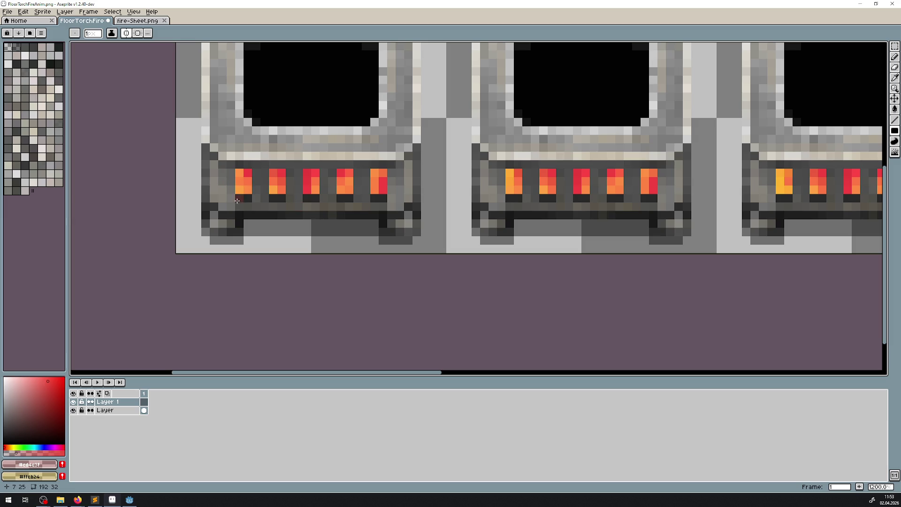
drag(225, 206, 397, 199)
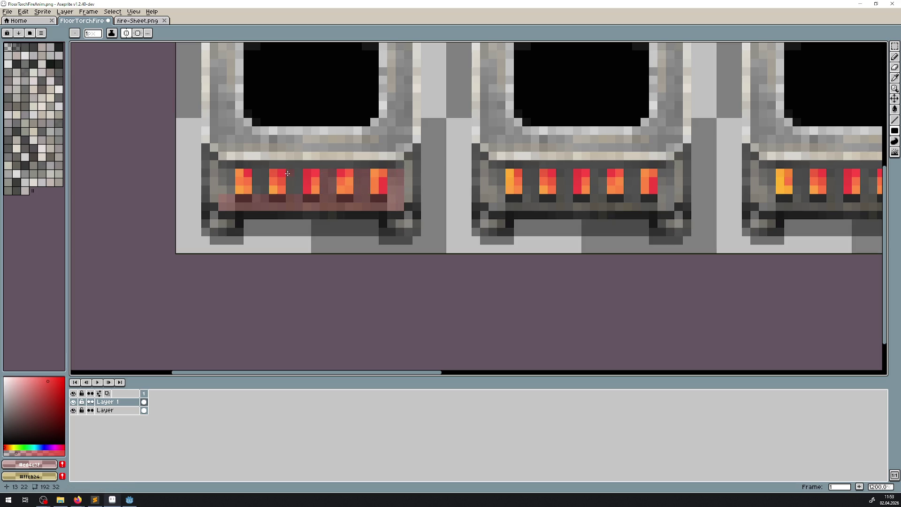
click(265, 186)
drag(211, 164, 216, 195)
mouse_move(418, 212)
mouse_down()
mouse_move(393, 210)
mouse_move(401, 215)
mouse_up()
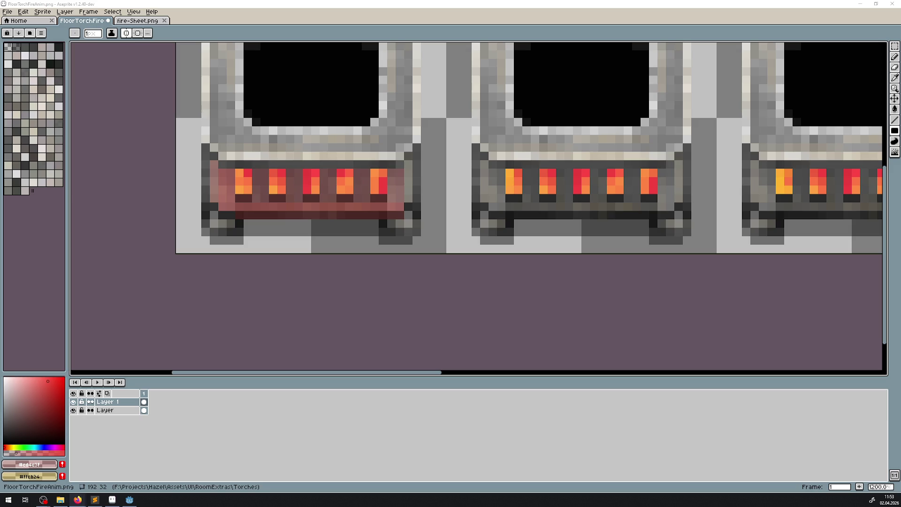
scroll(399, 196, down, 8)
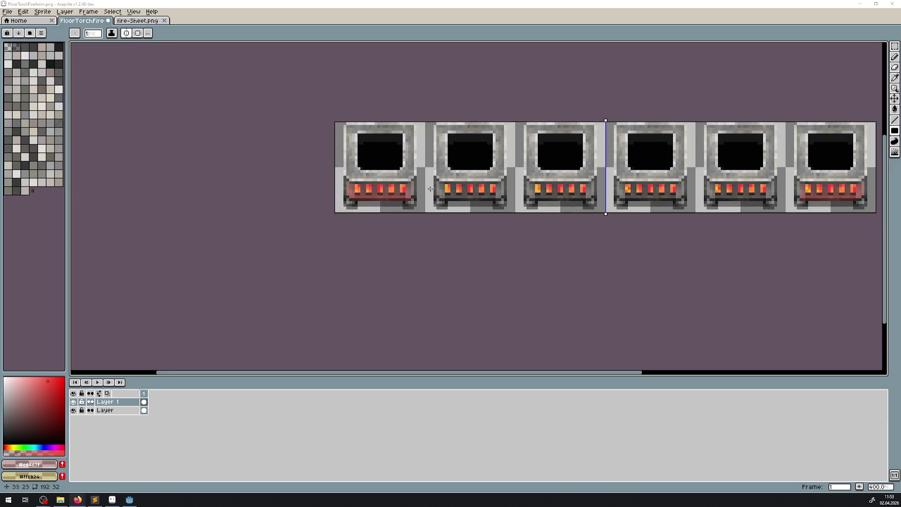
Step: Undo the last glow rectangle and recolour a fire pixel bright orange
scroll(436, 190, up, 6)
key(ctrl+z)
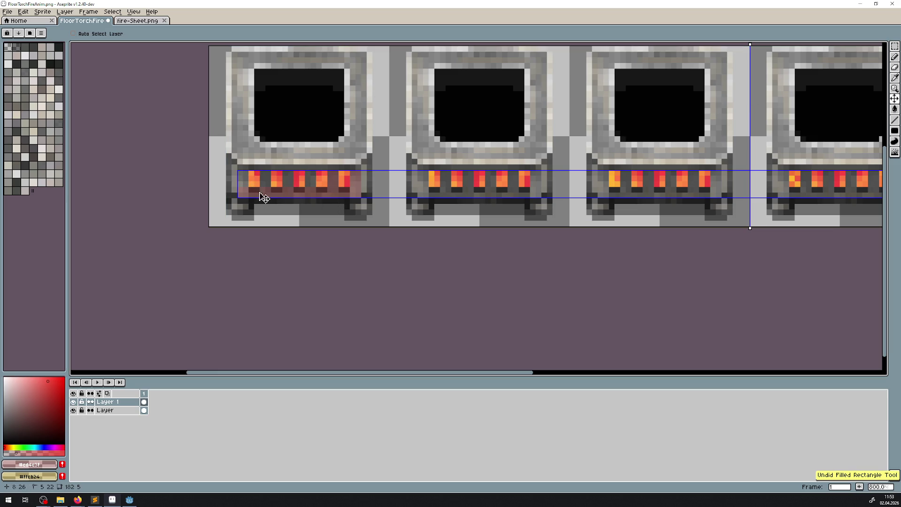
key(b)
drag(466, 187, 383, 185)
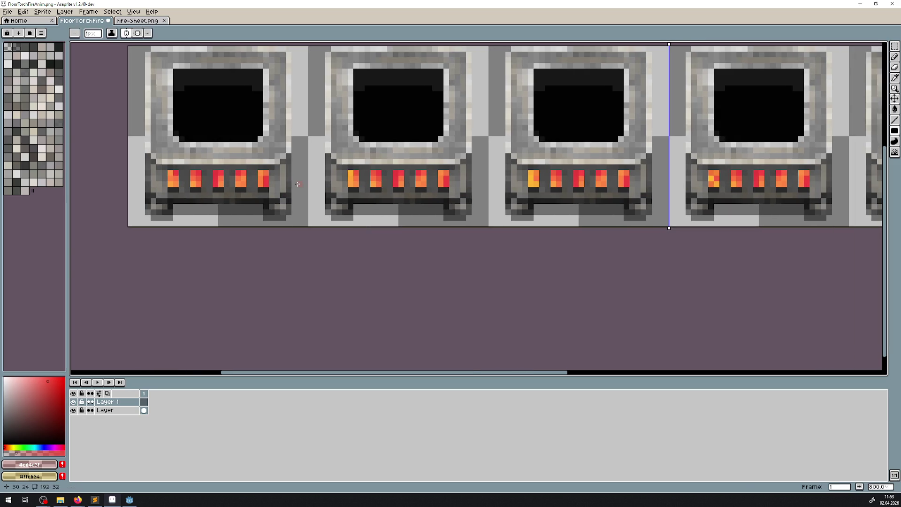
scroll(336, 207, up, 3)
scroll(347, 173, down, 5)
scroll(347, 174, up, 7)
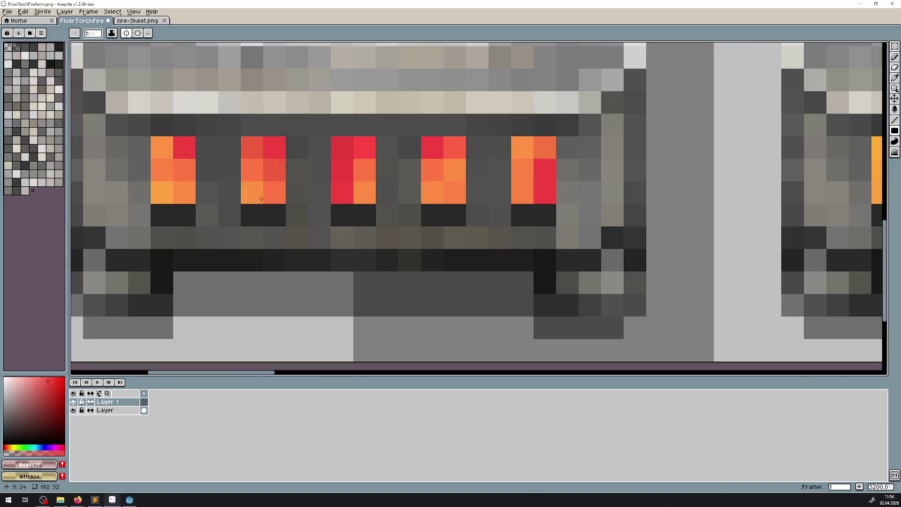
right_click(262, 199)
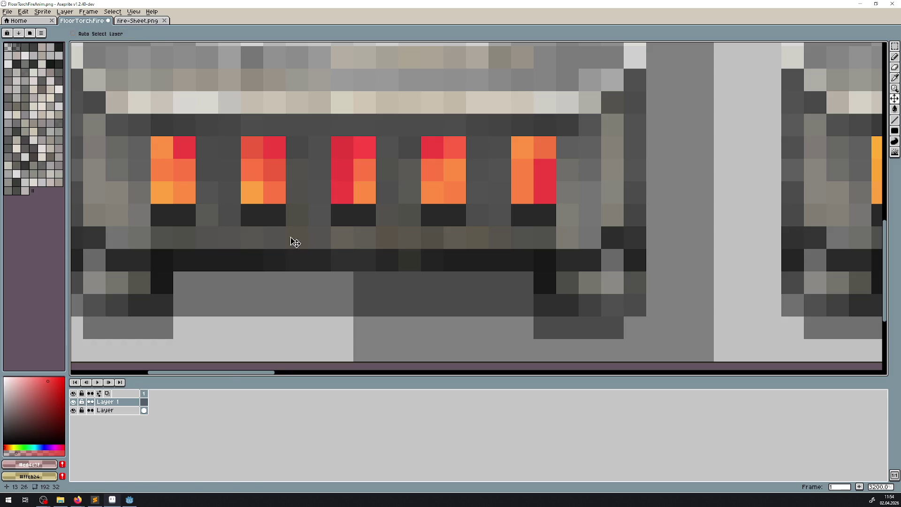
scroll(260, 217, down, 5)
drag(316, 122, 279, 165)
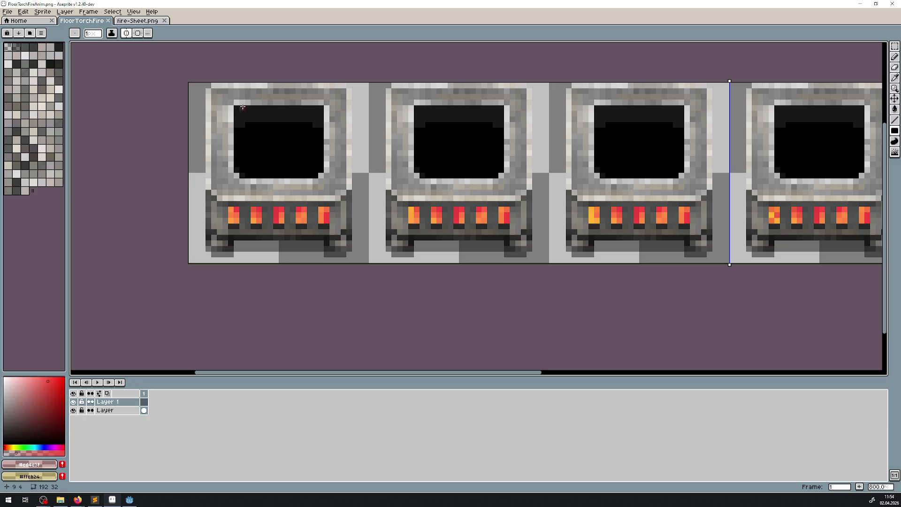
Step: Try a pink-red tint over the first frame, undo it, and save the sheet
mouse_move(213, 87)
mouse_down()
mouse_move(352, 190)
mouse_move(347, 197)
mouse_up()
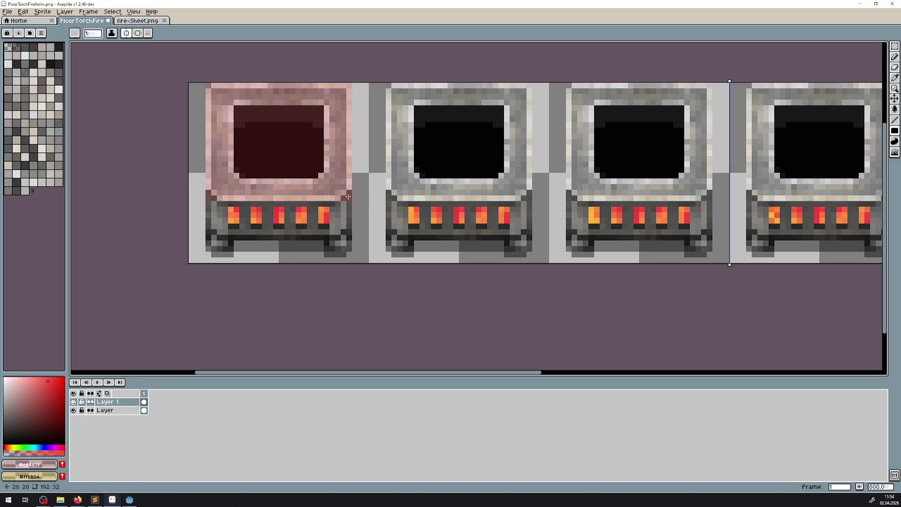
scroll(339, 185, down, 3)
scroll(281, 124, up, 3)
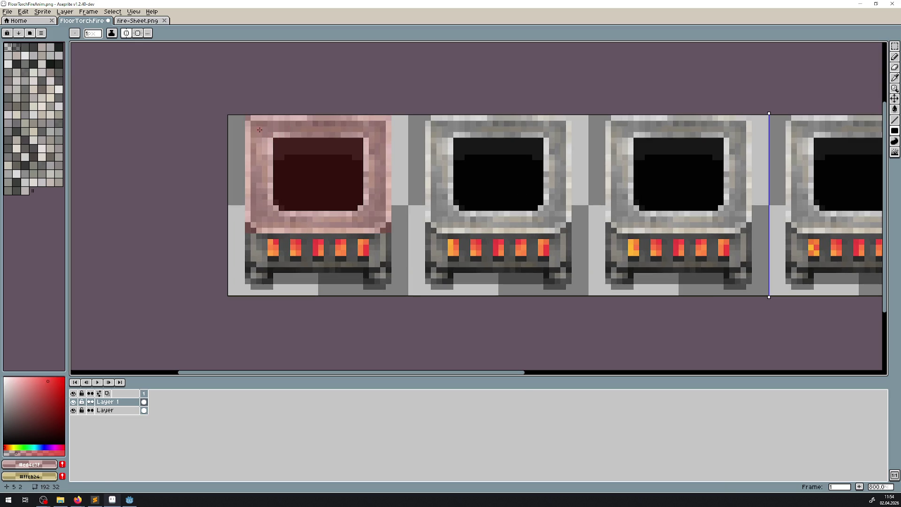
drag(260, 129, 373, 218)
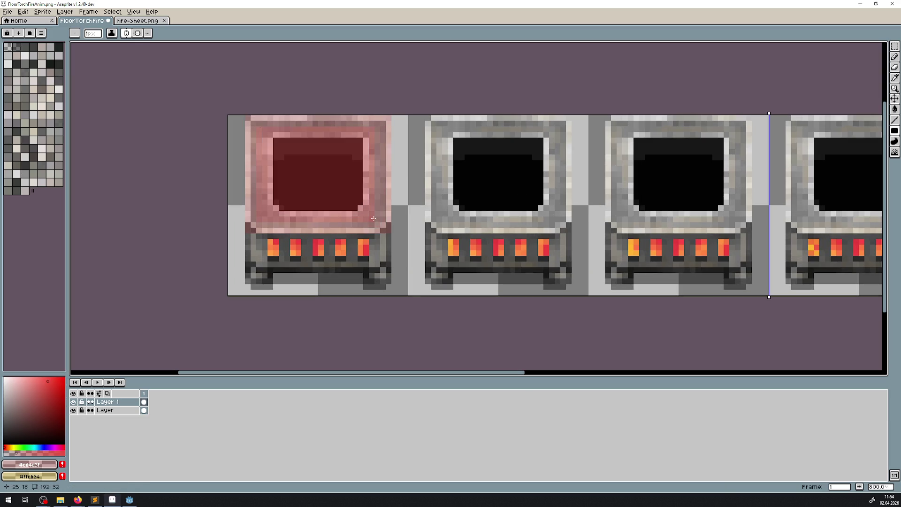
scroll(372, 215, down, 4)
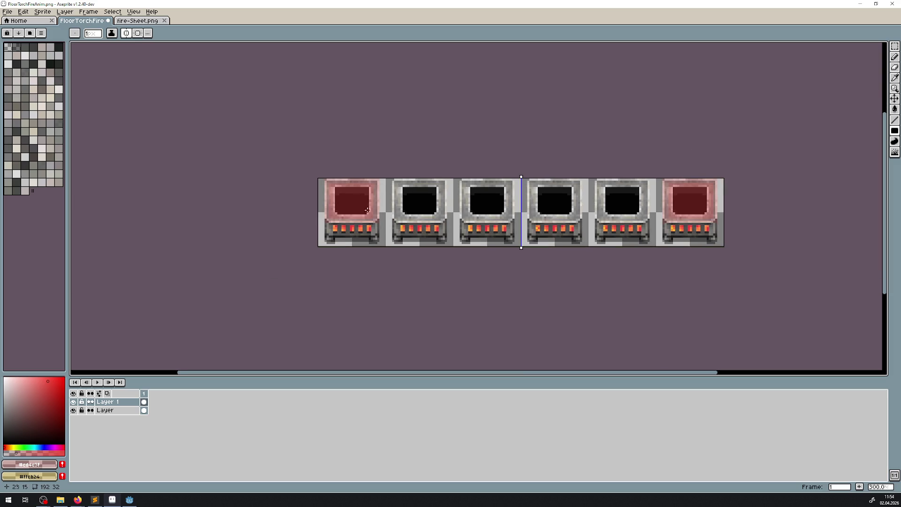
scroll(362, 204, up, 3)
key(ctrl+z)
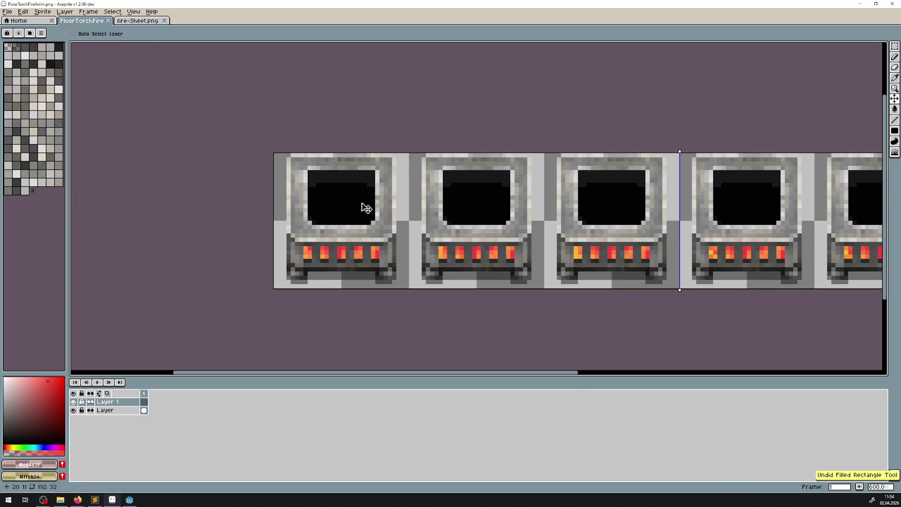
key(b)
key(ctrl+s)
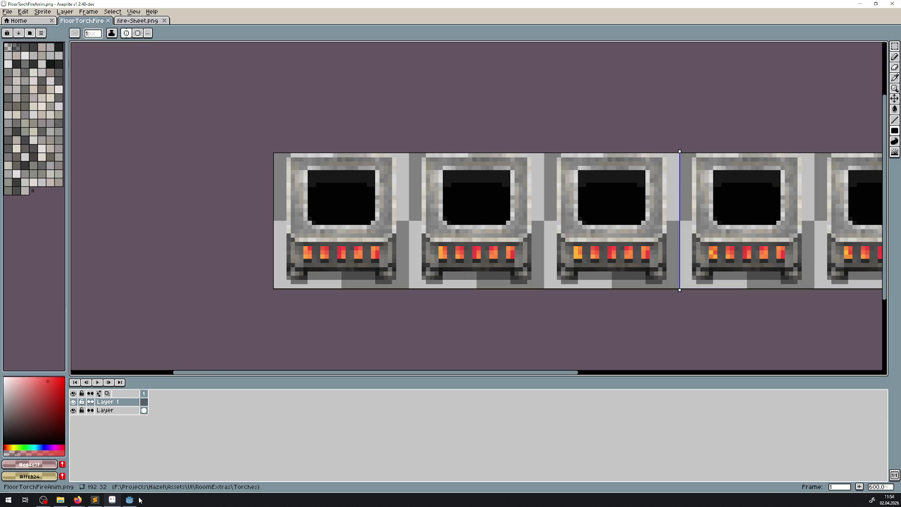
click(129, 499)
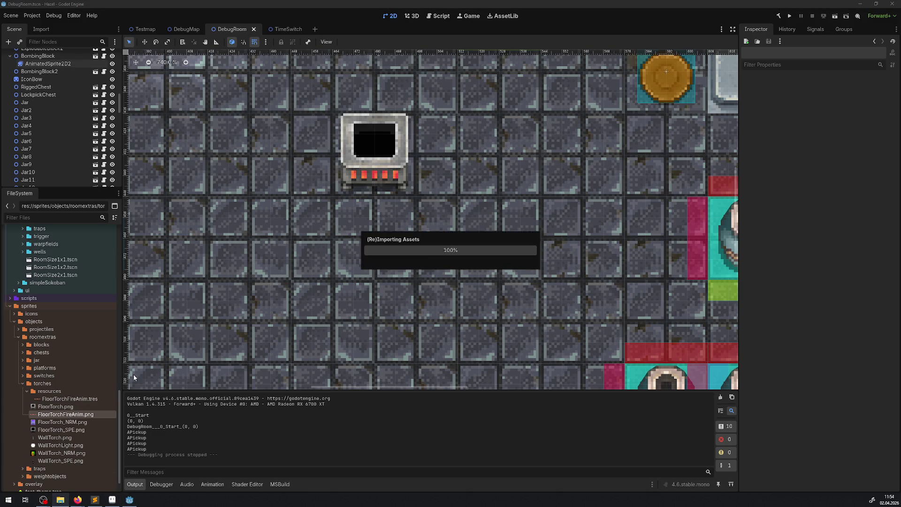
Step: Zoom out over the reimported torch in the DebugRoom view, then return to Aseprite
scroll(379, 232, down, 3)
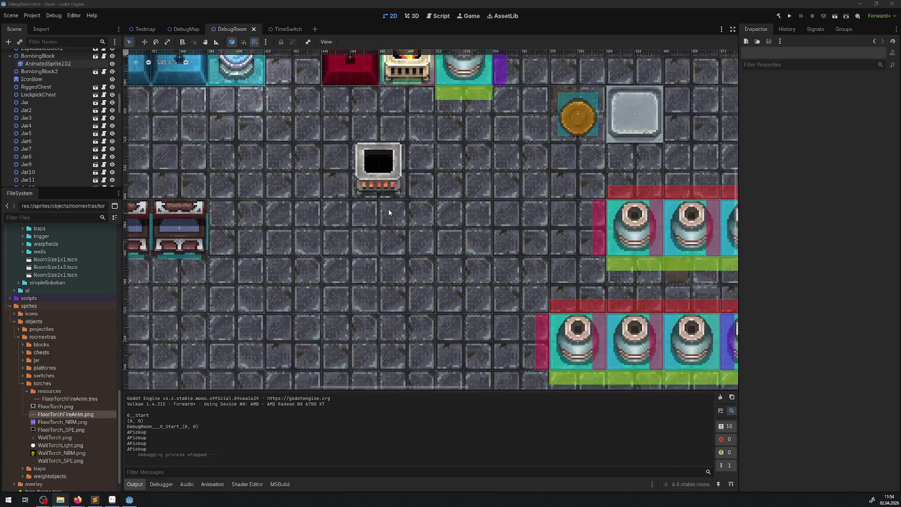
scroll(365, 224, down, 2)
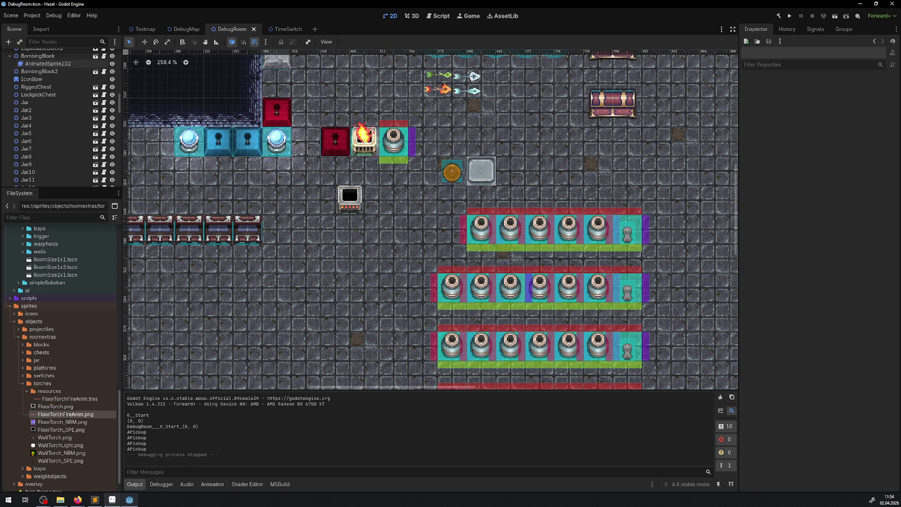
mouse_move(114, 500)
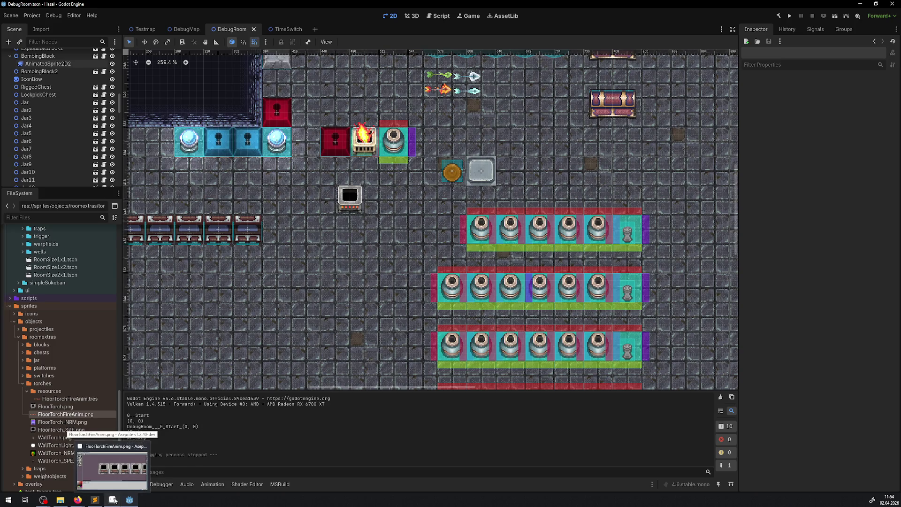
click(114, 500)
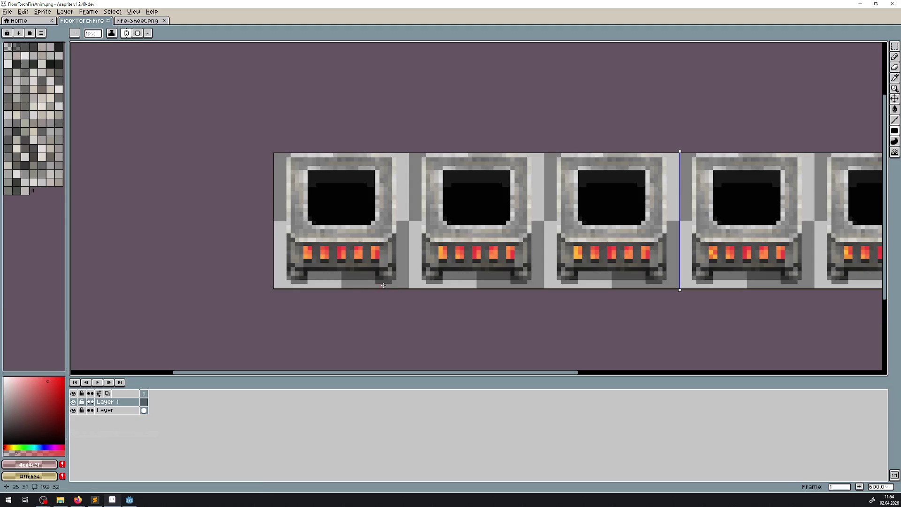
Step: Paint brownish-orange and dark-red columns beside the flames, plus olive pixels beneath them
scroll(334, 262, up, 5)
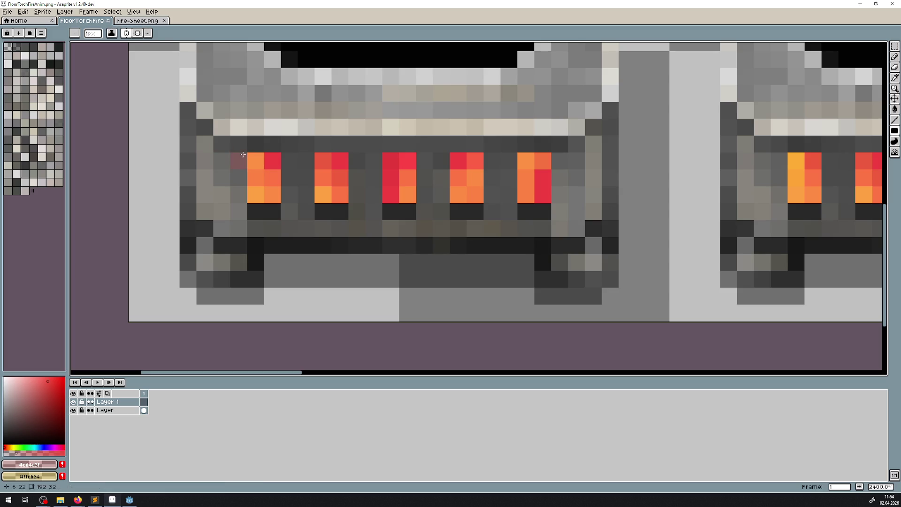
drag(243, 154, 238, 195)
click(238, 194)
drag(289, 160, 288, 196)
click(73, 402)
click(73, 402)
drag(284, 206, 239, 214)
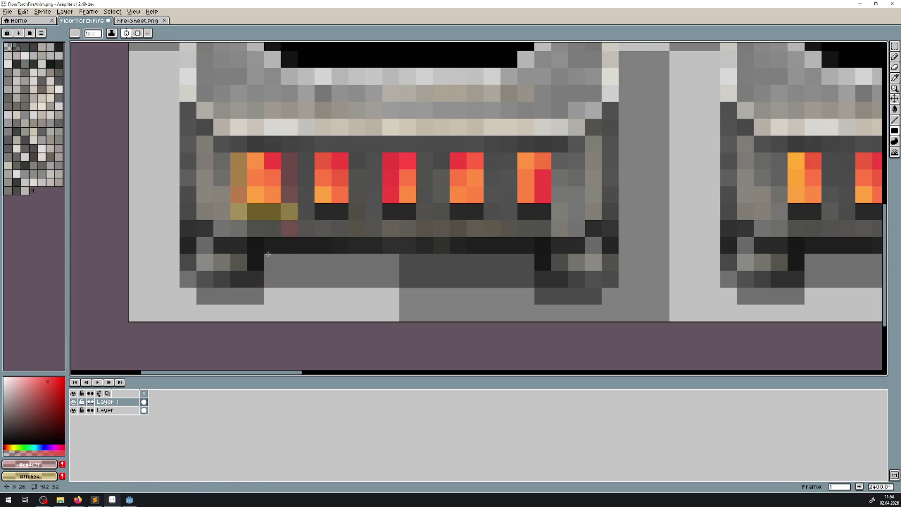
right_click(306, 165)
right_click(306, 177)
Step: Zoom in to 3200% and repaint a 2x3 block of flame pixels
scroll(293, 221, down, 5)
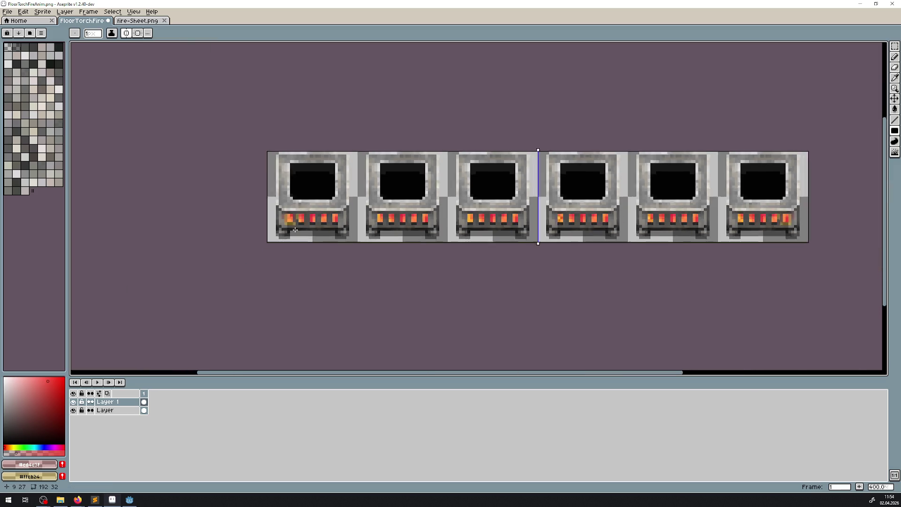
scroll(330, 226, up, 2)
scroll(329, 226, up, 2)
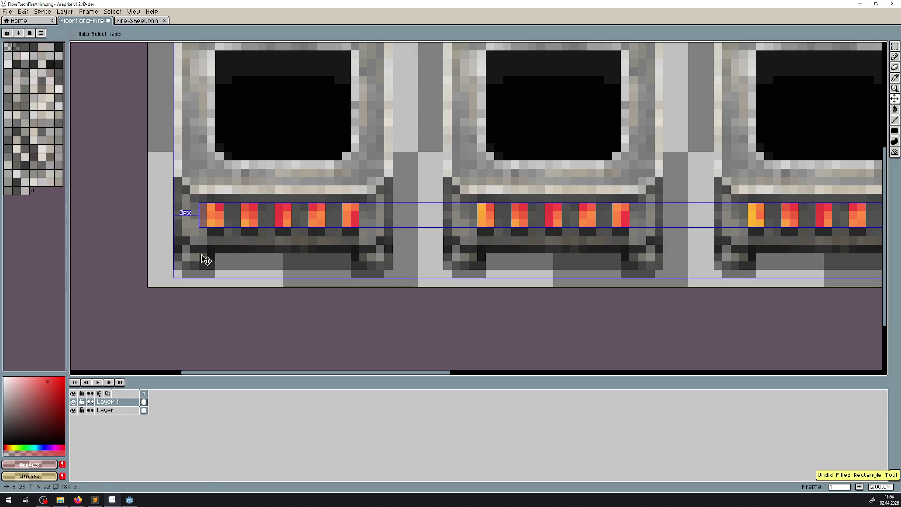
key(ctrl)
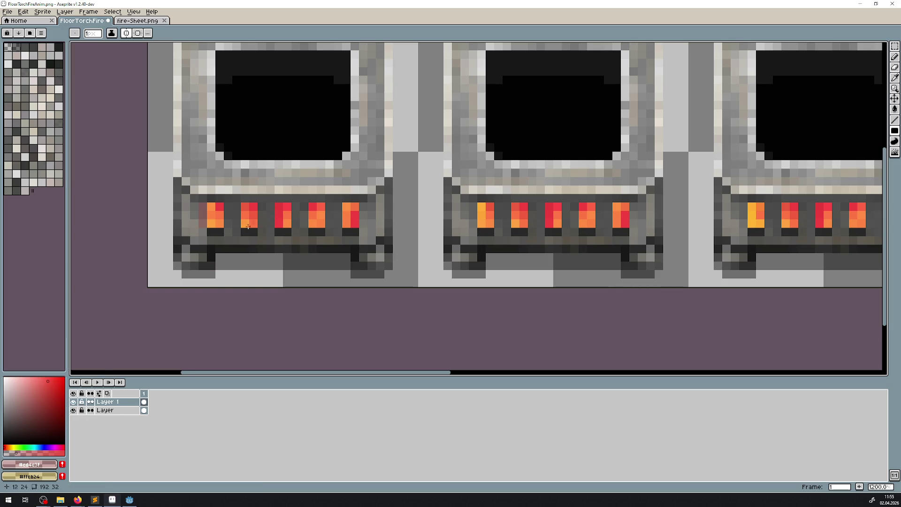
scroll(240, 248, up, 3)
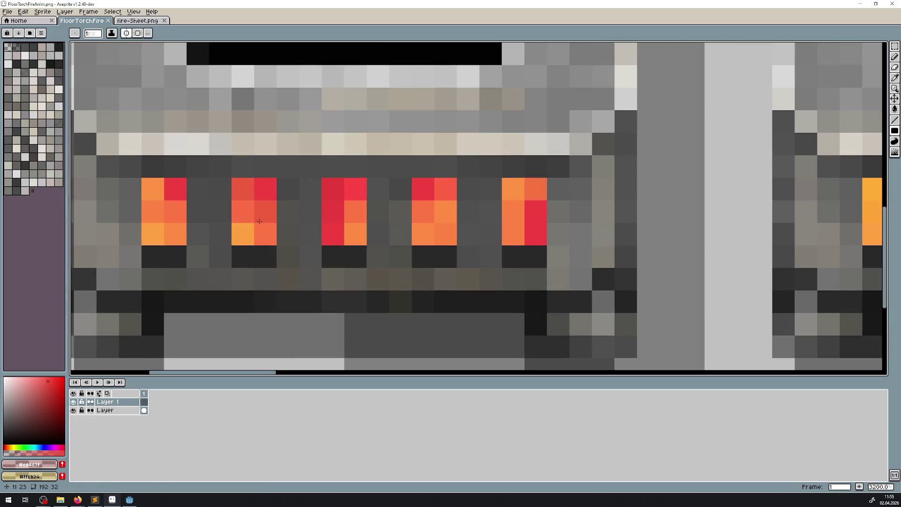
scroll(253, 189, down, 2)
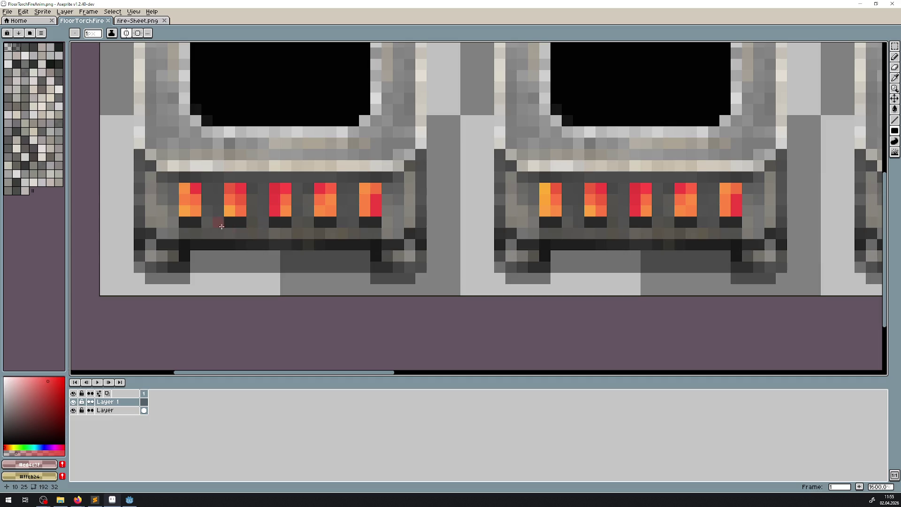
scroll(233, 196, up, 2)
mouse_move(459, 226)
mouse_down()
mouse_move(317, 200)
mouse_move(79, 207)
mouse_up()
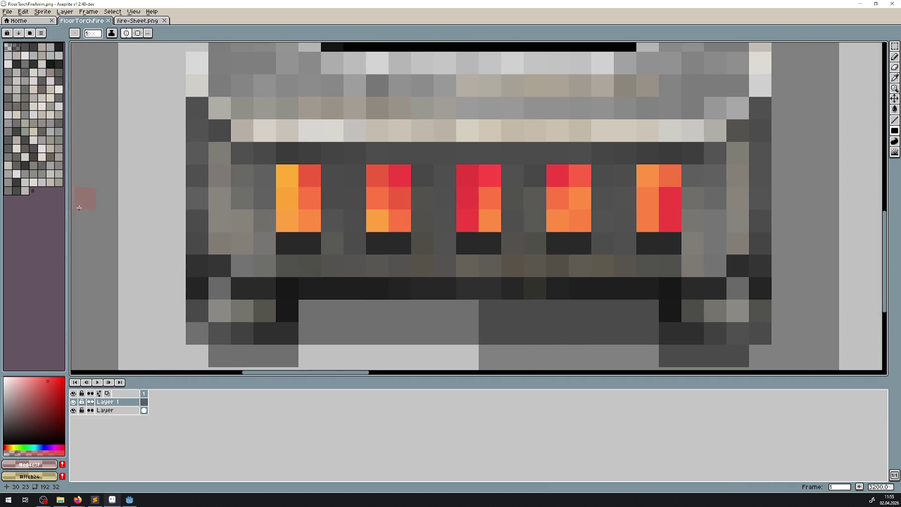
mouse_move(387, 179)
mouse_down()
mouse_move(396, 217)
mouse_move(397, 193)
mouse_up()
scroll(386, 177, down, 5)
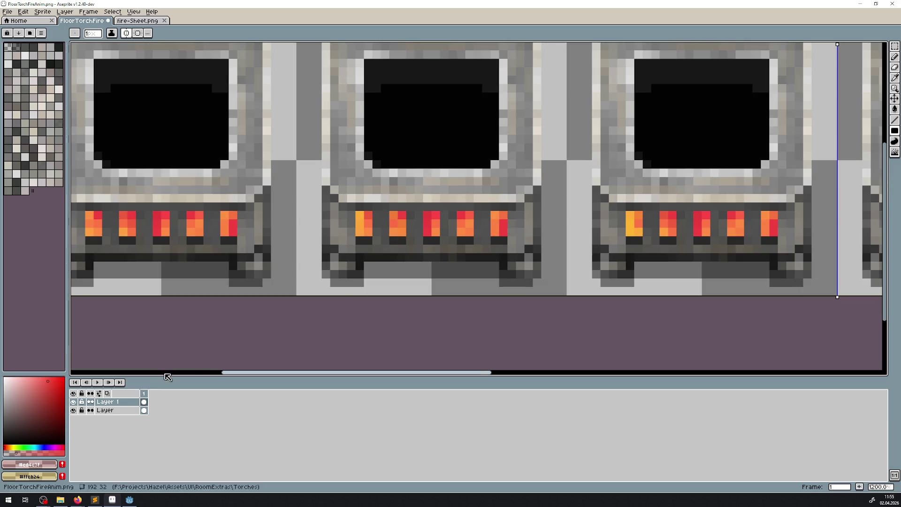
right_click(110, 402)
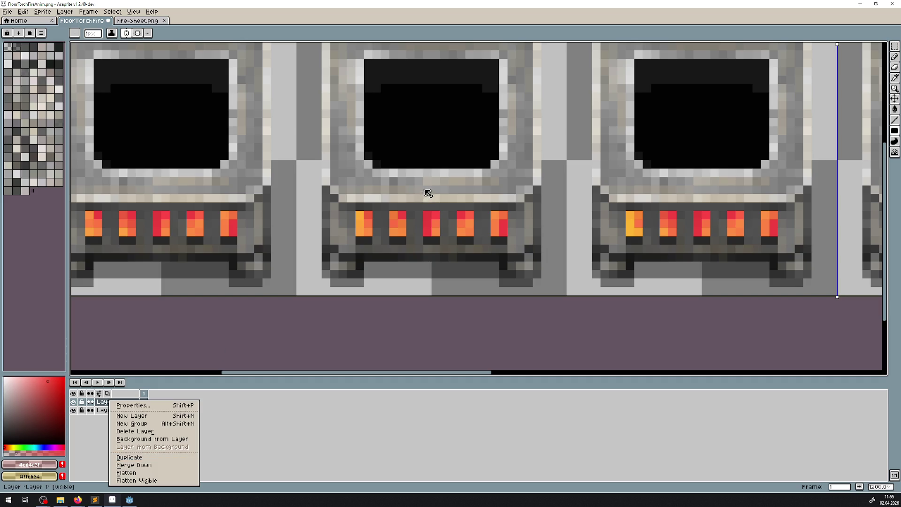
Step: Dismiss the layer menu and repaint a single fire pixel
click(441, 195)
scroll(439, 215, down, 6)
scroll(423, 208, up, 2)
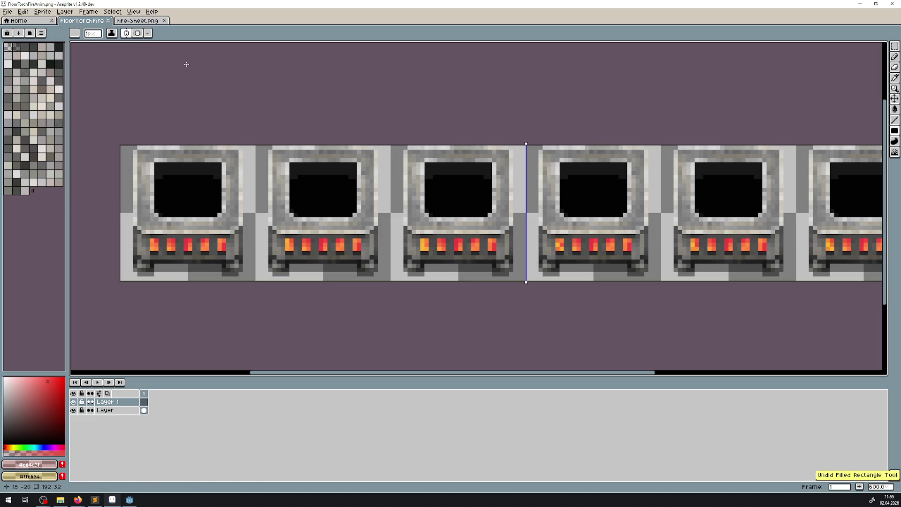
scroll(263, 211, up, 4)
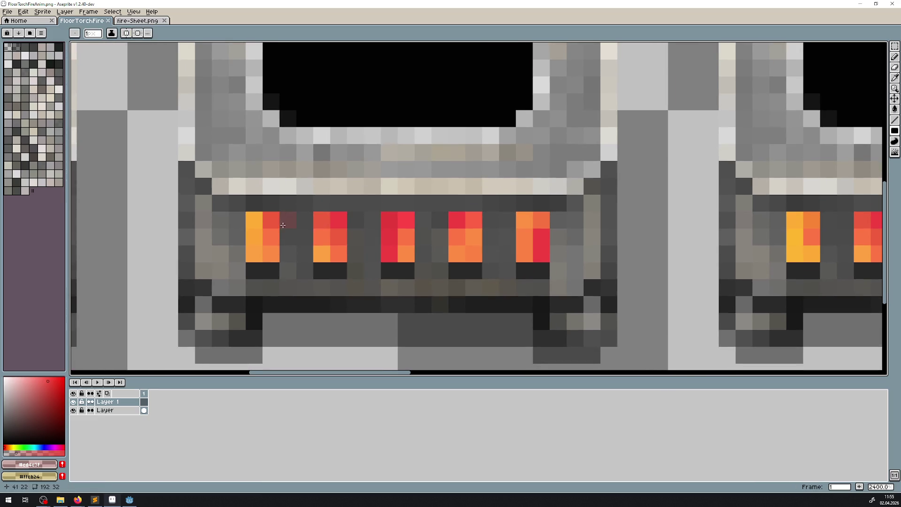
mouse_move(264, 211)
mouse_down()
mouse_move(643, 211)
mouse_move(352, 211)
mouse_move(345, 187)
mouse_up()
scroll(345, 188, down, 2)
click(326, 198)
scroll(340, 187, down, 3)
scroll(341, 188, up, 3)
Step: Duplicate Layer 1 and shift the copy's flames to a new position
right_click(118, 402)
click(144, 463)
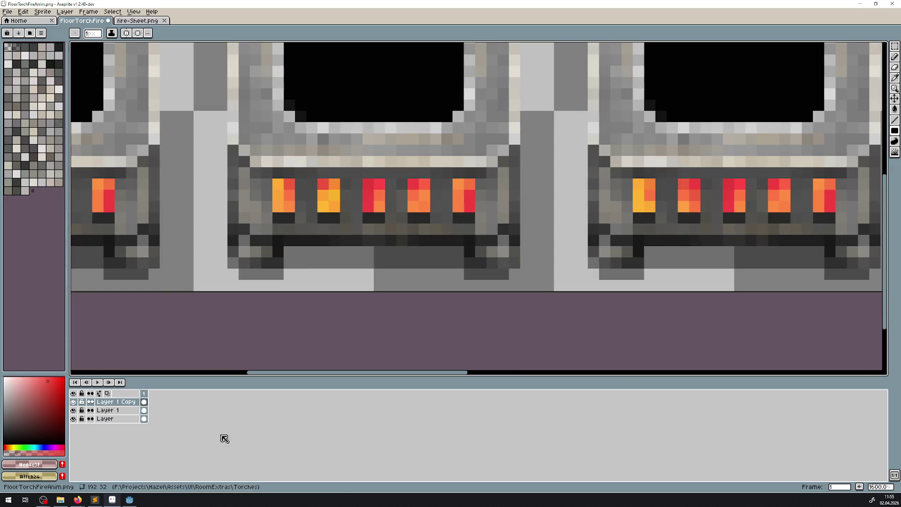
click(894, 98)
scroll(348, 204, down, 3)
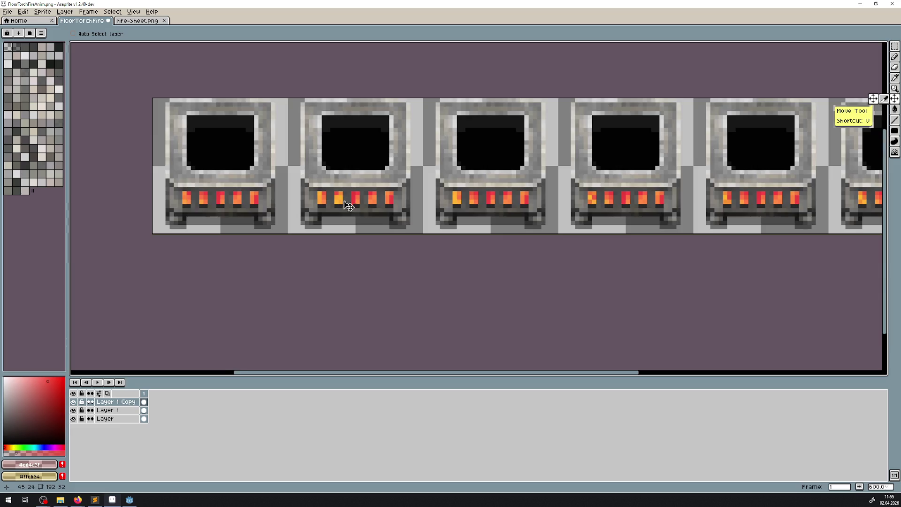
scroll(349, 203, up, 3)
mouse_move(328, 196)
mouse_down()
mouse_move(354, 262)
mouse_move(688, 205)
mouse_up()
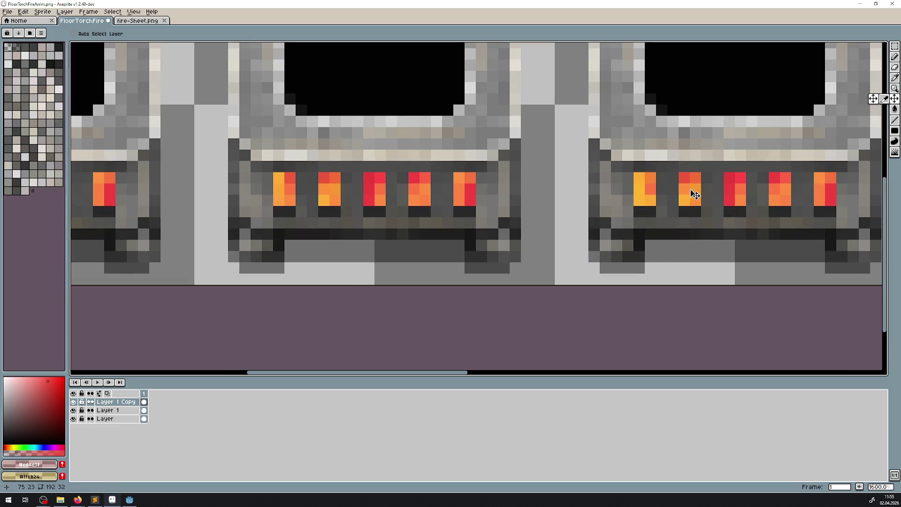
Step: Paint two flame pixels yellow with the Line tool
scroll(418, 195, up, 2)
click(894, 120)
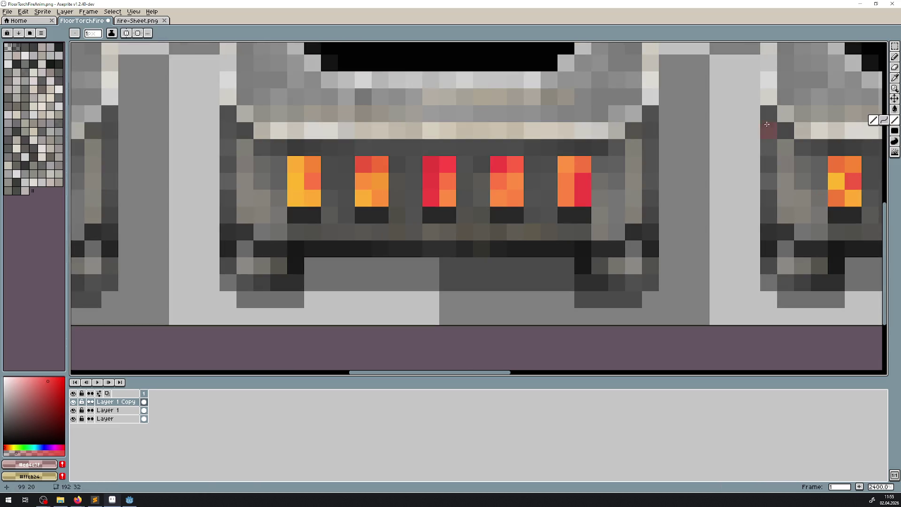
right_click(380, 199)
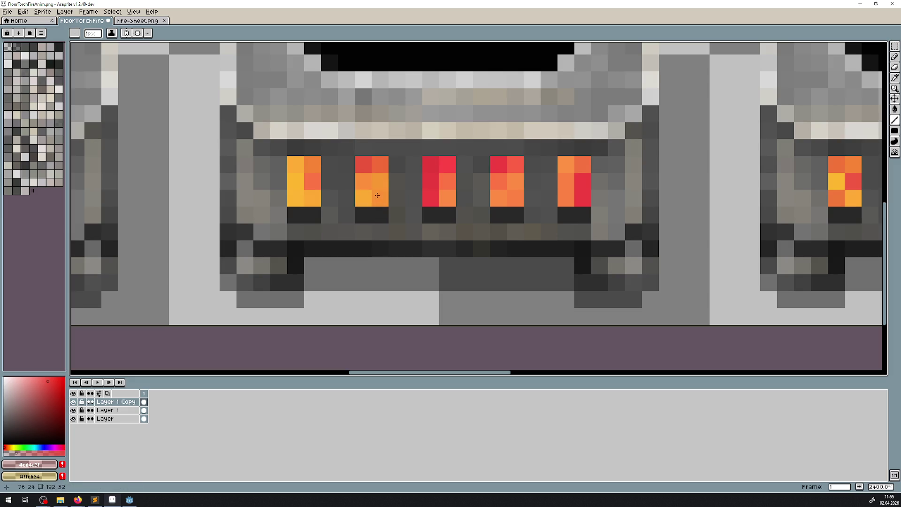
right_click(376, 178)
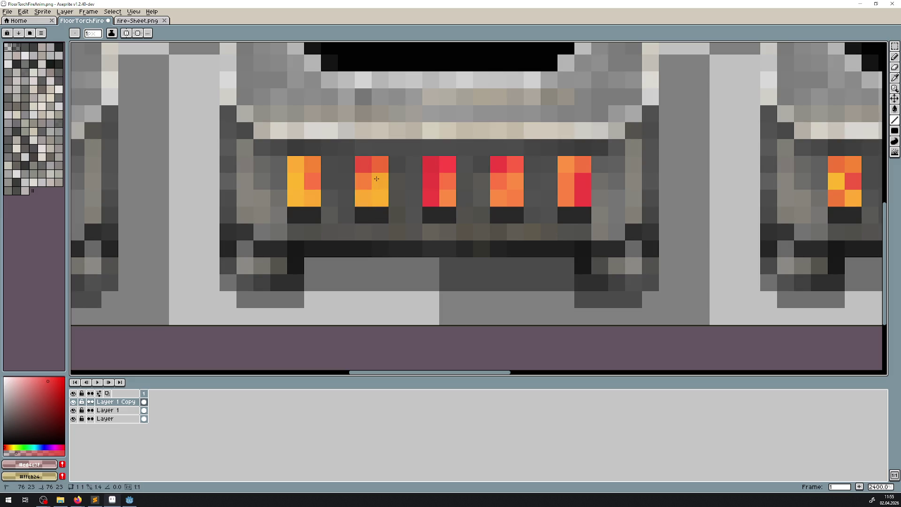
Step: Duplicate Layer 1 Copy to make a second copy layer
scroll(425, 199, down, 6)
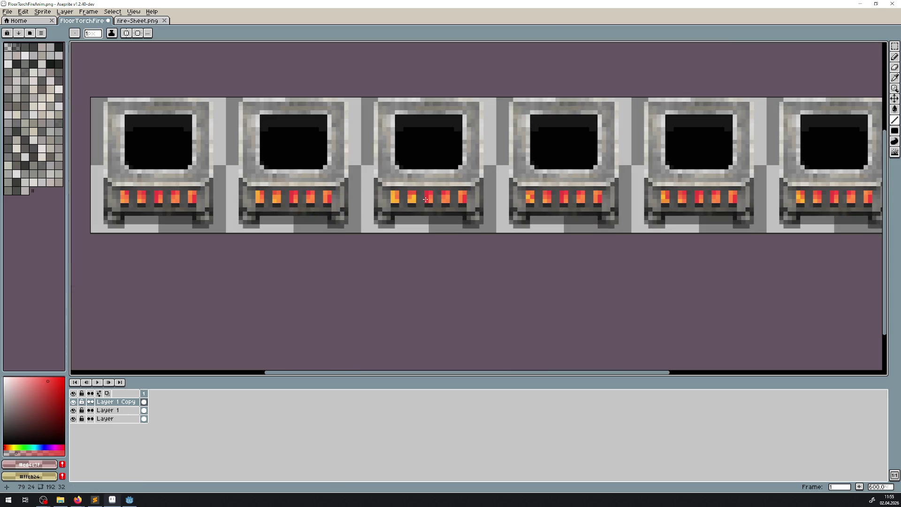
right_click(122, 402)
click(150, 461)
click(895, 99)
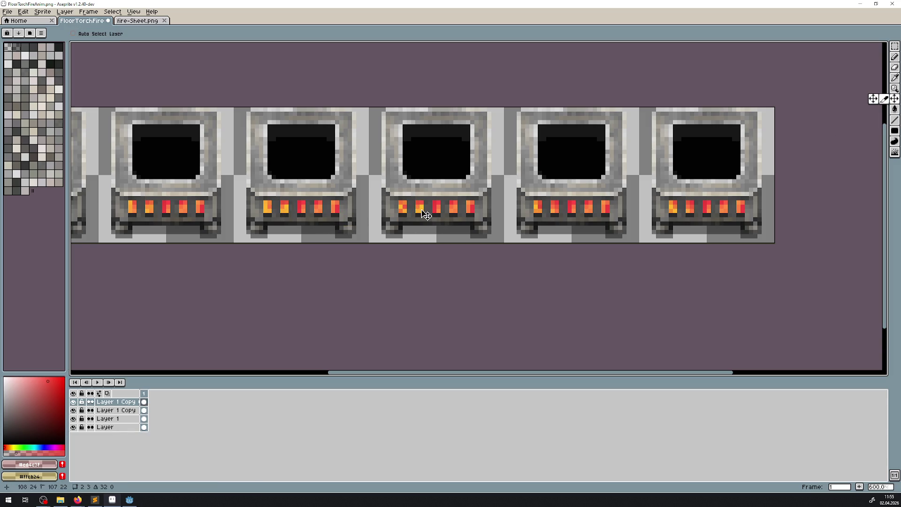
scroll(422, 212, left, 2)
scroll(352, 201, right, 2)
scroll(354, 206, up, 4)
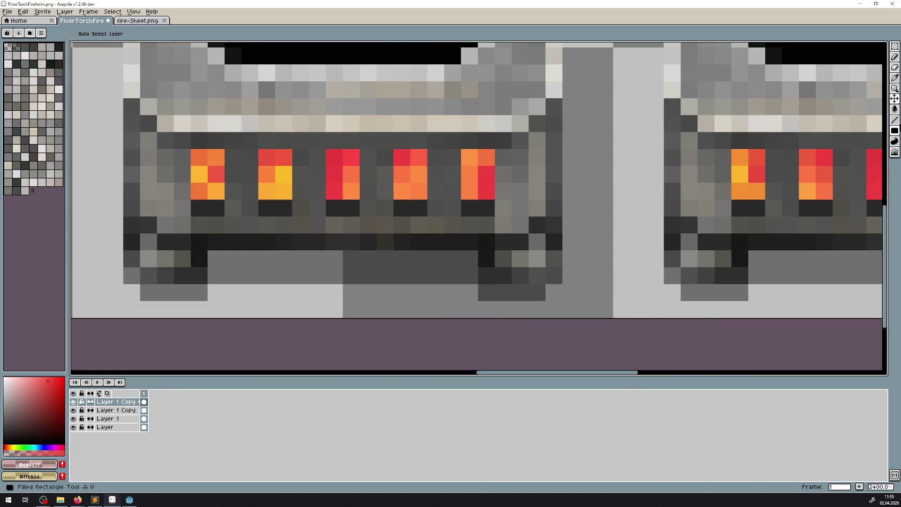
click(891, 122)
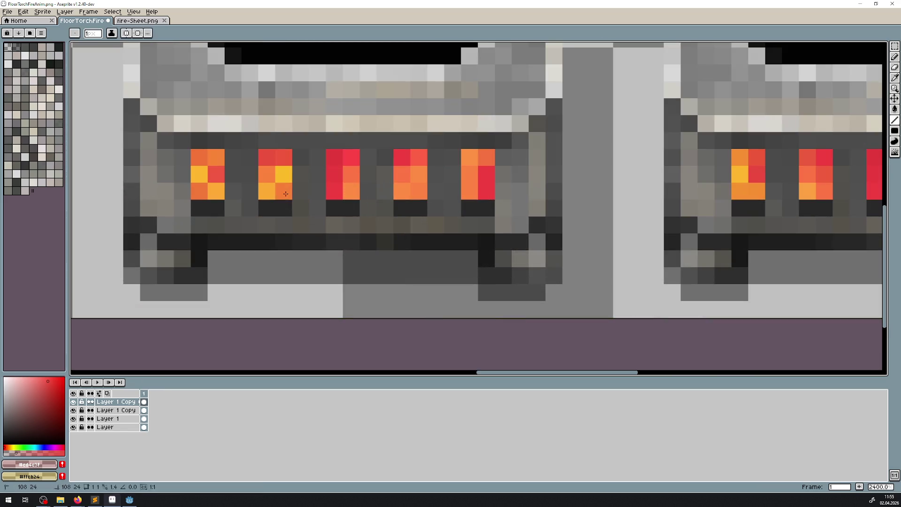
Step: Brighten the top and bottom pixels of another flame slot to yellow
right_click(265, 160)
right_click(266, 192)
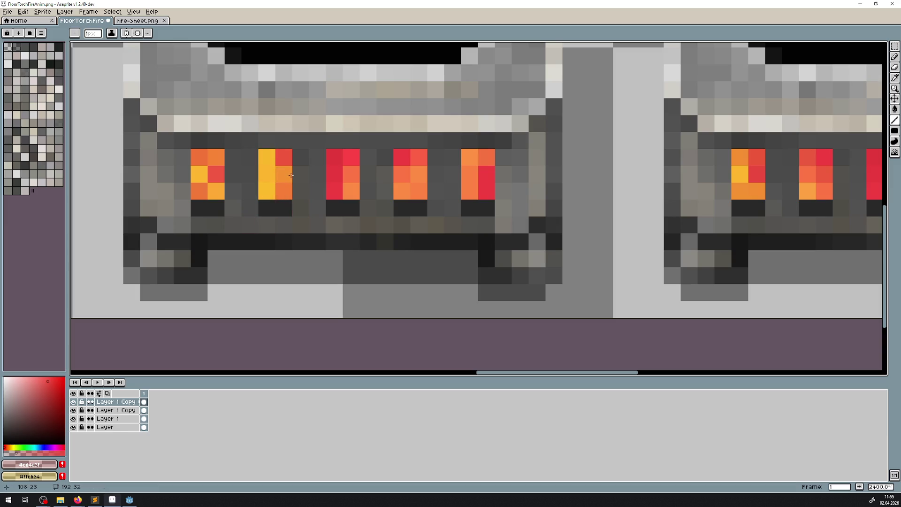
scroll(273, 179, down, 8)
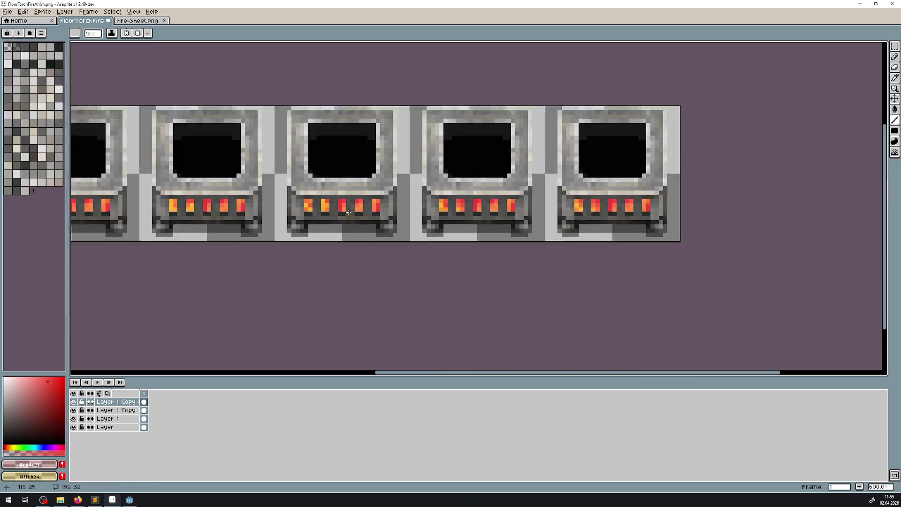
Step: Duplicate the top fire layer and drag the third copy's flames along the strip
right_click(108, 402)
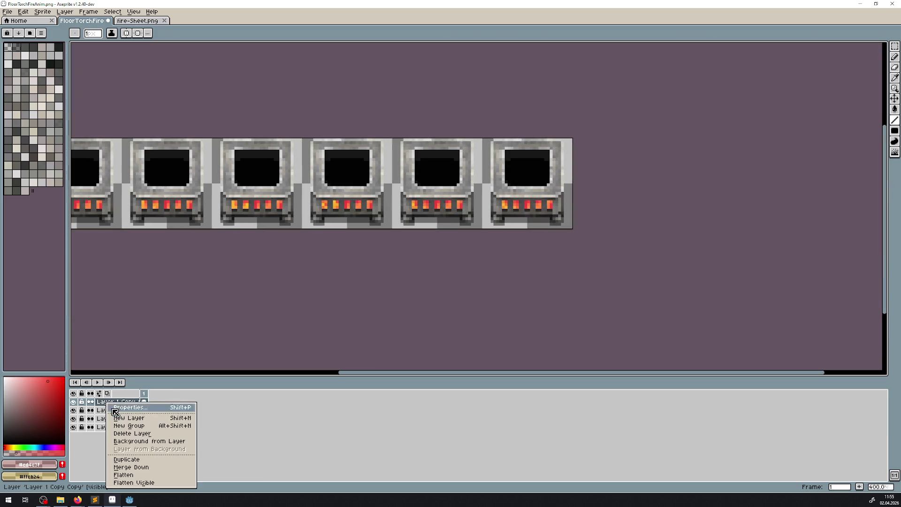
click(146, 459)
click(894, 98)
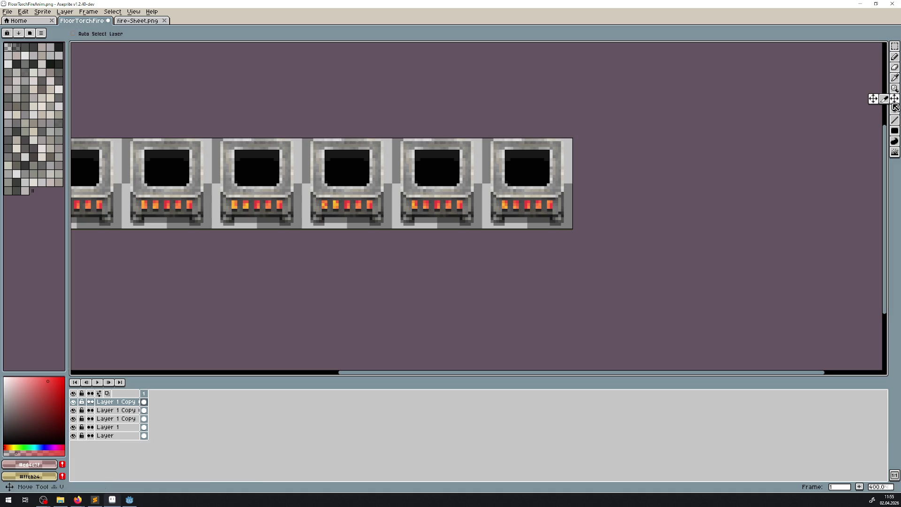
mouse_move(414, 217)
mouse_down()
mouse_move(404, 206)
mouse_move(651, 184)
mouse_move(349, 200)
mouse_move(321, 190)
mouse_up()
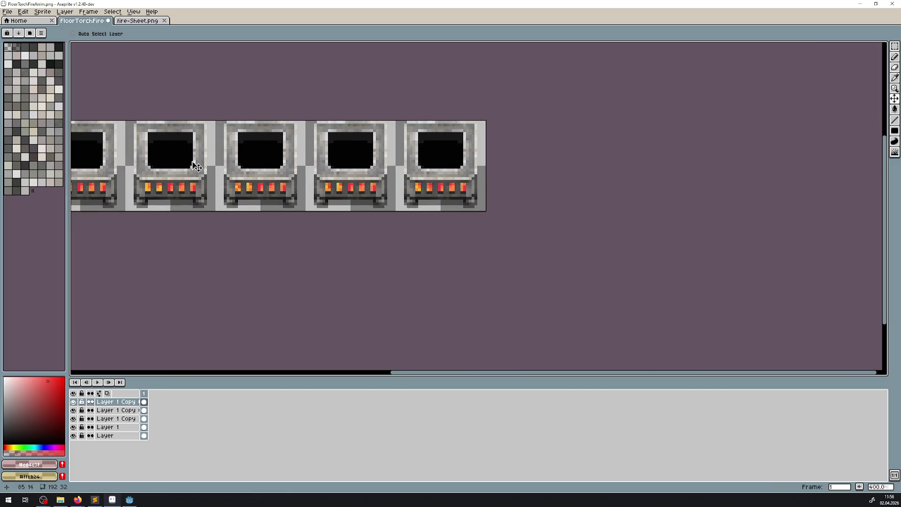
scroll(275, 218, up, 3)
scroll(220, 224, up, 2)
drag(355, 145, 219, 168)
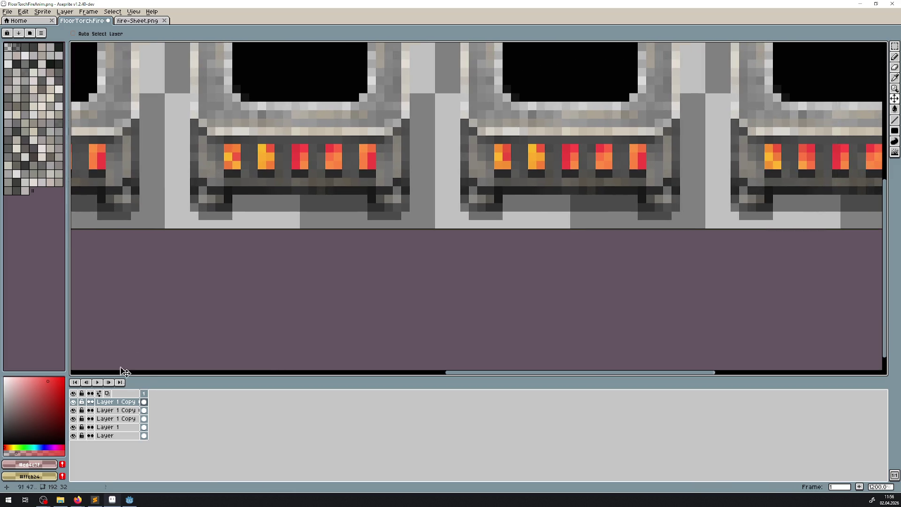
Step: Set the Layer 1 Copy Copy Copy layer's opacity to 166
double_click(115, 401)
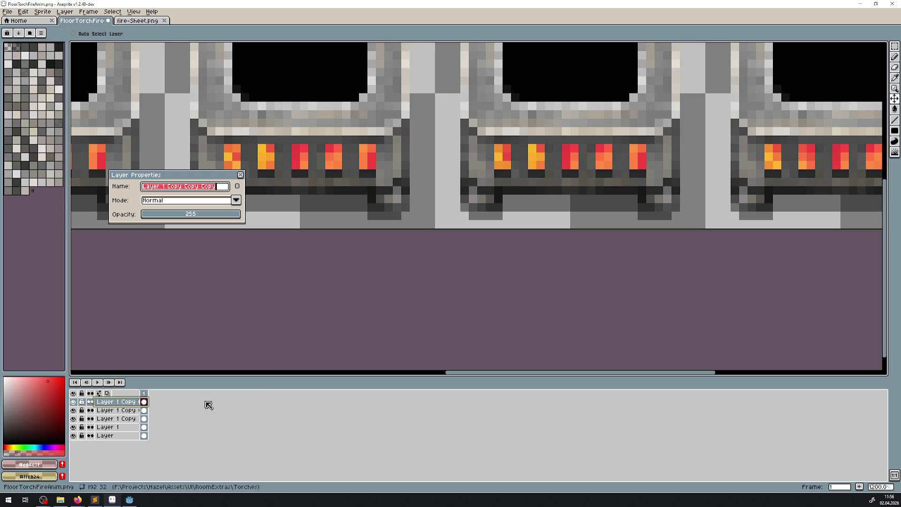
click(208, 215)
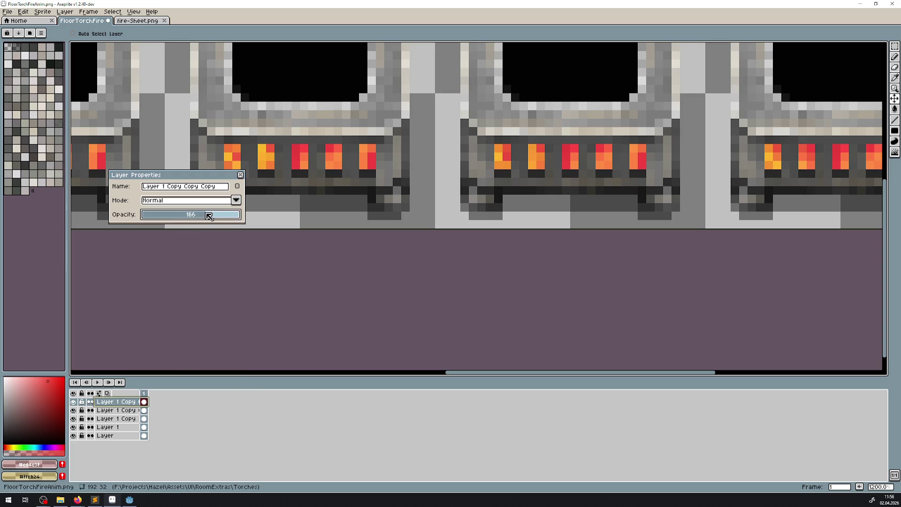
click(241, 175)
Step: Paint a short brighter Curve stroke in the middle torch's second flame slot
drag(315, 184, 398, 216)
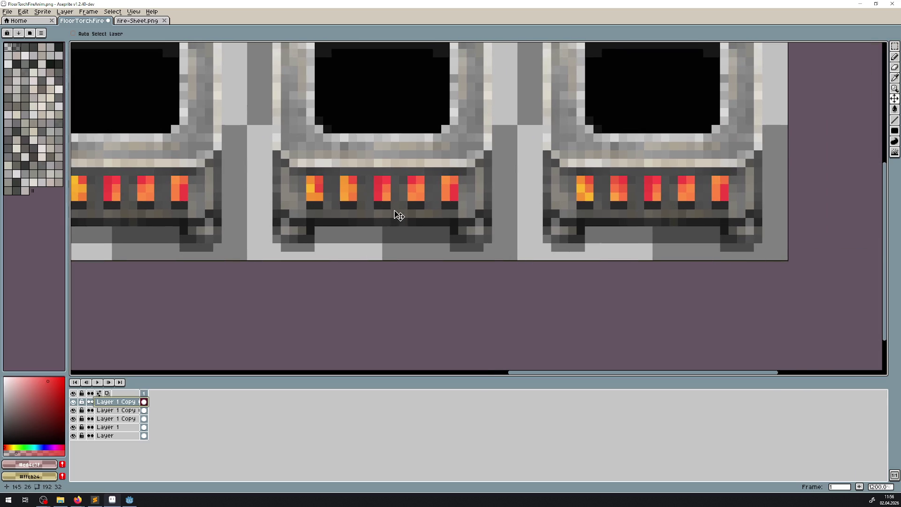
key(shift+l)
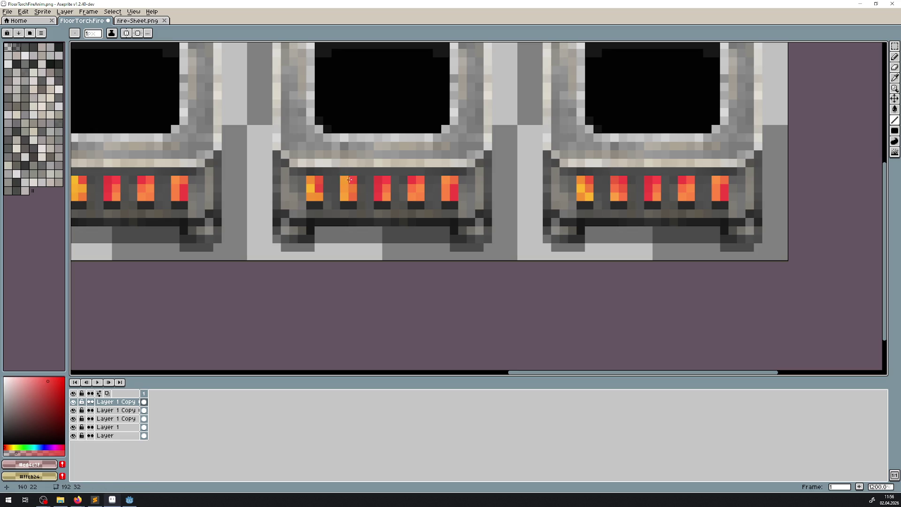
click(355, 180)
drag(347, 198, 346, 196)
Step: Duplicate the top flame layer and lower the new copy's opacity to 82
right_click(117, 404)
click(135, 459)
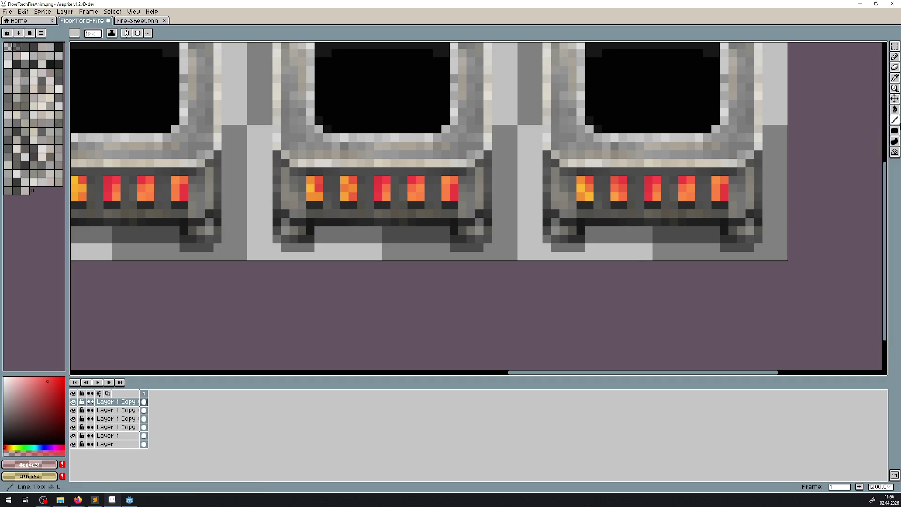
click(894, 99)
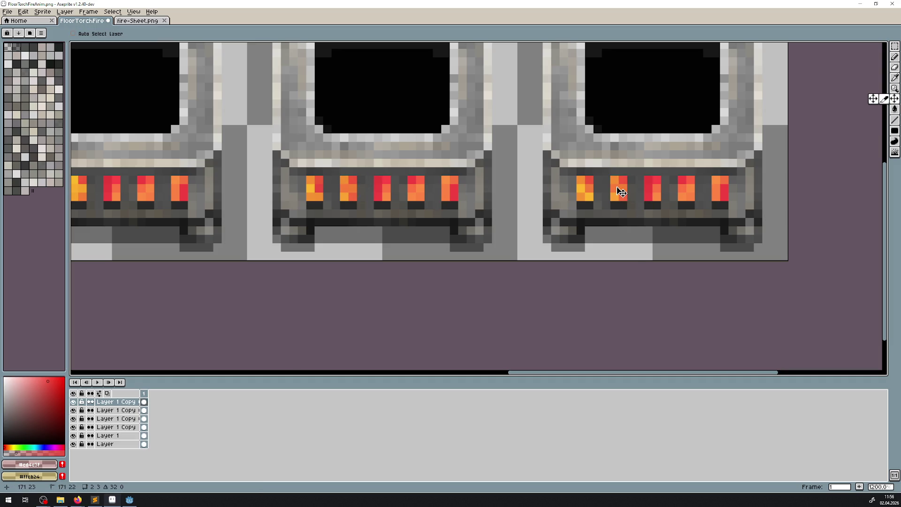
double_click(117, 401)
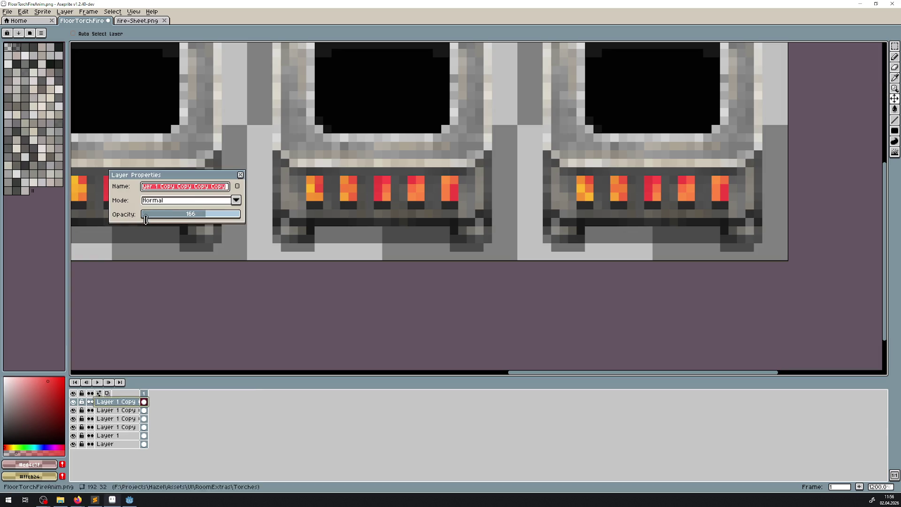
click(174, 217)
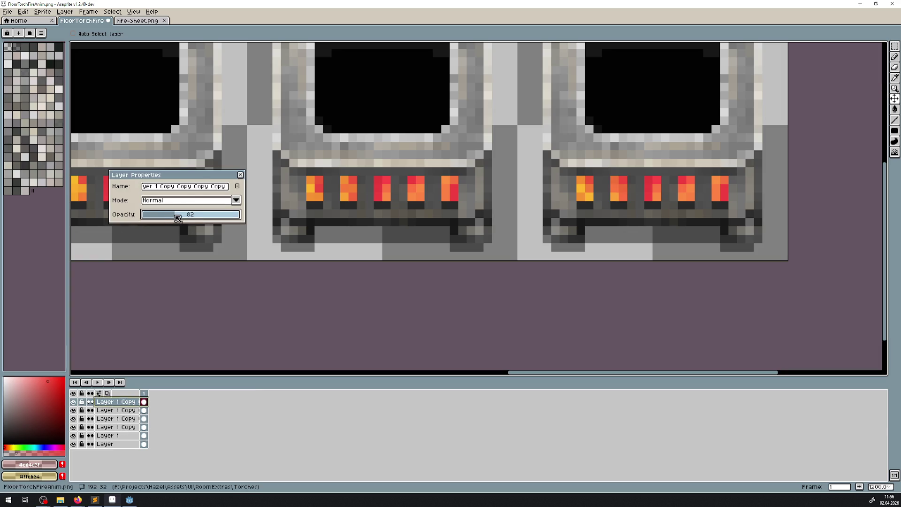
click(240, 175)
Step: Save FloorTorchFireAnim.png and bring up Godot Engine
scroll(413, 207, down, 5)
key(ctrl+s)
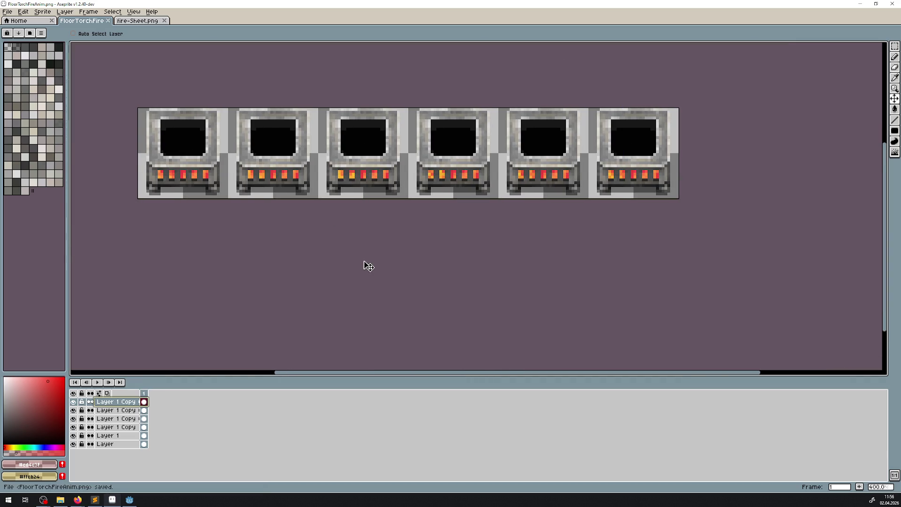
click(129, 500)
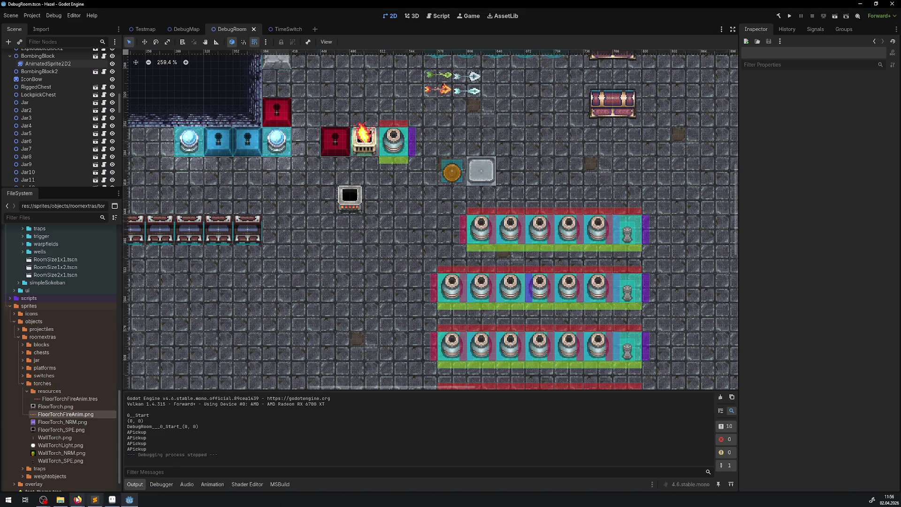
Step: Bring up the Godot DebugRoom scene and zoom in on the floor torch
click(60, 500)
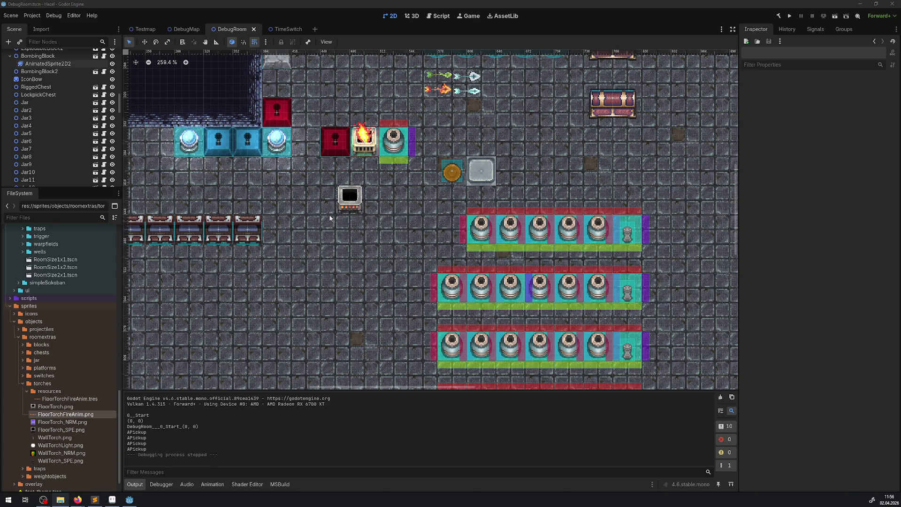
scroll(329, 210, up, 2)
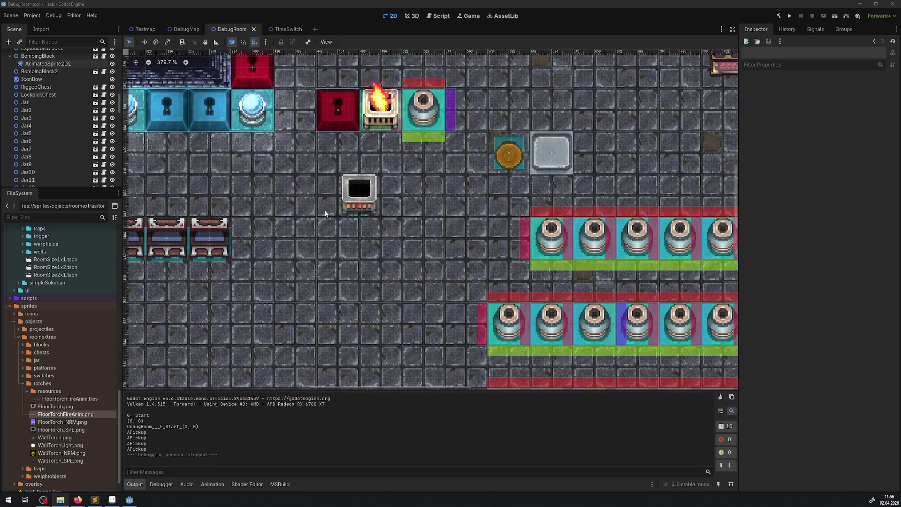
scroll(325, 210, down, 1)
scroll(315, 237, down, 2)
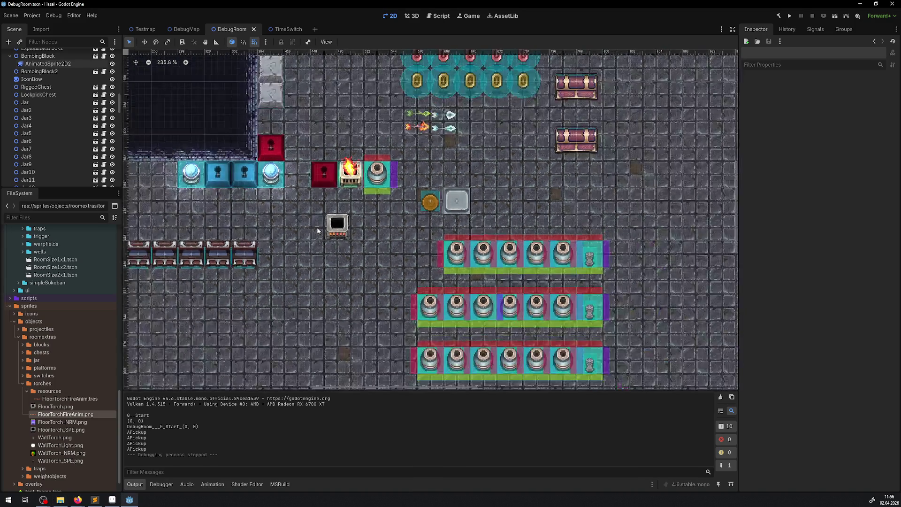
Step: Run the project, walk the character down to the torch, then stop and return to Aseprite
click(790, 16)
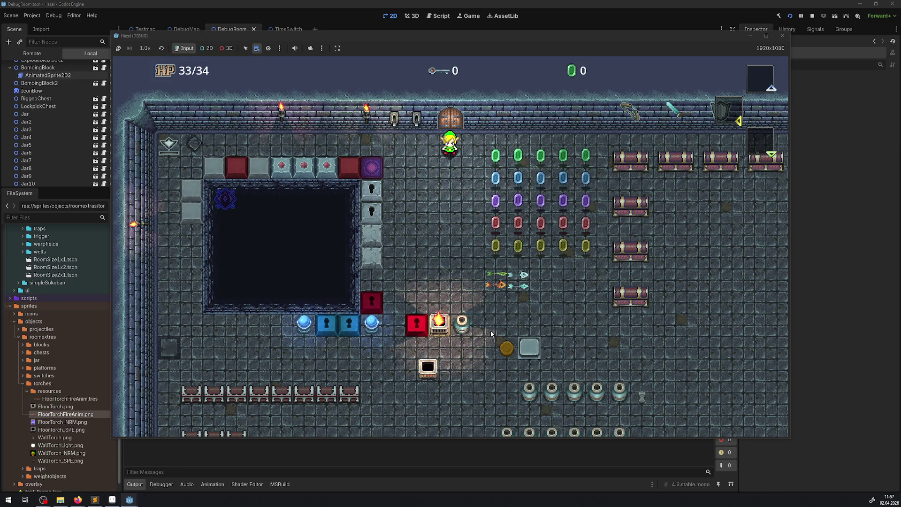
key(Down)
key(Down)
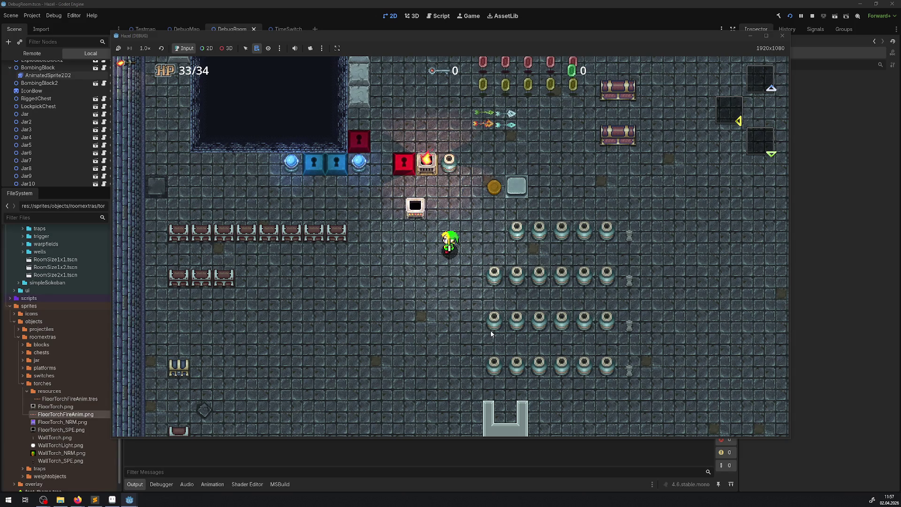
click(782, 36)
click(112, 499)
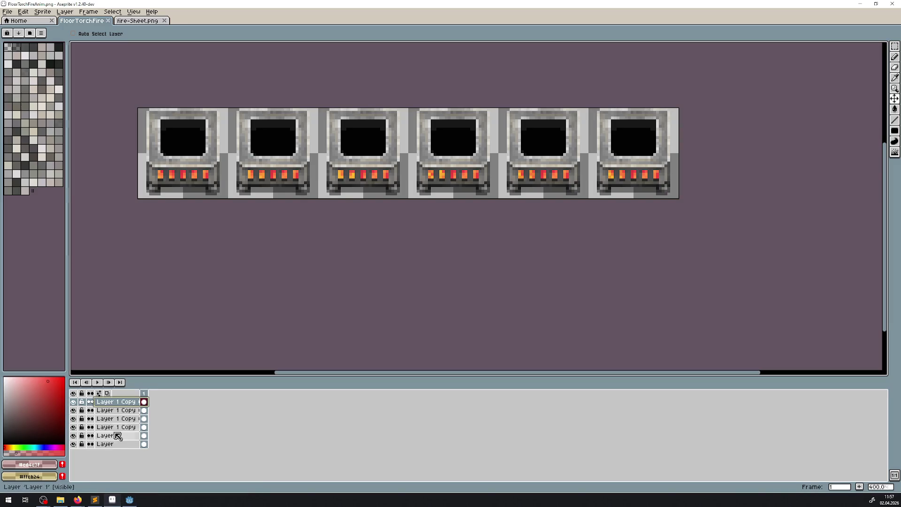
Step: Merge all the flame copy layers down into Layer 1
right_click(118, 405)
click(141, 467)
right_click(118, 402)
click(142, 468)
right_click(105, 404)
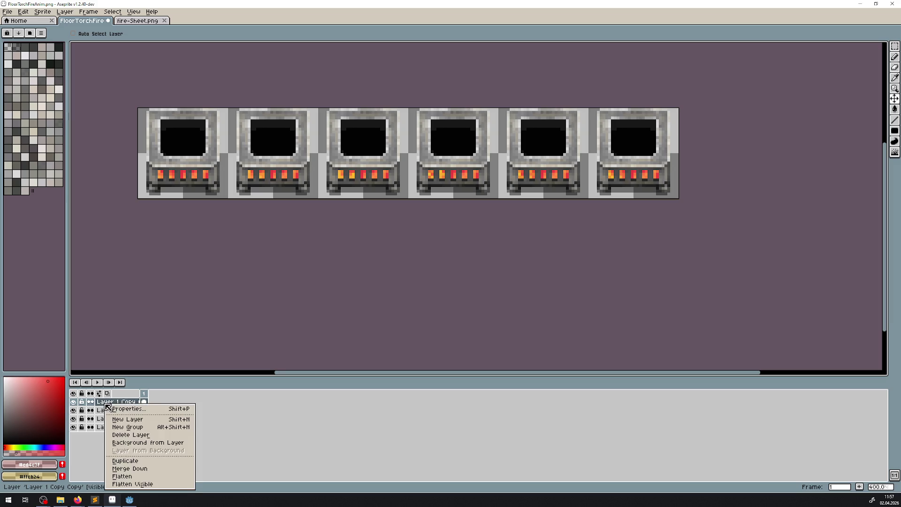
click(131, 468)
right_click(112, 403)
click(136, 468)
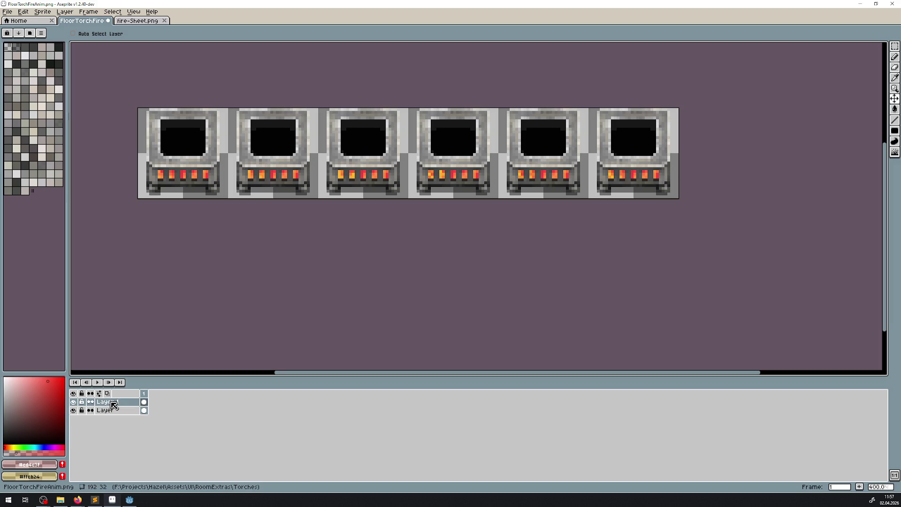
Step: Add a new empty layer and frame the first torch's grille
key(shift+n)
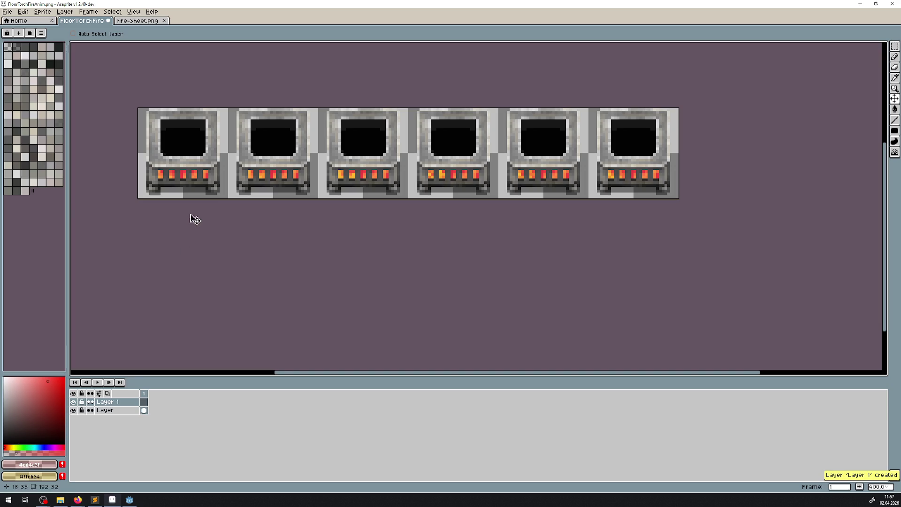
scroll(353, 188, up, 3)
mouse_move(357, 192)
mouse_down()
mouse_move(428, 188)
mouse_move(493, 204)
mouse_up()
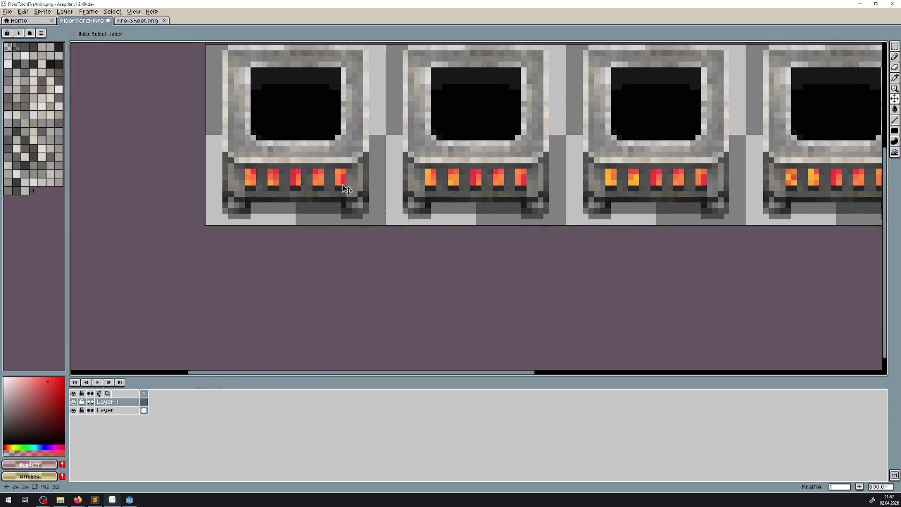
scroll(309, 192, up, 5)
scroll(305, 190, down, 3)
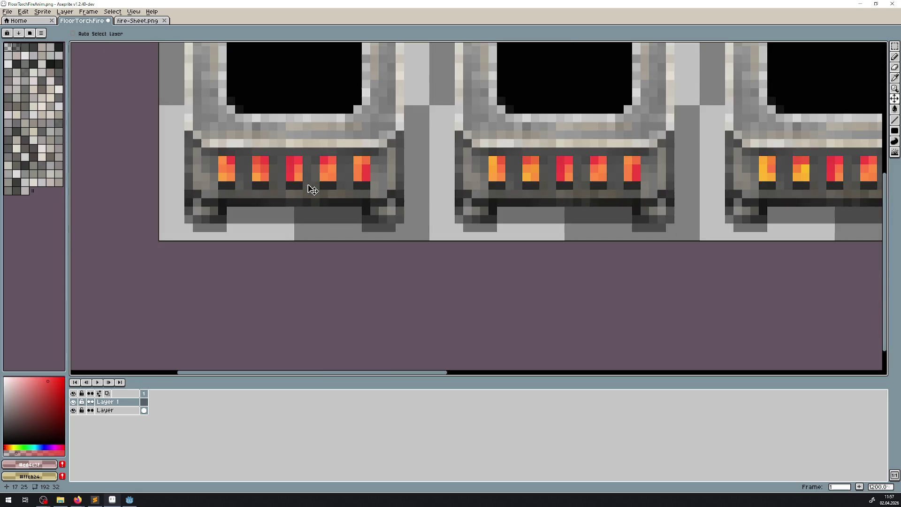
Step: Recolour the third flame's left column and a flame pixel orange, then duplicate the layer
click(895, 119)
scroll(345, 170, up, 3)
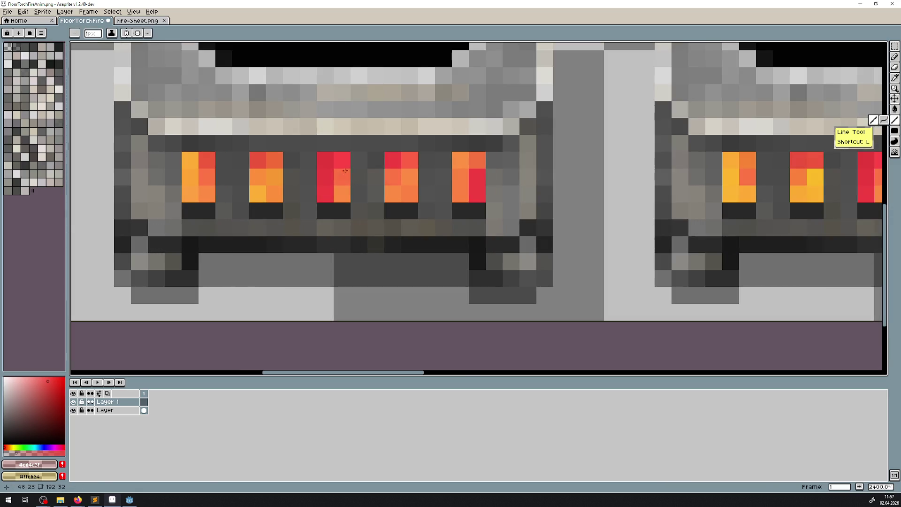
mouse_move(325, 177)
mouse_down()
mouse_move(341, 193)
mouse_move(326, 193)
mouse_move(326, 173)
mouse_up()
click(342, 160)
scroll(354, 187, right, 5)
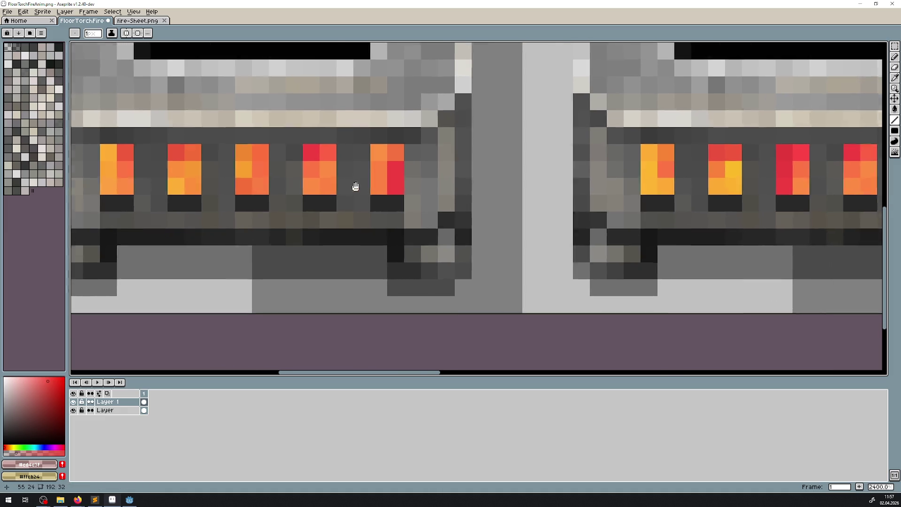
right_click(125, 402)
click(140, 459)
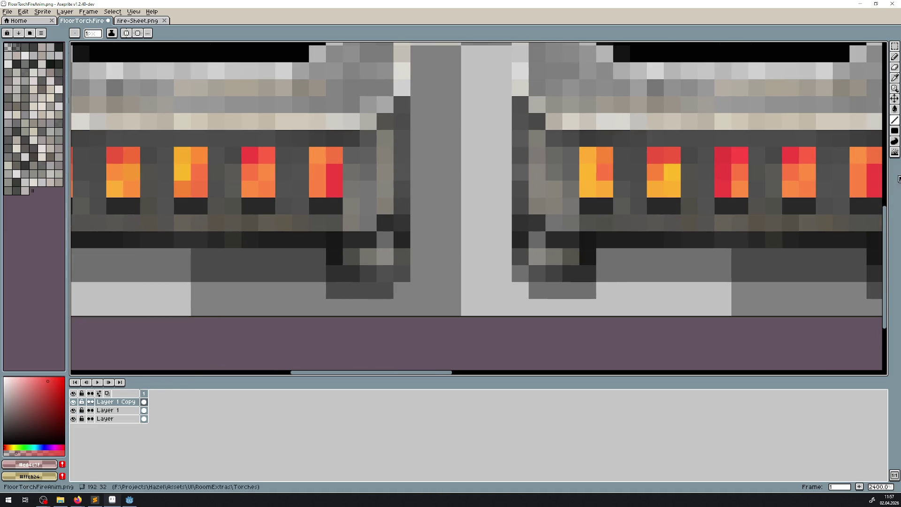
Step: Shift the copied flame layer right and repaint pixels in the middle flame
click(894, 99)
mouse_move(328, 181)
mouse_down()
mouse_move(352, 211)
mouse_move(716, 184)
mouse_up()
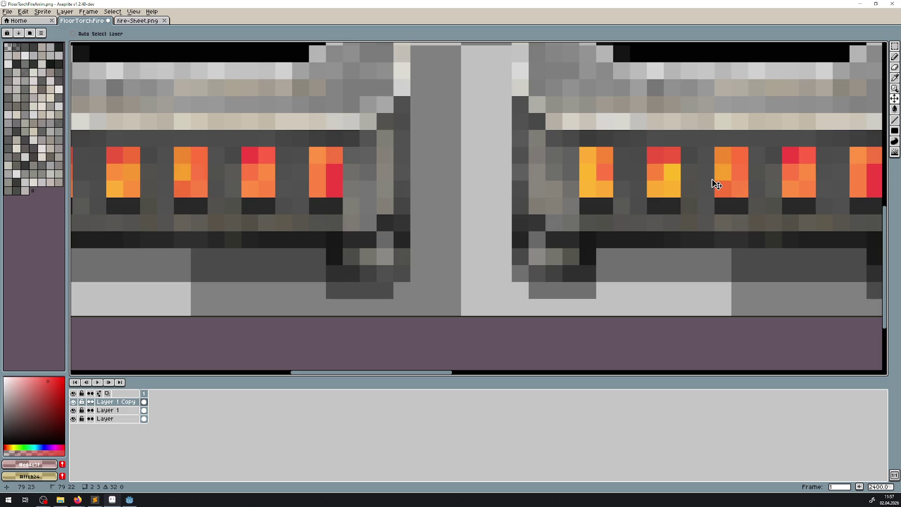
scroll(754, 218, right, 5)
click(895, 124)
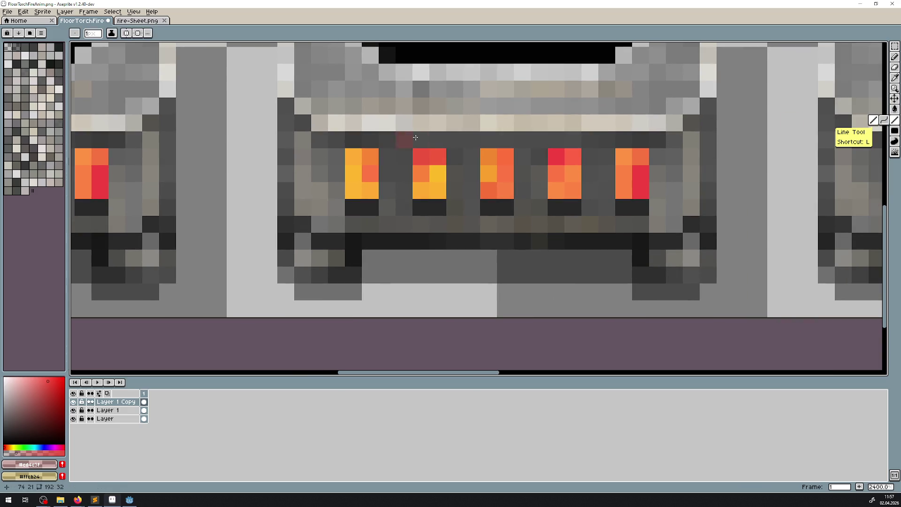
click(489, 157)
right_click(505, 173)
right_click(506, 190)
scroll(258, 202, down, 3)
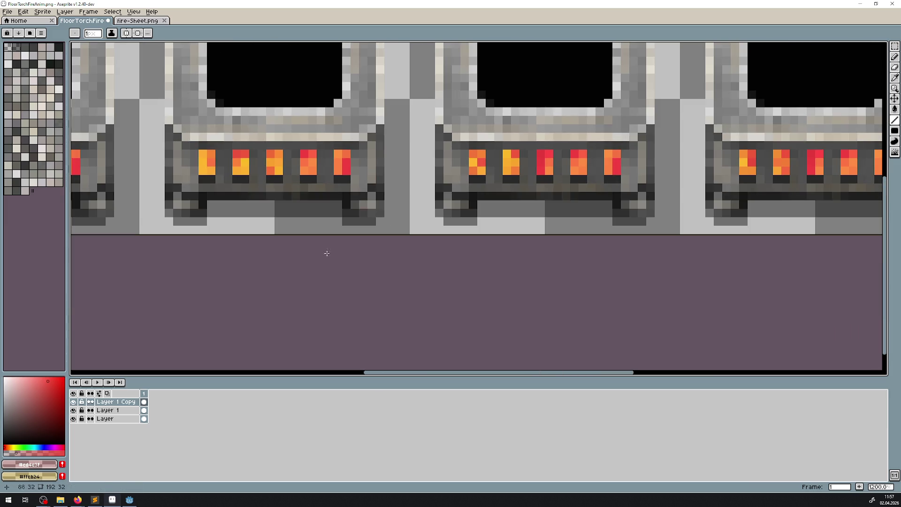
Step: Duplicate the copied flame layer and repaint the third flame's upper pixels red
right_click(111, 402)
click(131, 458)
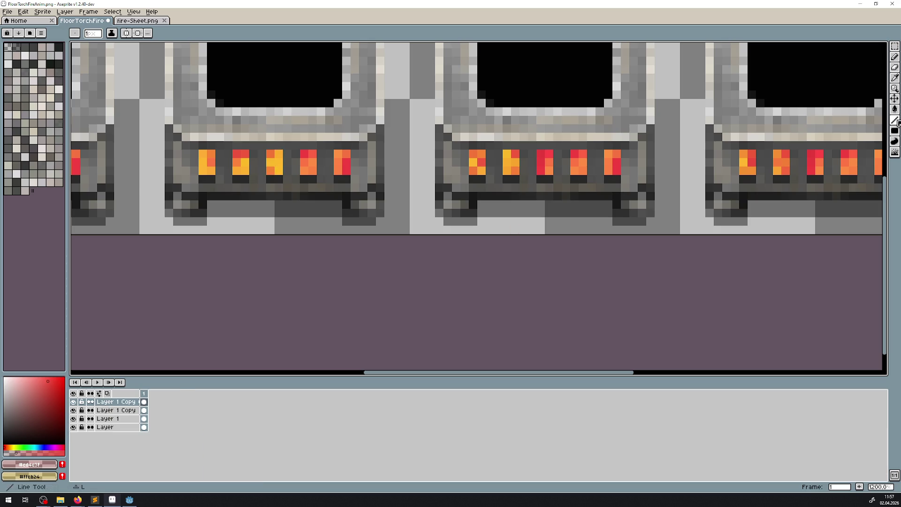
click(894, 98)
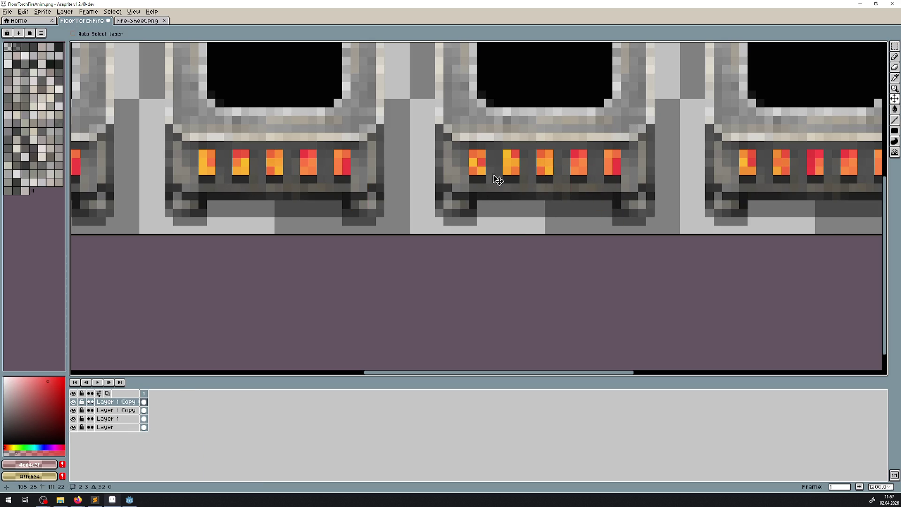
scroll(578, 152, right, 3)
click(895, 121)
scroll(385, 148, up, 2)
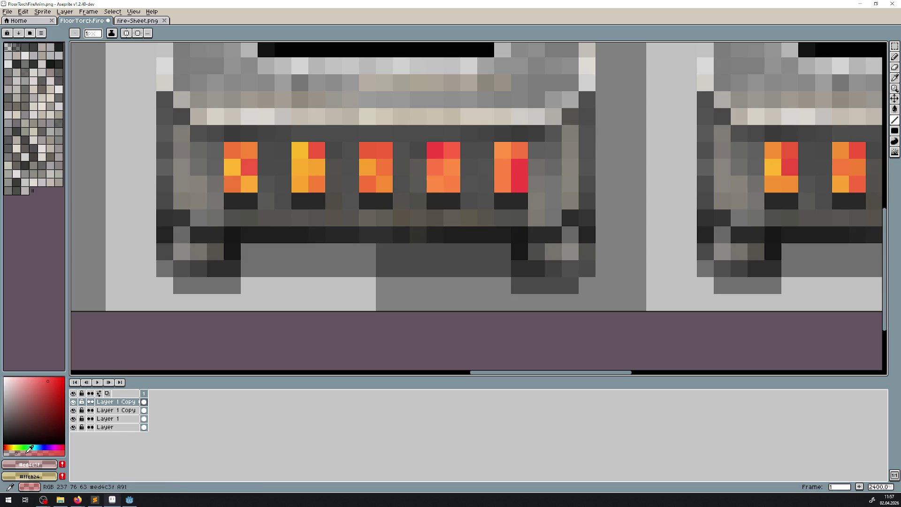
drag(385, 157, 369, 183)
click(384, 183)
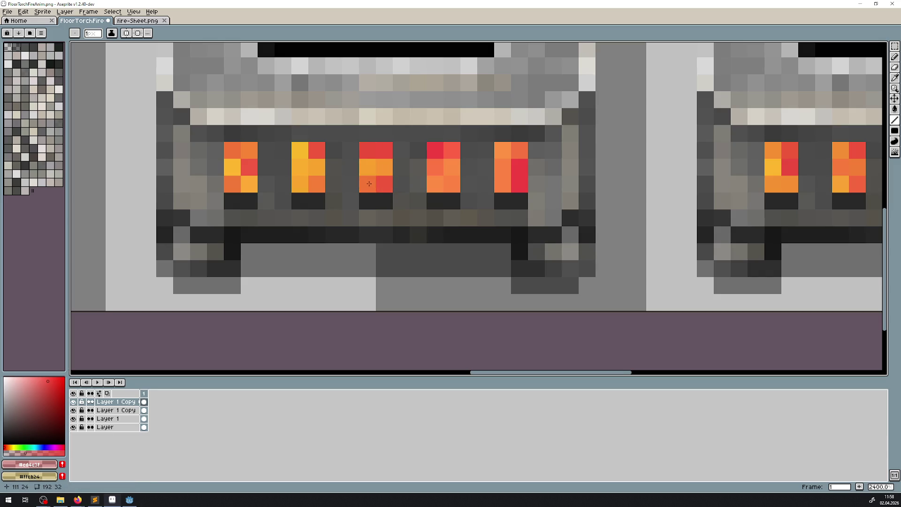
scroll(374, 166, down, 5)
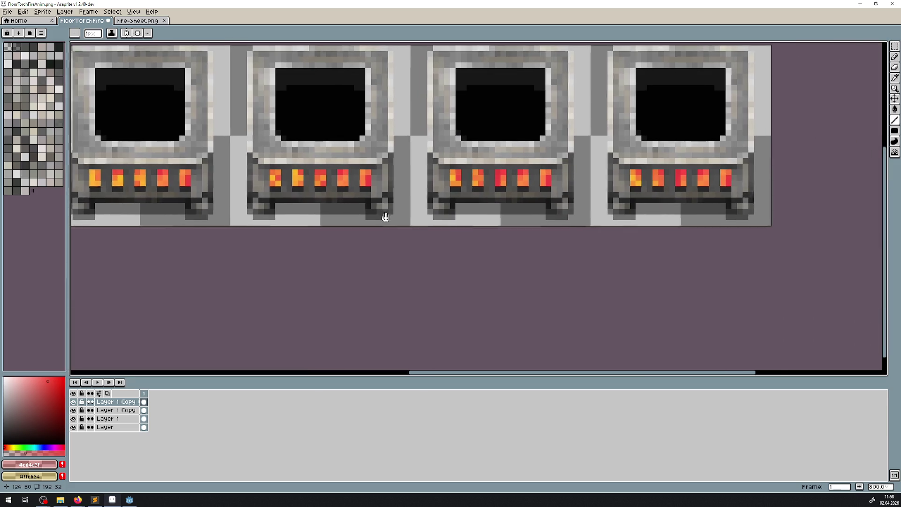
right_click(137, 410)
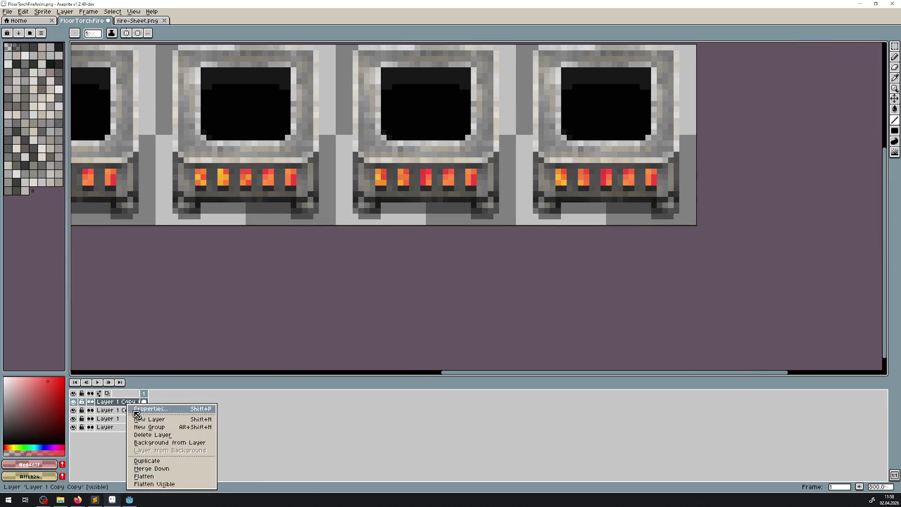
Step: Duplicate the top flame layer, set its opacity to 150, and paint new flame pixels
click(162, 461)
click(894, 98)
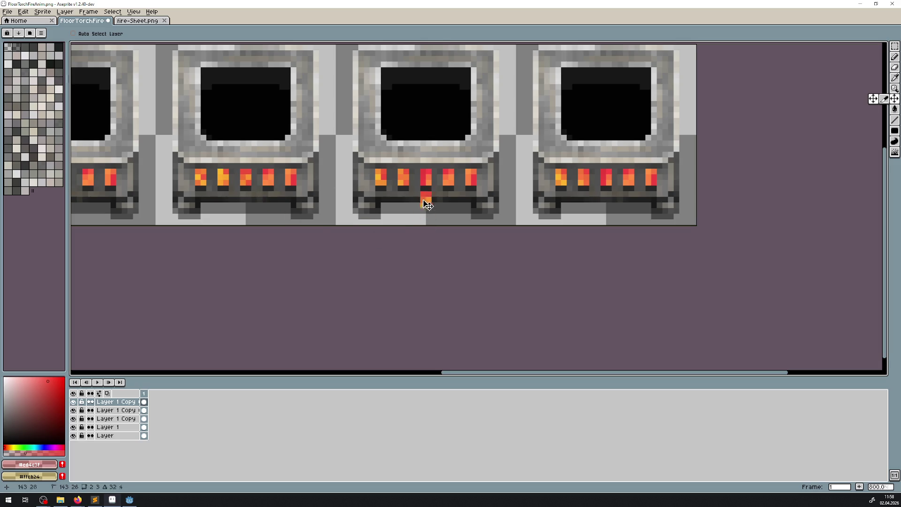
double_click(117, 403)
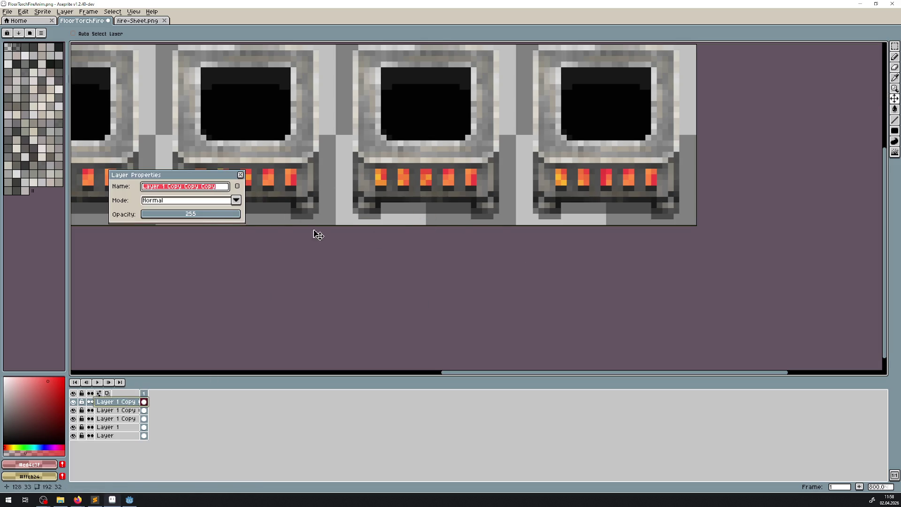
click(200, 215)
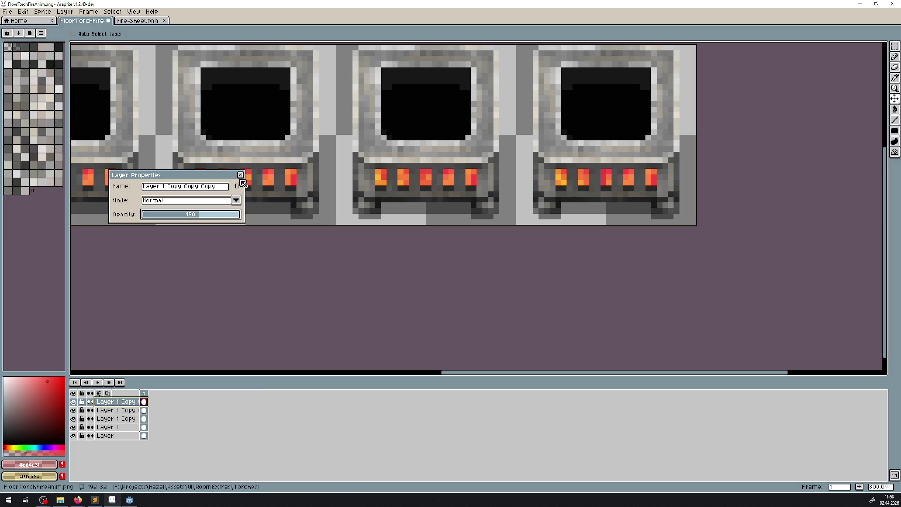
click(240, 175)
scroll(681, 141, up, 3)
click(895, 120)
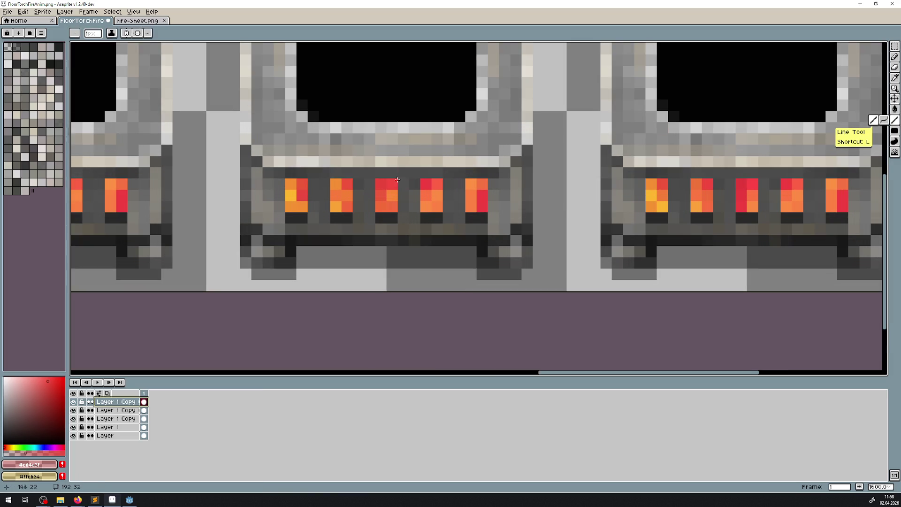
drag(383, 189, 386, 200)
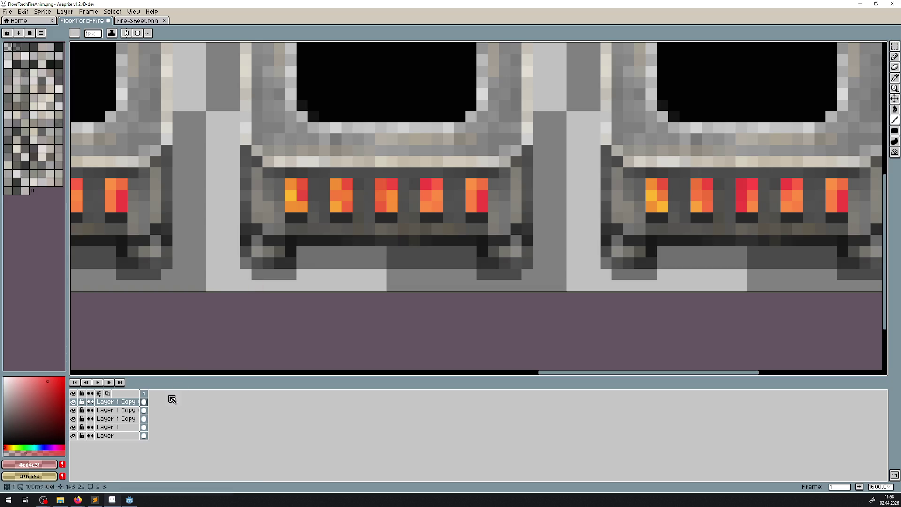
Step: Add another fire layer copy shifted up one pixel and paint a single flame pixel
right_click(129, 403)
click(168, 464)
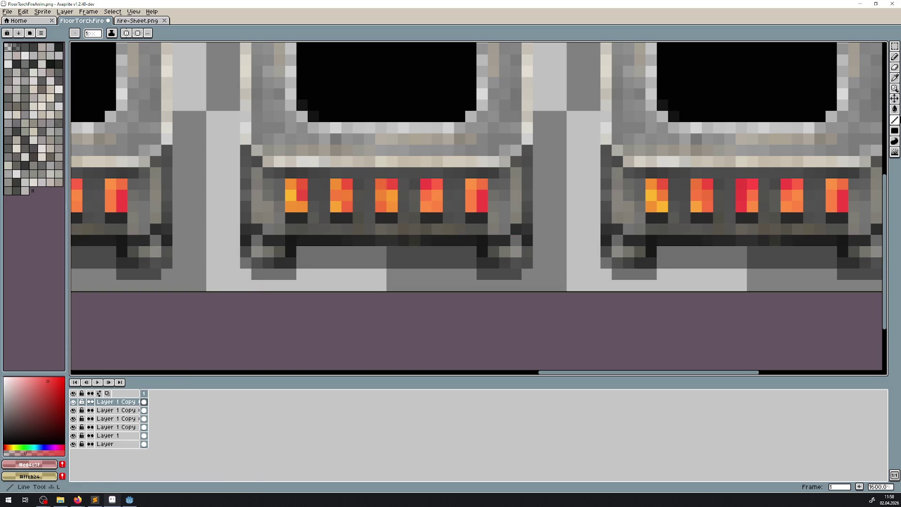
click(895, 98)
mouse_move(393, 197)
mouse_down()
mouse_move(752, 229)
mouse_move(752, 199)
mouse_up()
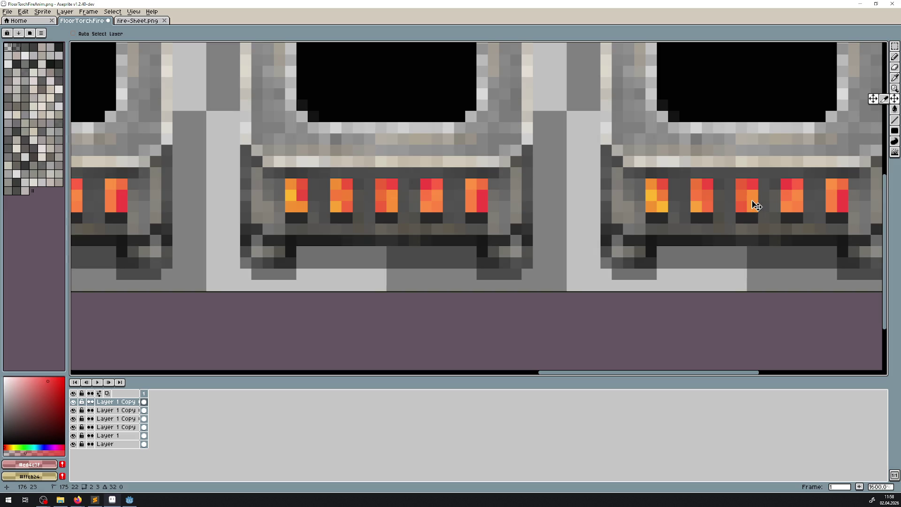
scroll(483, 184, right, 5)
click(895, 120)
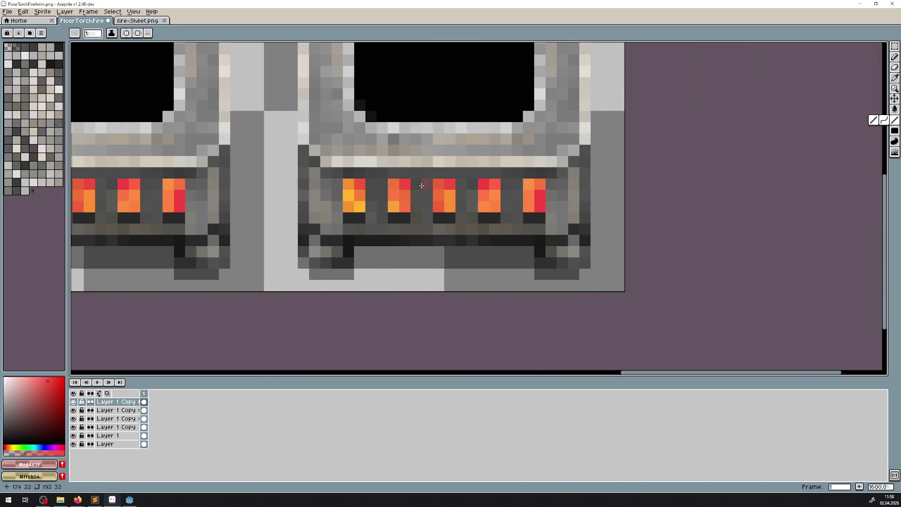
click(450, 188)
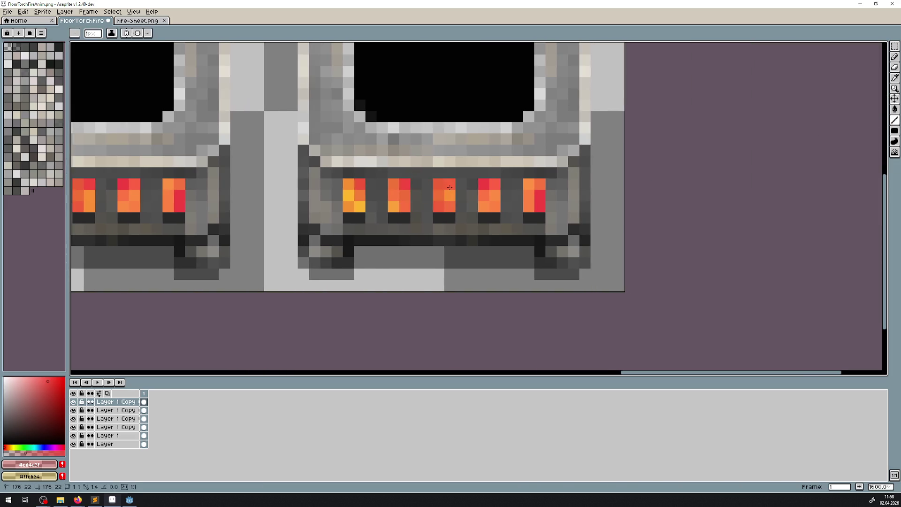
Step: Lower the top fire copy layer's opacity to 82 for a softer glow
double_click(123, 409)
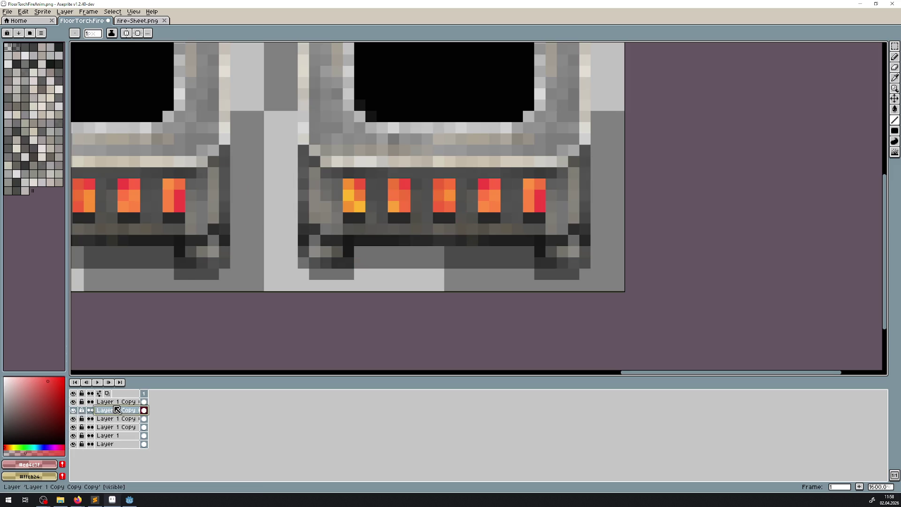
click(240, 176)
double_click(115, 401)
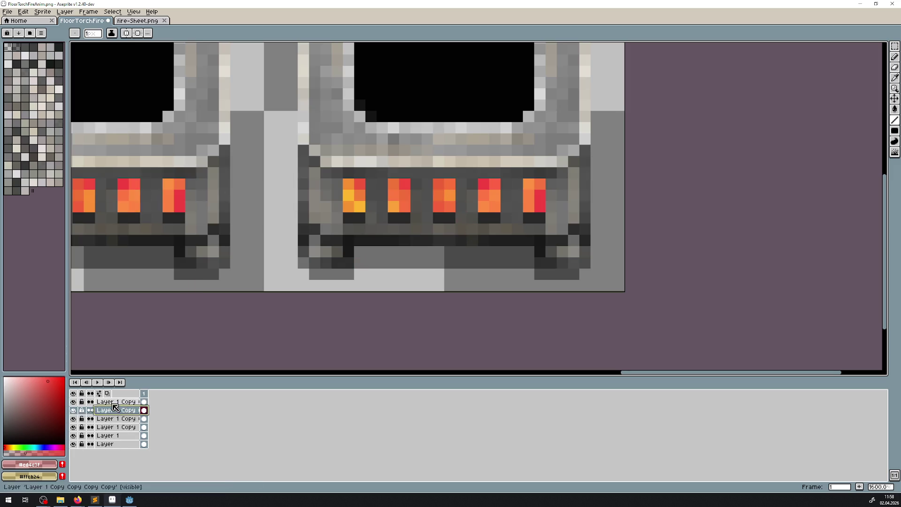
drag(179, 215, 166, 215)
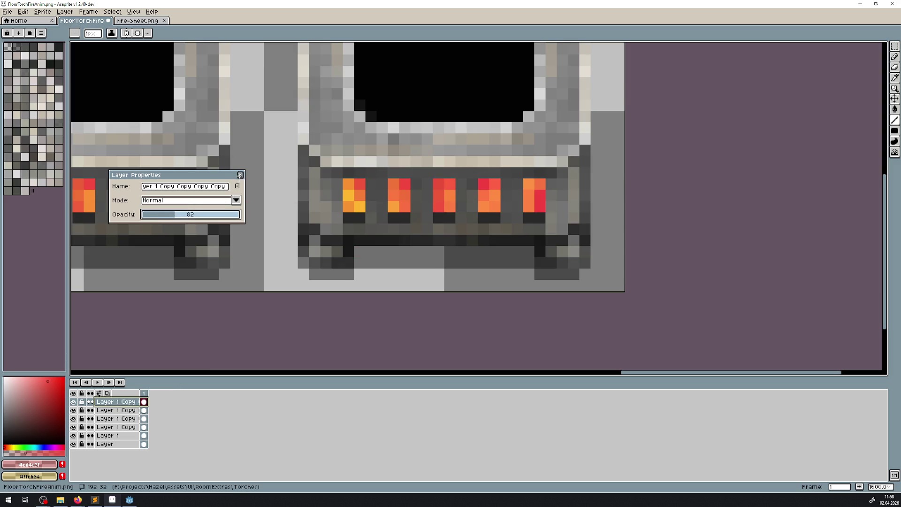
click(240, 175)
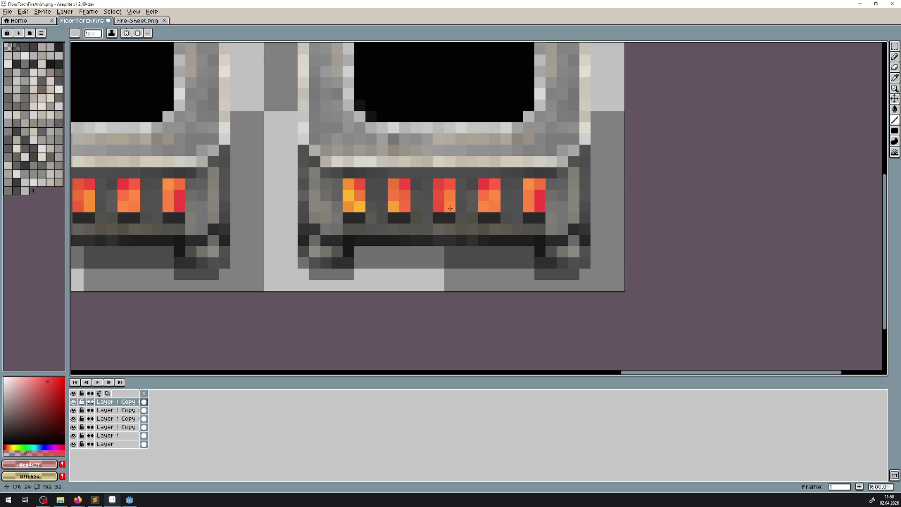
Step: Delete the top two flame copy layers and merge the rest down into 'Layer'
shift+click(120, 411)
right_click(121, 402)
click(136, 430)
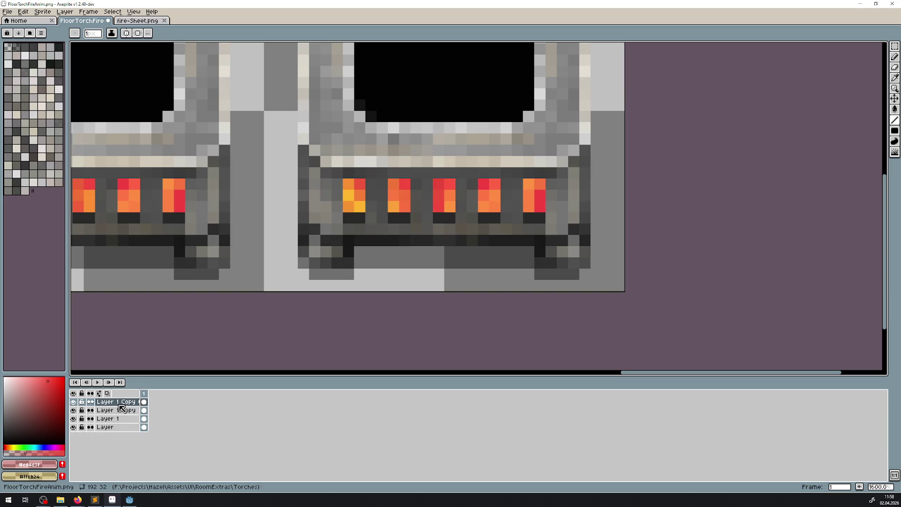
double_click(122, 405)
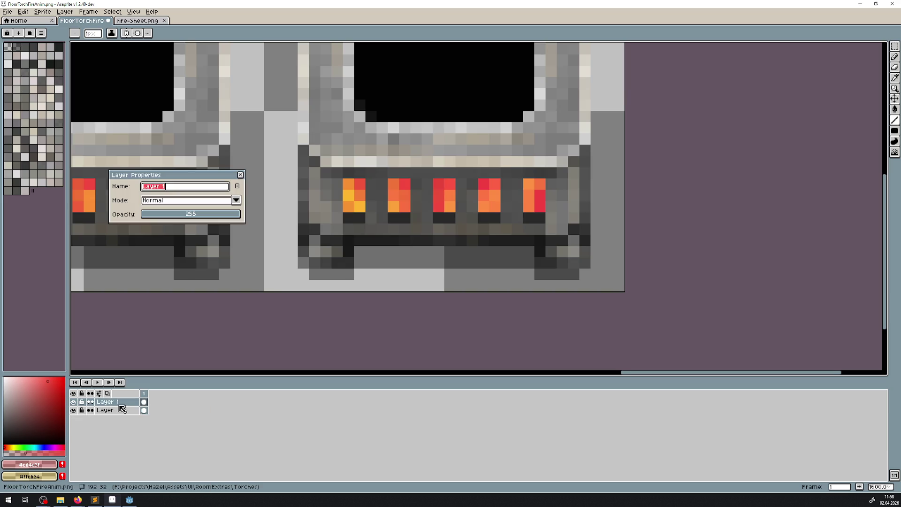
click(241, 175)
key(ctrl+e)
Step: Save FloorTorchFireAnim.png and switch over to Godot Engine
key(ctrl+s)
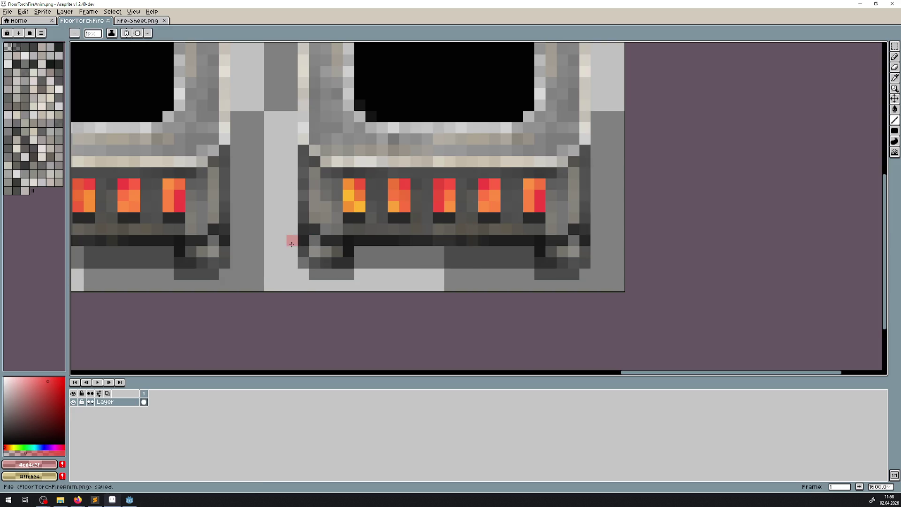
scroll(310, 253, down, 9)
scroll(306, 244, up, 3)
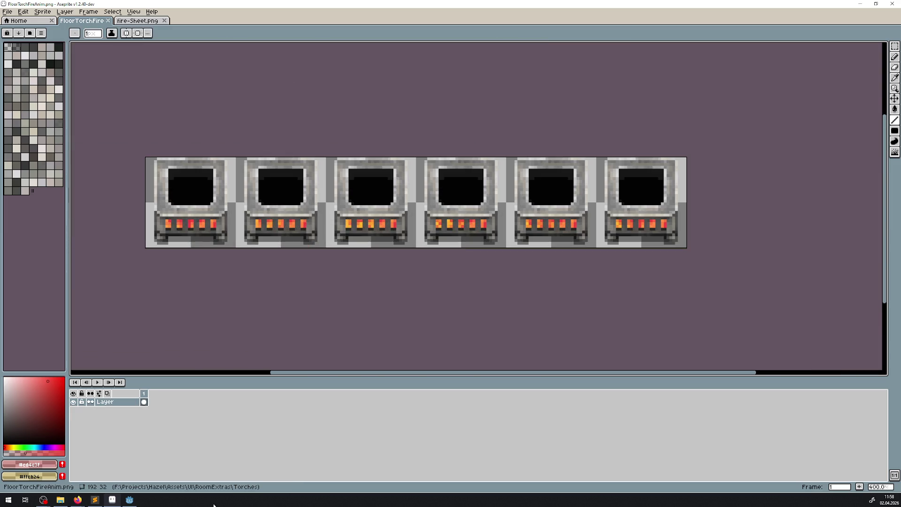
click(133, 501)
click(117, 501)
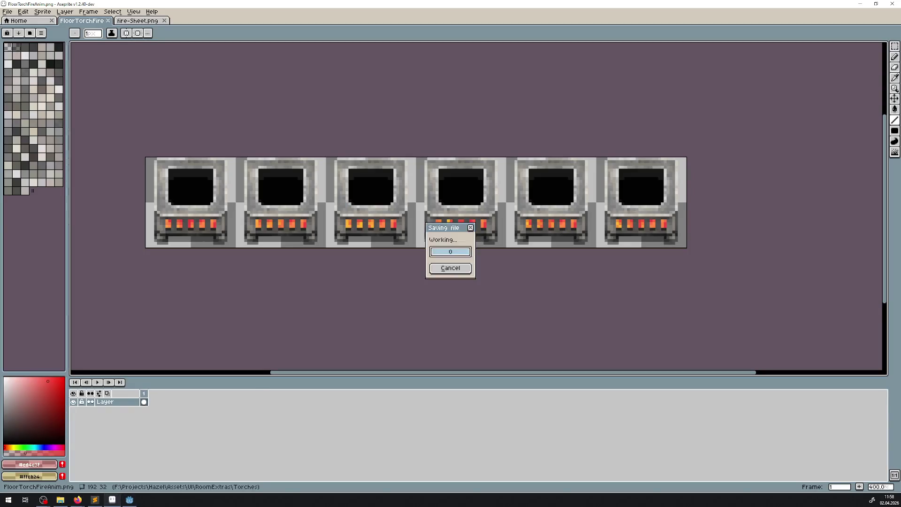
click(134, 501)
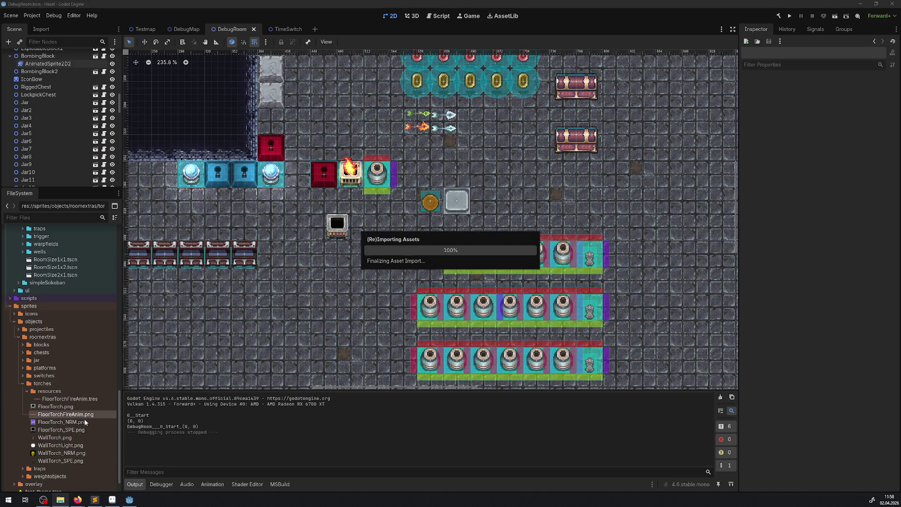
Step: Zoom on the reimported floor torch in DebugRoom, then return to Aseprite
scroll(334, 205, up, 3)
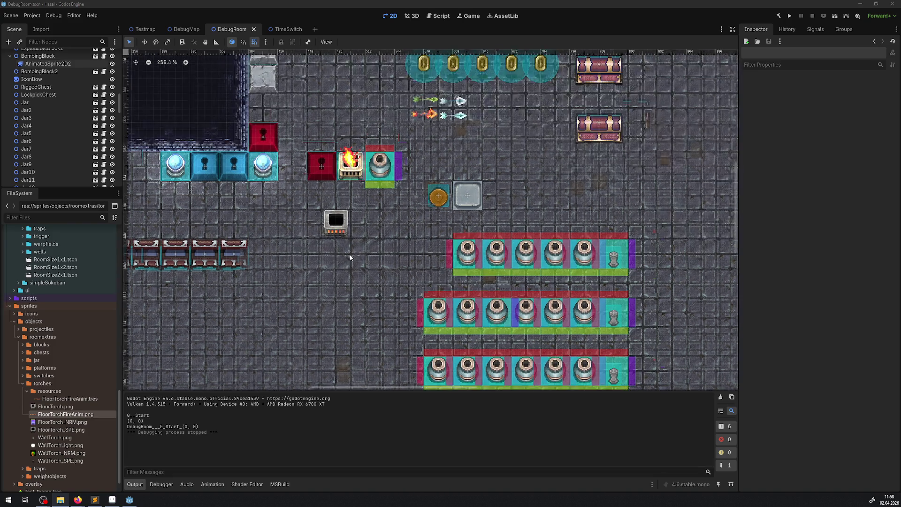
scroll(355, 253, down, 3)
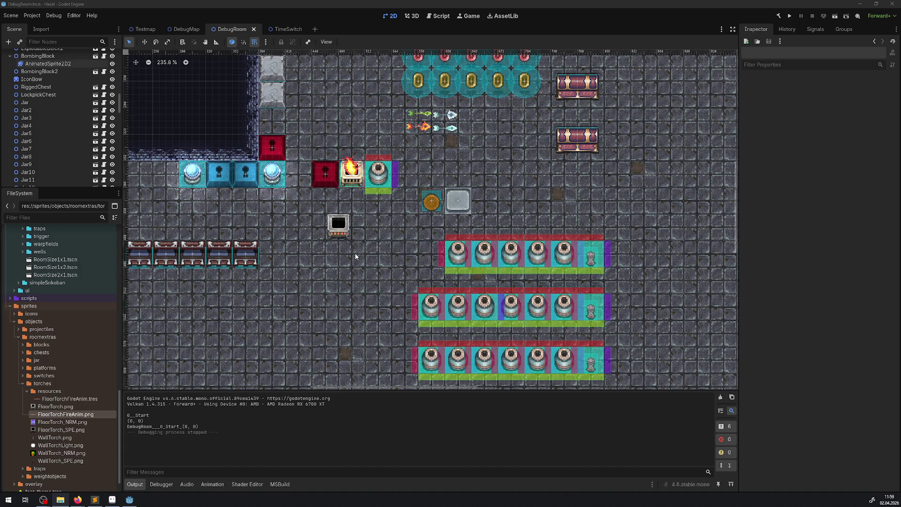
key(alt+Tab)
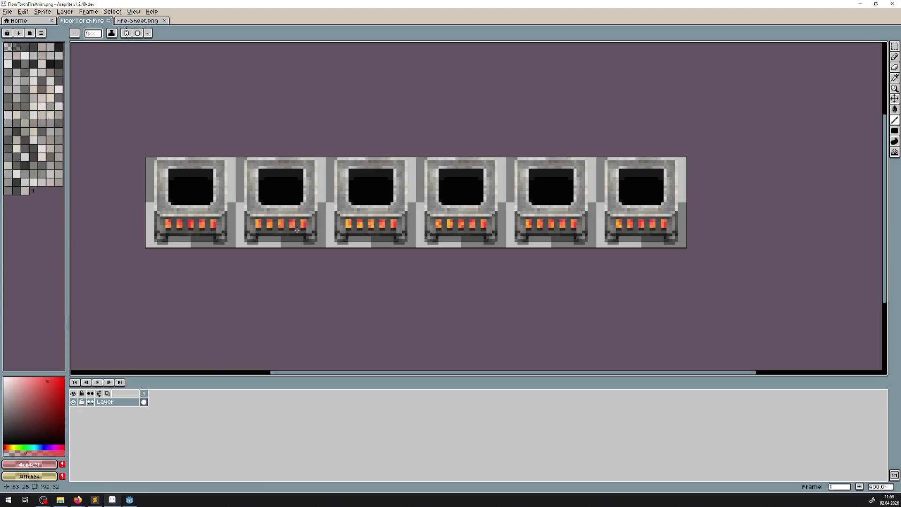
Step: Draw a test red vertical line on the torch, then undo it
scroll(248, 235, up, 5)
drag(265, 137, 262, 230)
mouse_move(262, 192)
mouse_down()
mouse_move(261, 141)
mouse_move(263, 229)
mouse_up()
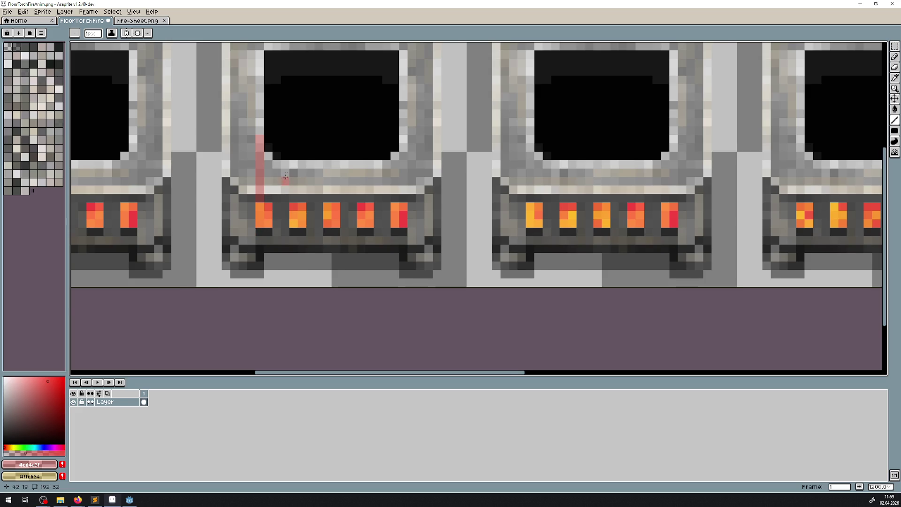
drag(286, 180, 277, 201)
scroll(265, 210, down, 4)
key(ctrl+z)
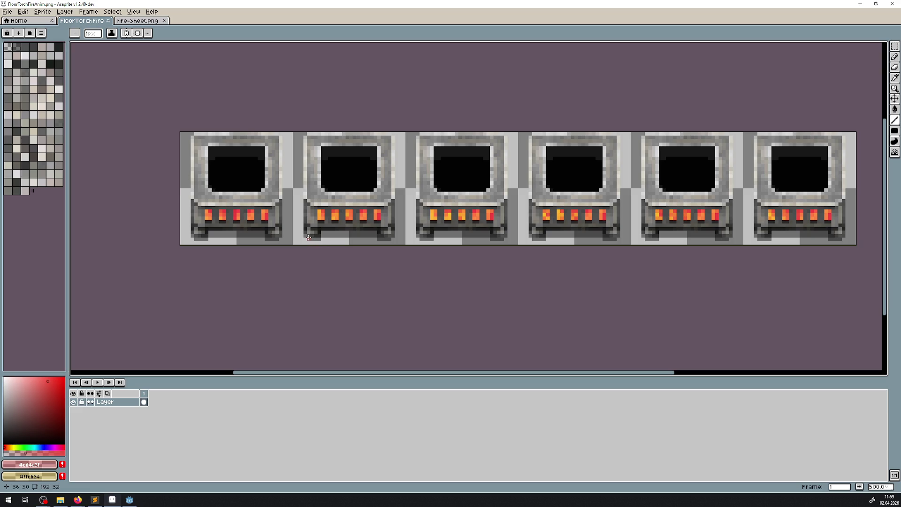
Step: Marquee-select a flame in the first torch frame and move it out of its slot
scroll(254, 226, up, 4)
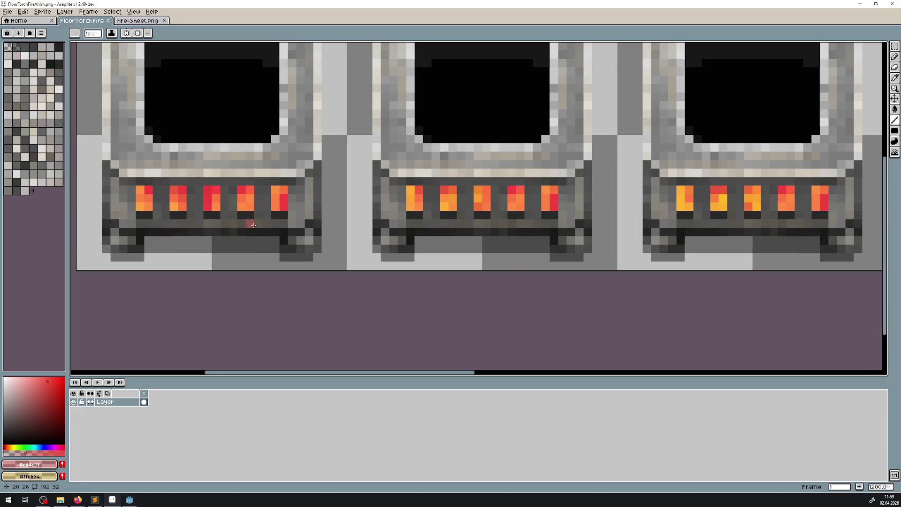
key(m)
mouse_move(287, 213)
mouse_down()
mouse_move(306, 184)
mouse_move(281, 209)
mouse_move(281, 198)
mouse_move(290, 208)
mouse_move(155, 211)
mouse_up()
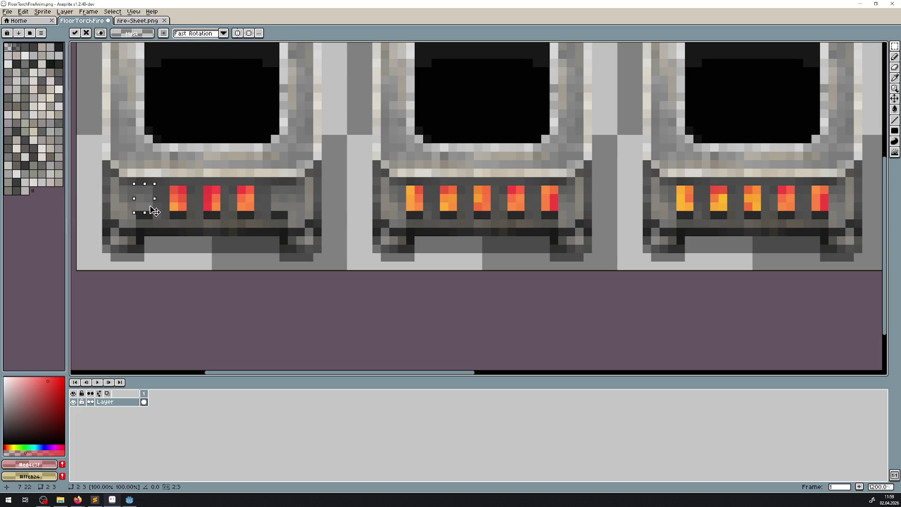
key(Return)
scroll(209, 235, down, 7)
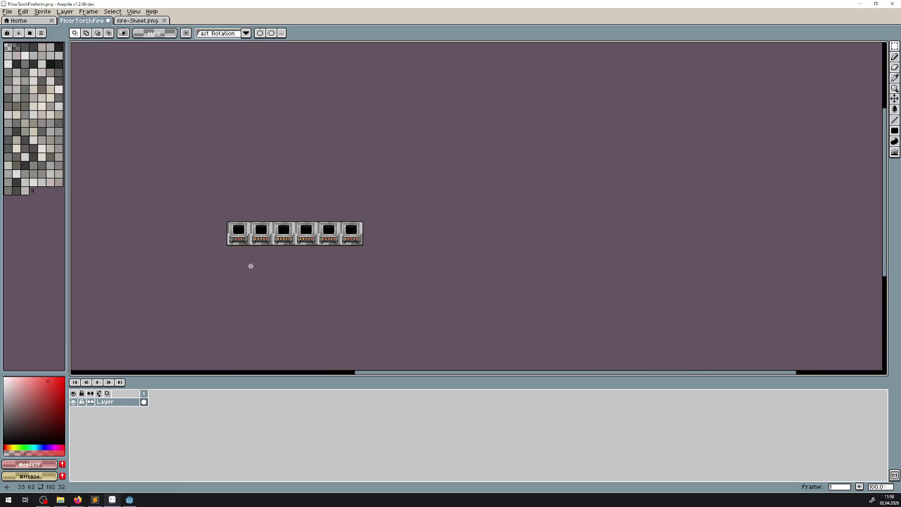
Step: Undo and redo the flame paste into the fifth slot, then deselect
scroll(237, 246, up, 8)
key(ctrl+z)
key(ctrl+z)
key(ctrl+y)
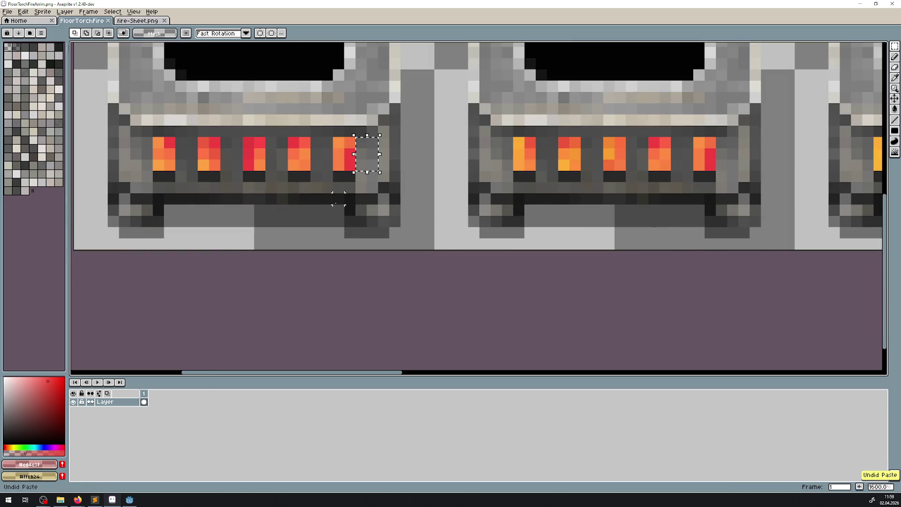
key(ctrl+d)
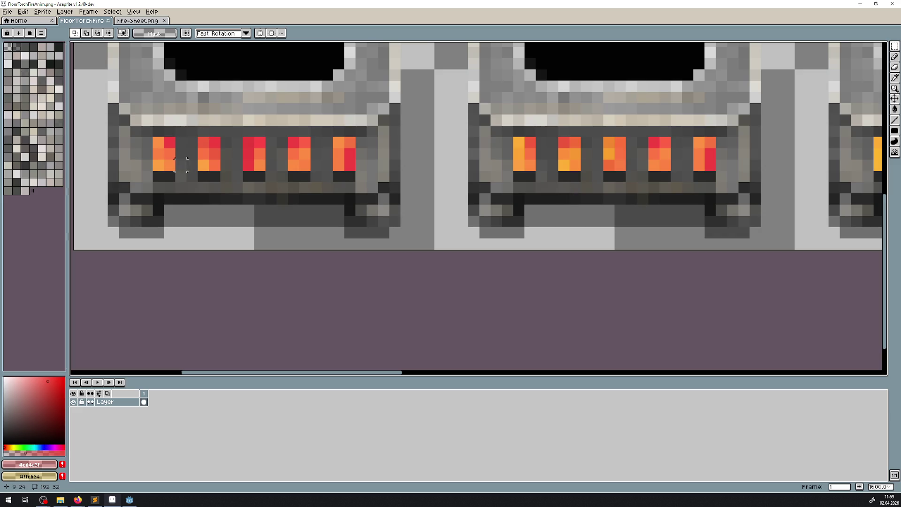
Step: Select the first three flame slots and shift them one slot right along the grille
mouse_move(159, 165)
mouse_down()
mouse_move(261, 141)
mouse_move(257, 160)
mouse_move(311, 161)
mouse_move(301, 161)
mouse_move(383, 188)
mouse_up()
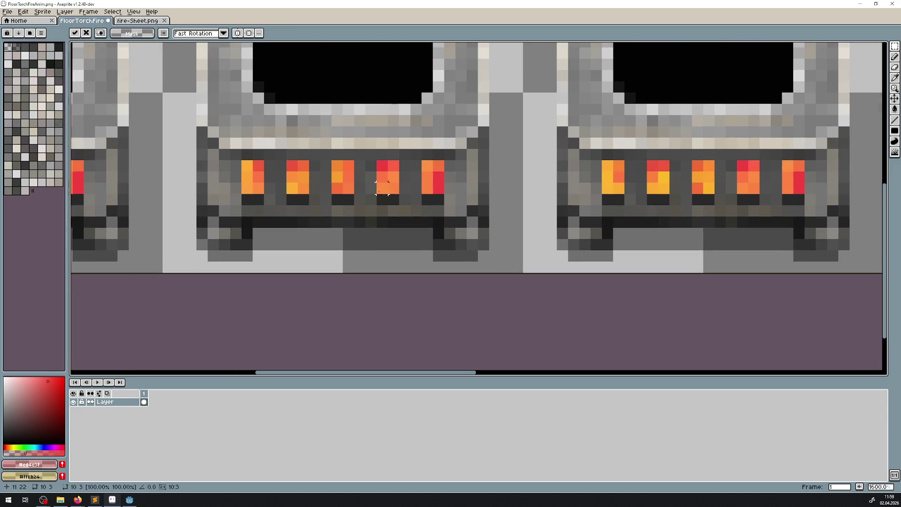
drag(268, 183, 392, 179)
mouse_move(631, 179)
mouse_down()
mouse_move(333, 199)
mouse_move(425, 180)
mouse_move(463, 198)
mouse_move(452, 198)
mouse_up()
drag(603, 209, 272, 180)
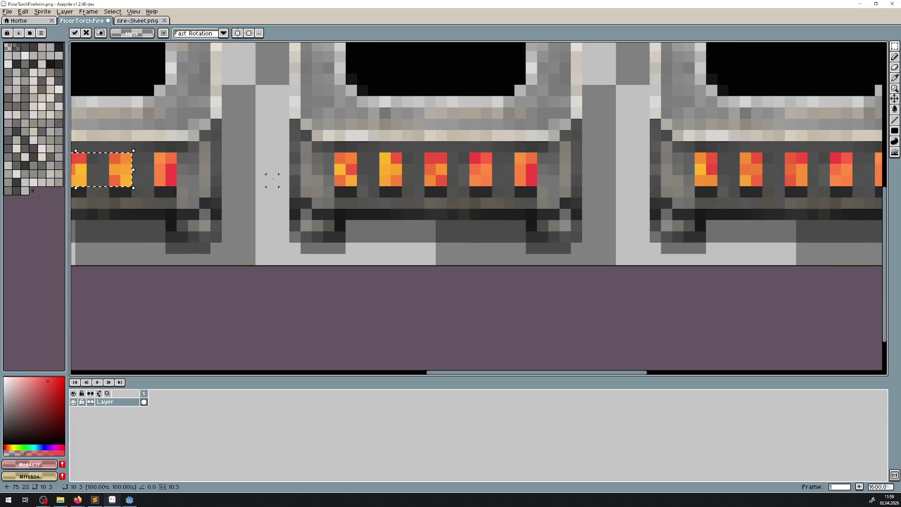
Step: Move the next frame's three middle flames one slot right and drop the selection
mouse_move(331, 187)
mouse_down()
mouse_move(382, 160)
mouse_move(449, 151)
mouse_up()
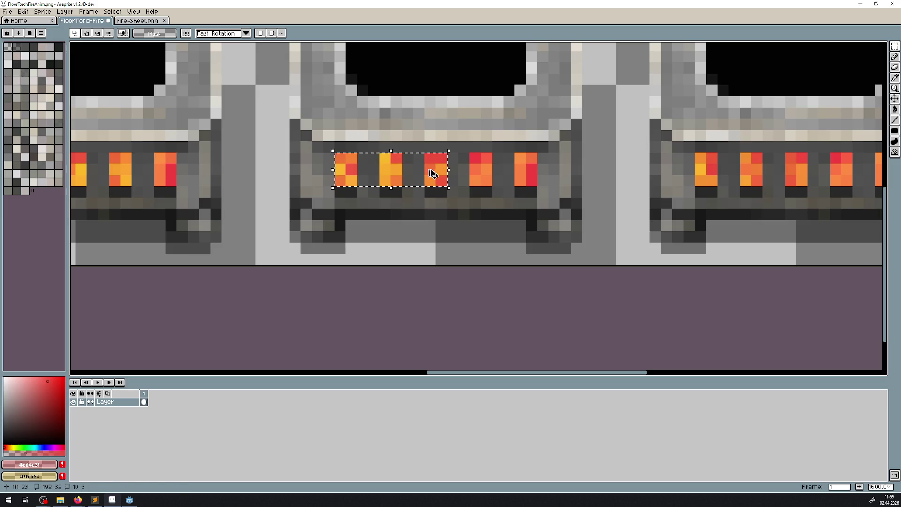
drag(442, 184, 486, 184)
mouse_move(636, 189)
mouse_down()
mouse_move(328, 185)
mouse_move(447, 156)
mouse_move(483, 181)
mouse_up()
mouse_move(724, 183)
mouse_down()
mouse_move(259, 207)
mouse_move(383, 178)
mouse_move(345, 178)
mouse_move(376, 193)
mouse_move(419, 182)
mouse_up()
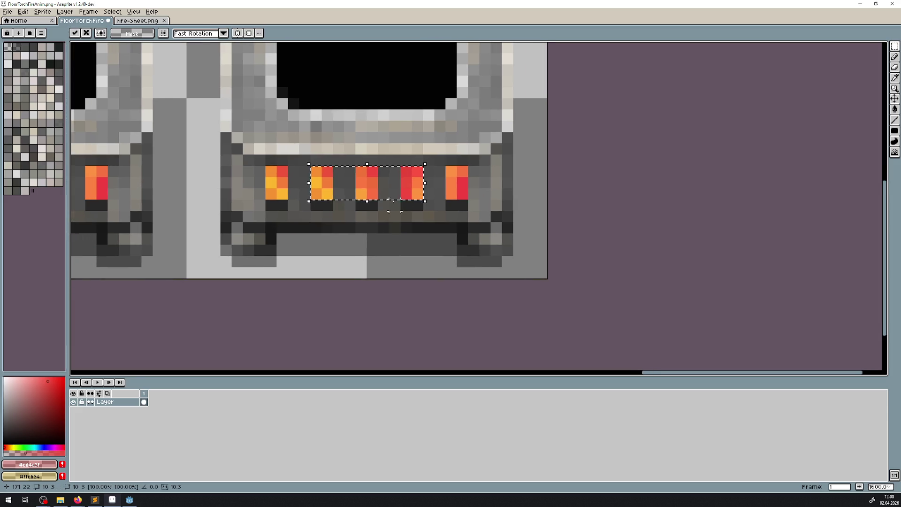
click(338, 205)
Step: Open FloorTorch.png from the Torches recent folder, zoom in to inspect it, then close it
click(27, 22)
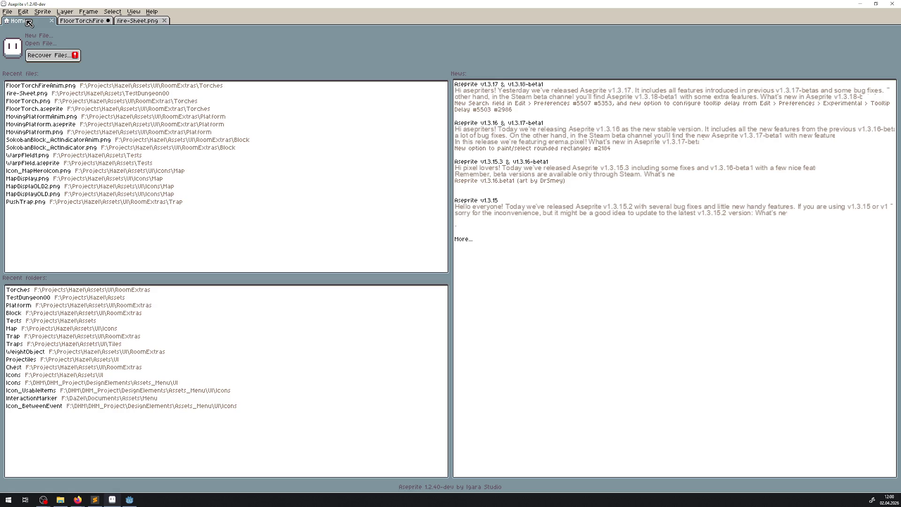
click(65, 289)
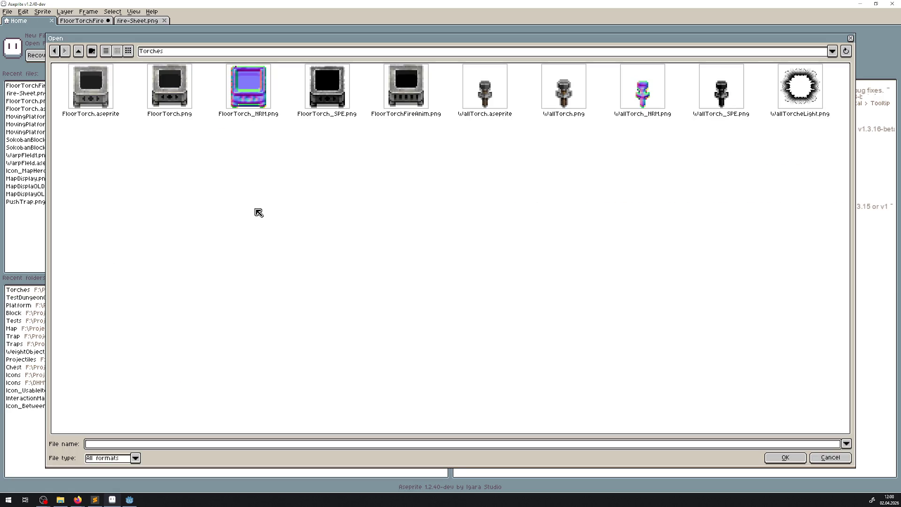
double_click(181, 97)
scroll(462, 215, up, 4)
scroll(369, 186, up, 1)
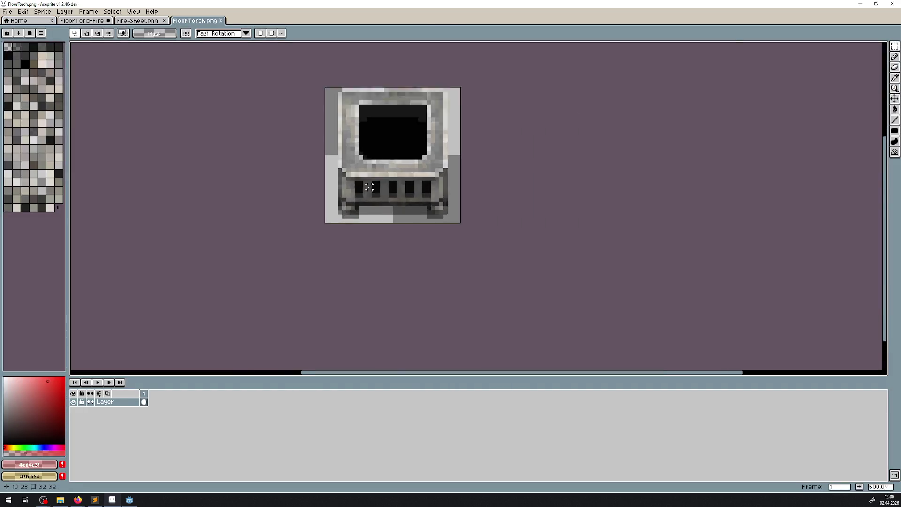
scroll(369, 187, up, 5)
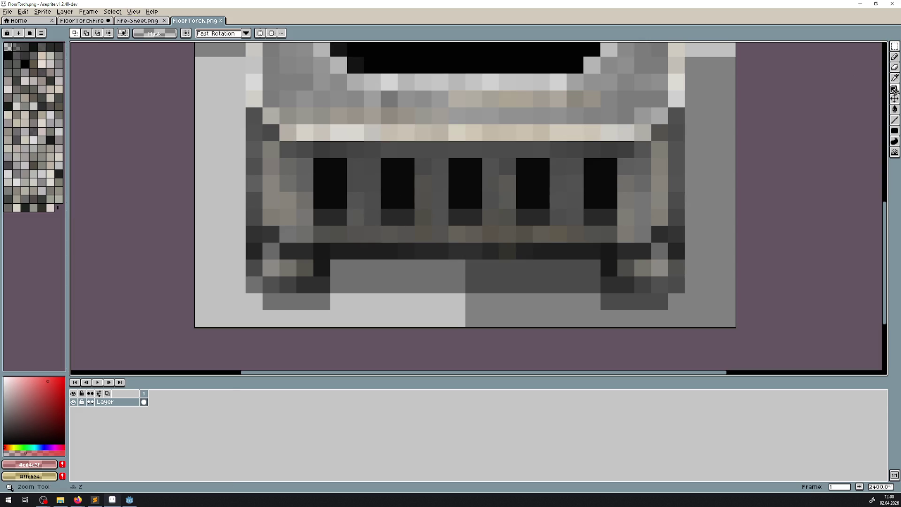
click(221, 20)
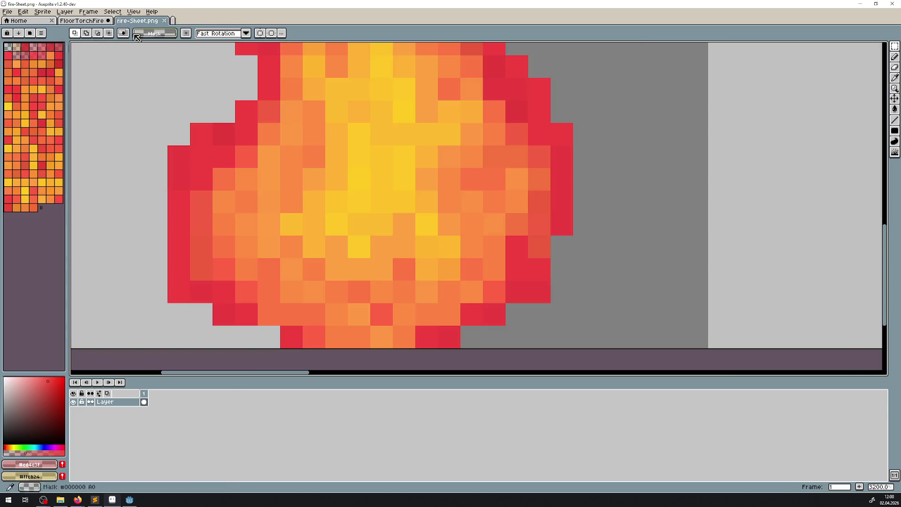
Step: Check the FloorTorchFire sheet, then return Home and browse the Torches folder
click(61, 20)
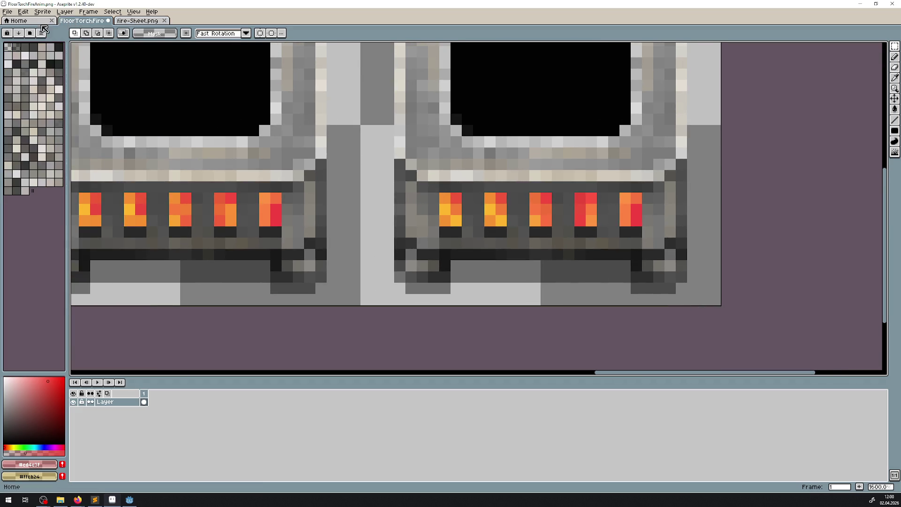
click(43, 21)
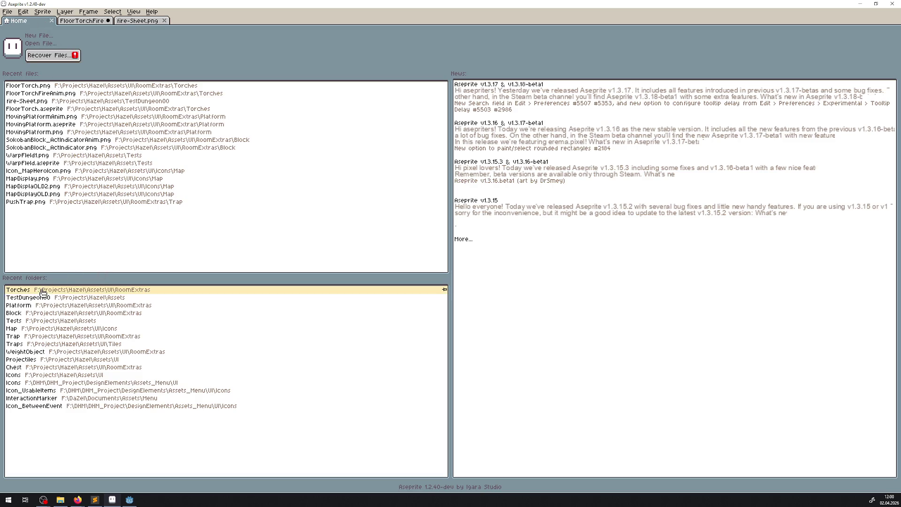
click(43, 293)
Step: Open FloorTorch.aseprite, hide the base Copy layer and show the base layer
double_click(92, 77)
scroll(514, 209, up, 2)
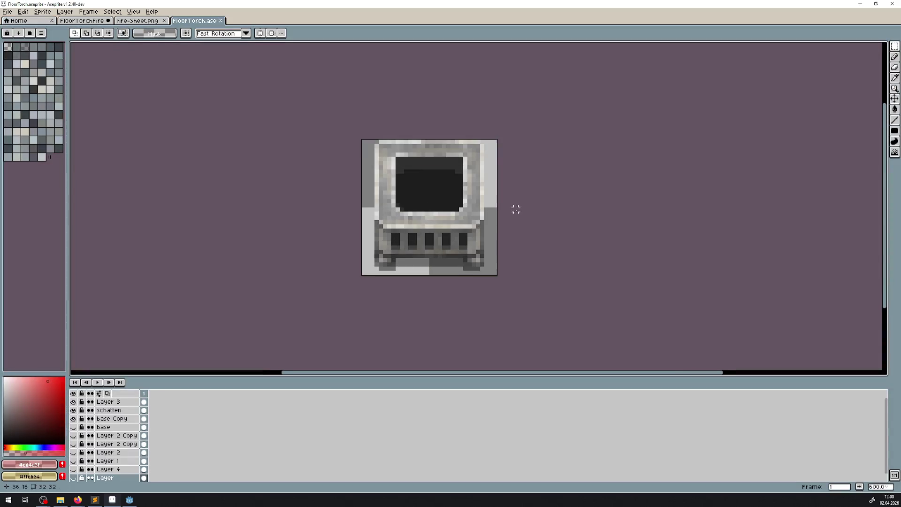
scroll(393, 193, up, 2)
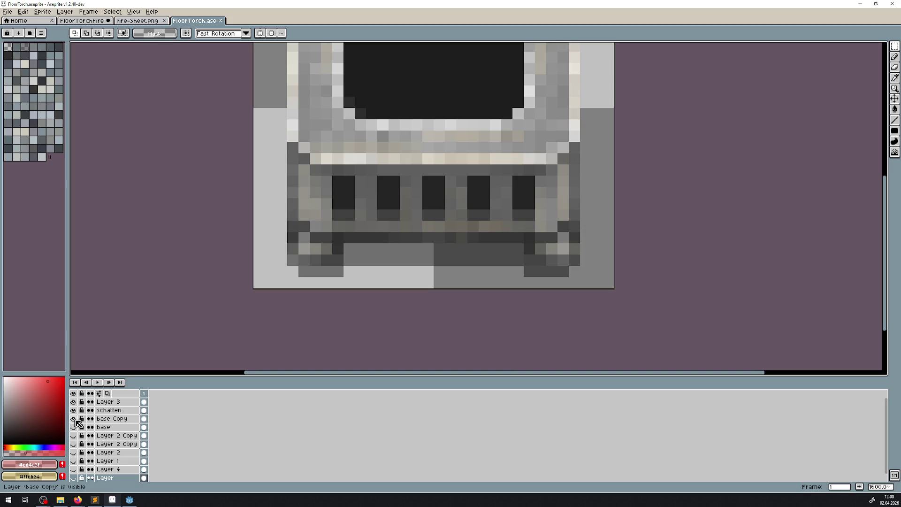
click(74, 427)
click(73, 418)
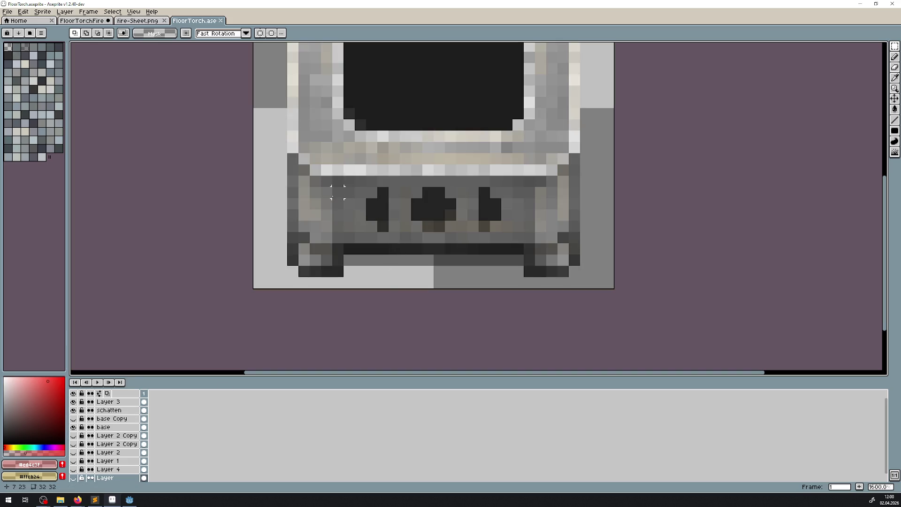
Step: Try selecting and nudging a block at the grille's left end, then revert it
mouse_move(326, 192)
mouse_down()
mouse_move(349, 249)
mouse_move(358, 232)
mouse_up()
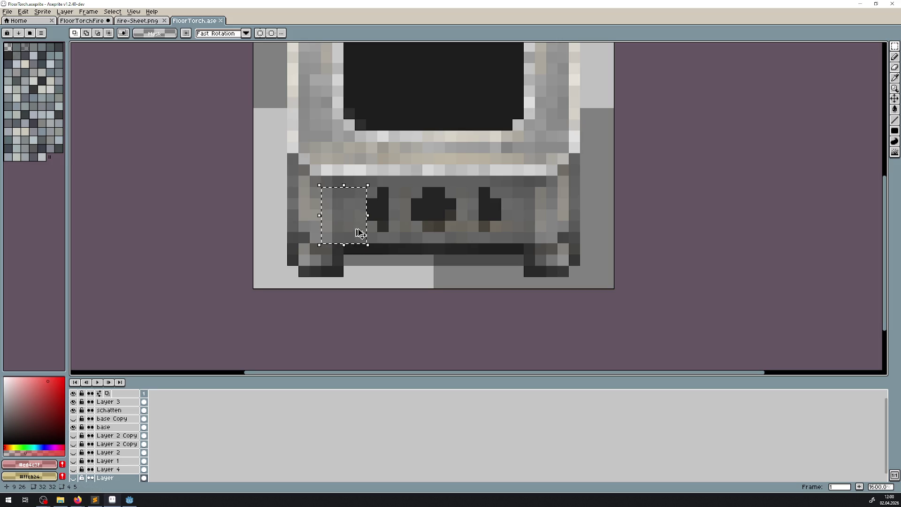
drag(104, 423, 108, 421)
click(73, 418)
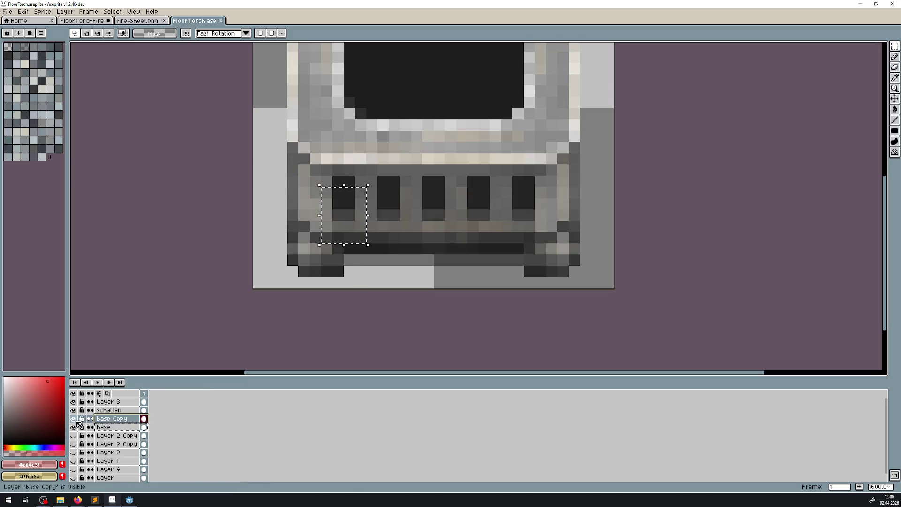
drag(368, 227, 365, 221)
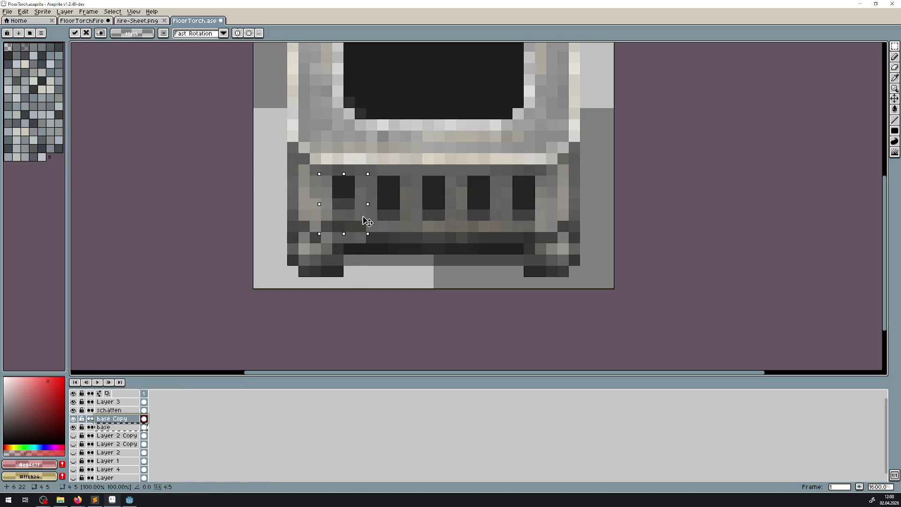
key(Return)
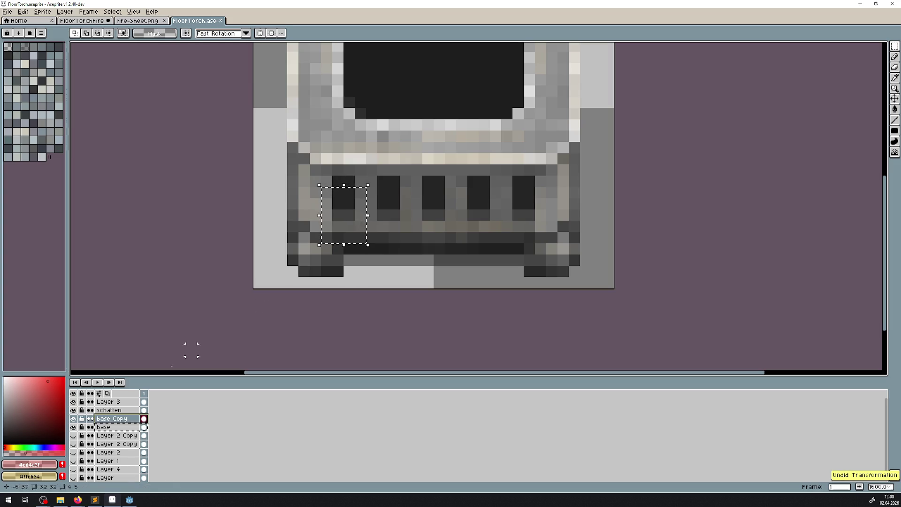
click(73, 419)
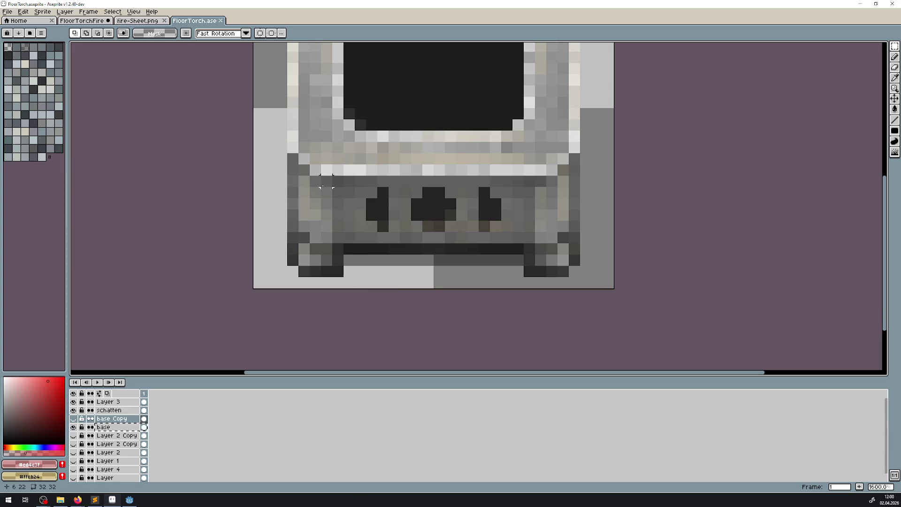
Step: Select the grille's leftmost section, test a paste on base Copy, undo it and deselect
drag(327, 181, 361, 227)
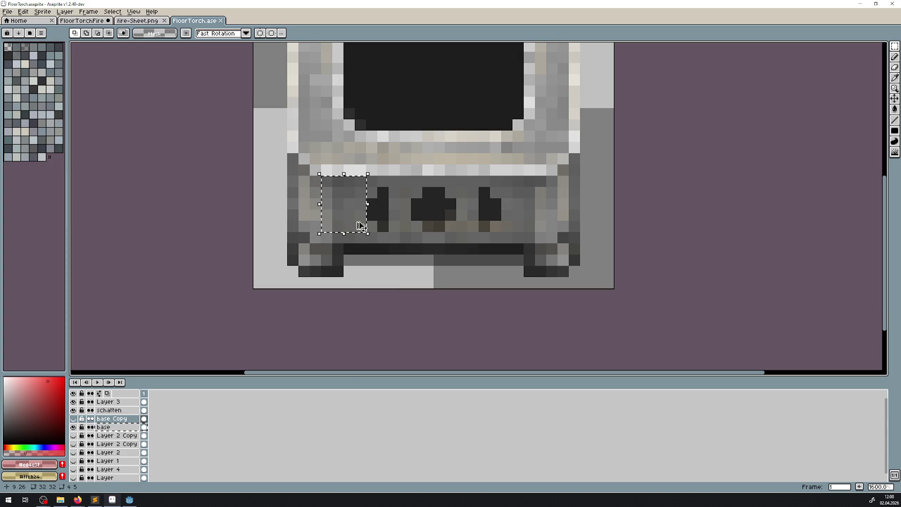
click(113, 427)
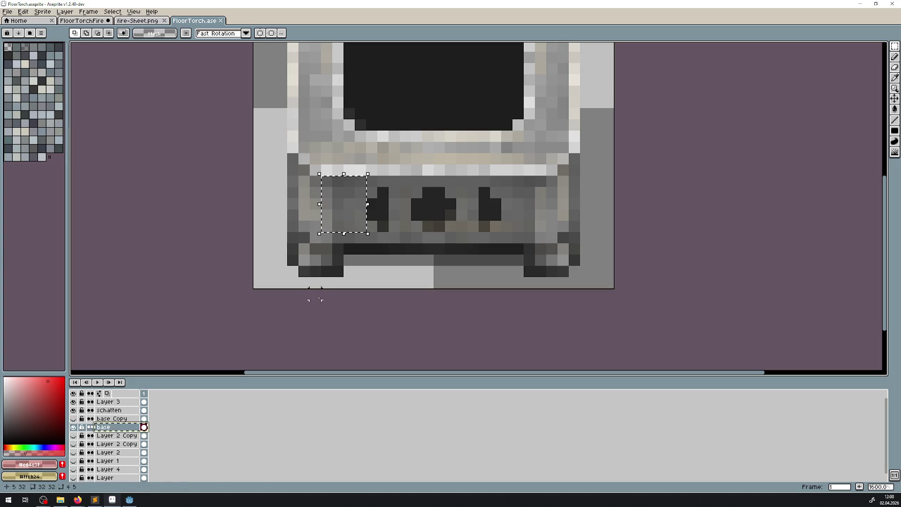
click(73, 418)
click(113, 419)
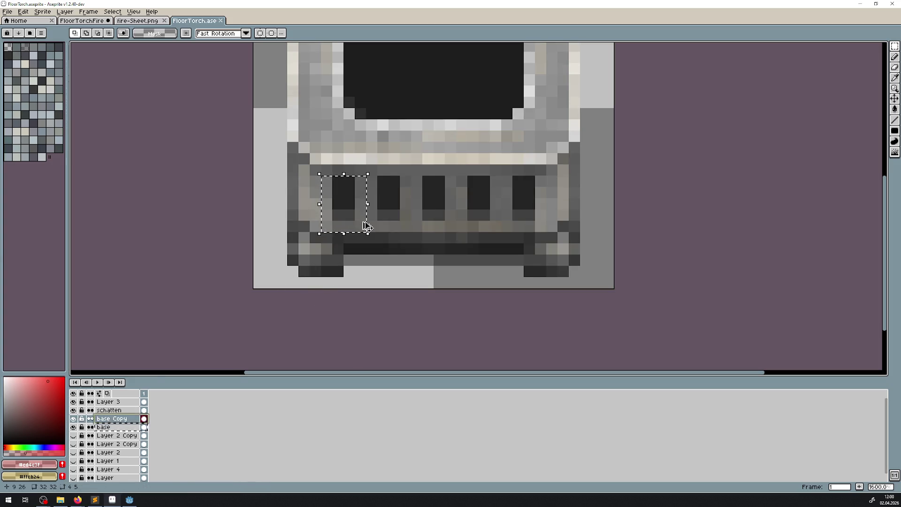
key(ctrl+v)
key(ctrl+z)
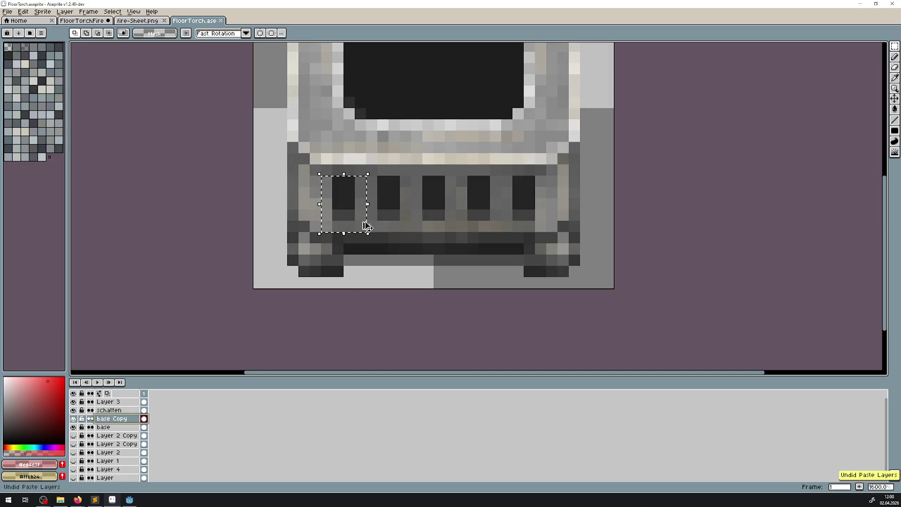
key(ctrl+d)
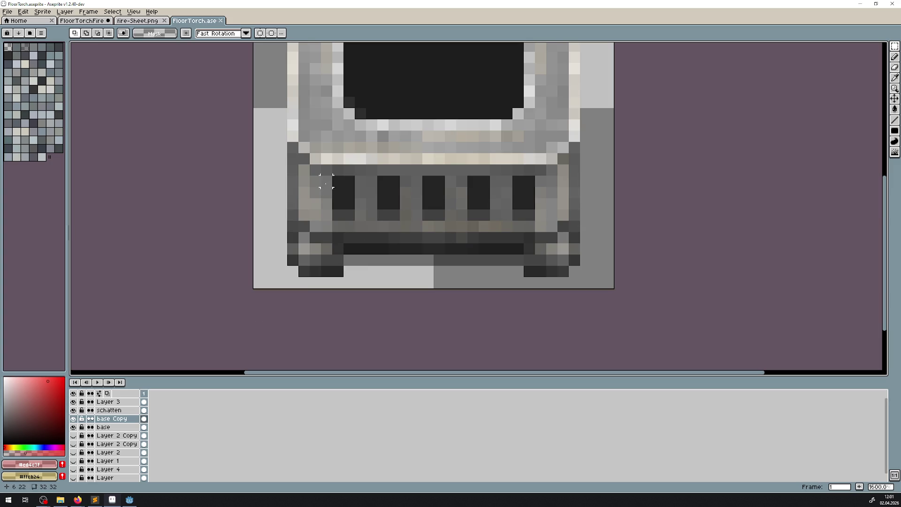
Step: Erase the leftmost and fourth dark window slots from the grille
drag(338, 181, 350, 214)
key(Delete)
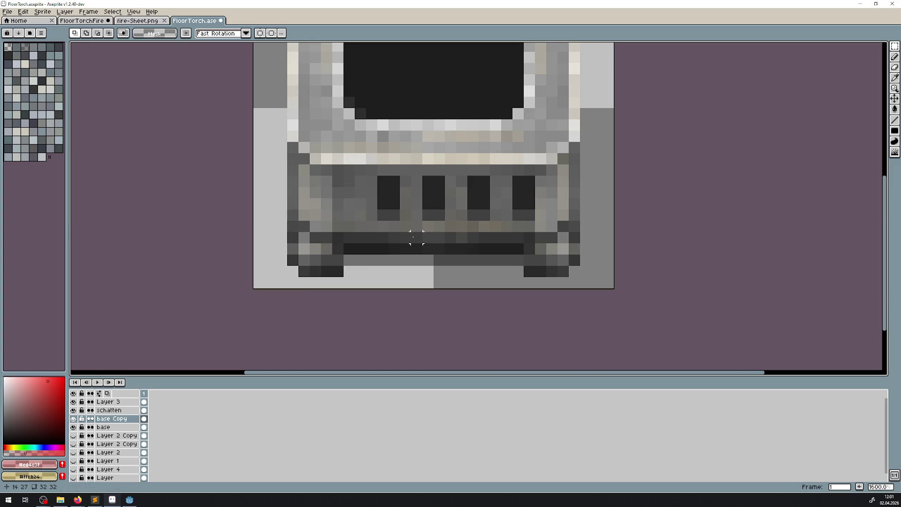
drag(512, 175, 535, 217)
key(Delete)
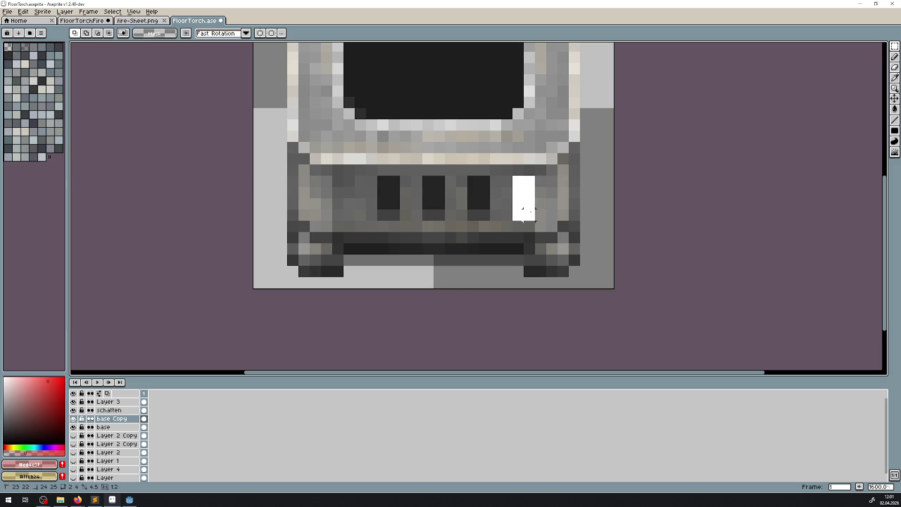
Step: Merge the base Copy layer down into base
right_click(113, 418)
click(151, 477)
scroll(455, 224, down, 7)
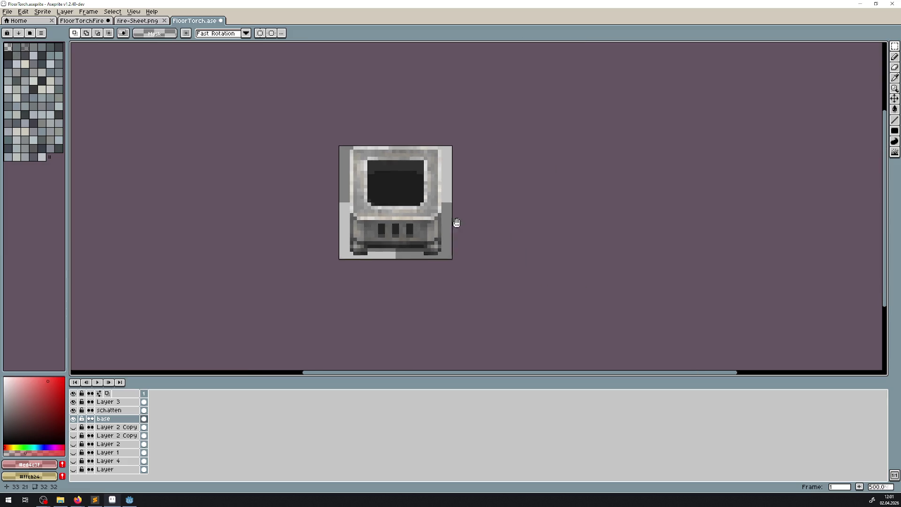
Step: Save the three-slot FloorTorch.aseprite file
key(ctrl+s)
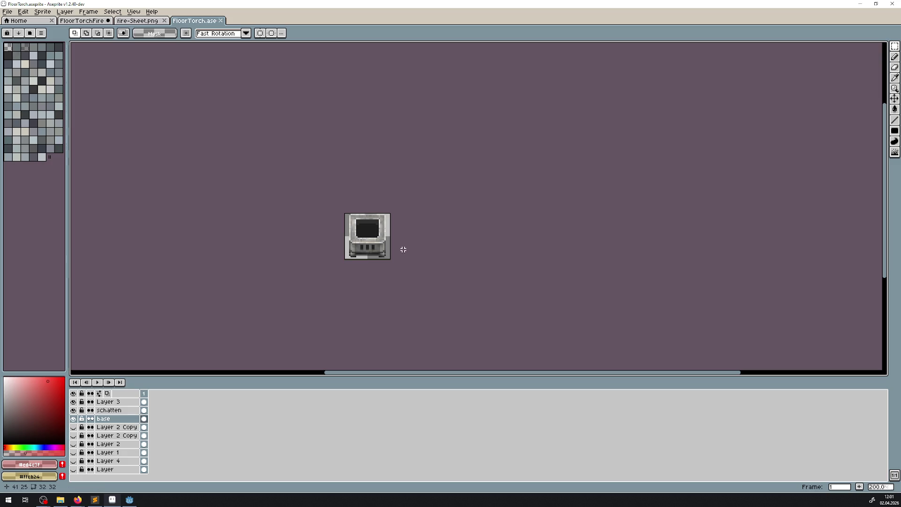
scroll(382, 250, up, 4)
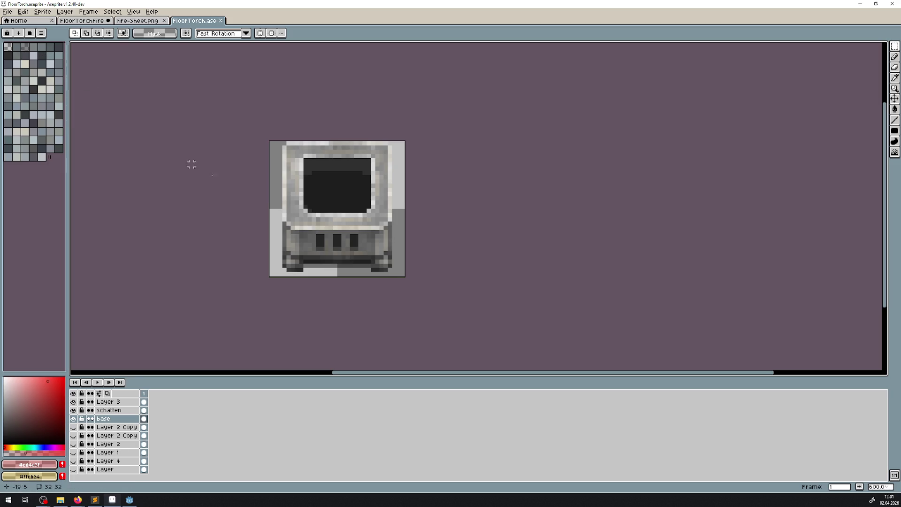
key(ctrl+s)
Step: Save As a PNG, overwriting FloorTorch.png
click(7, 11)
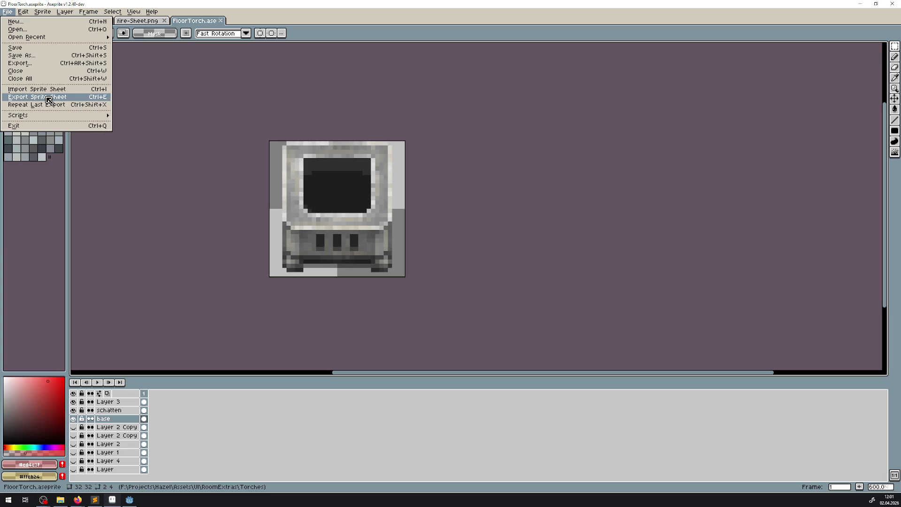
click(21, 56)
click(136, 457)
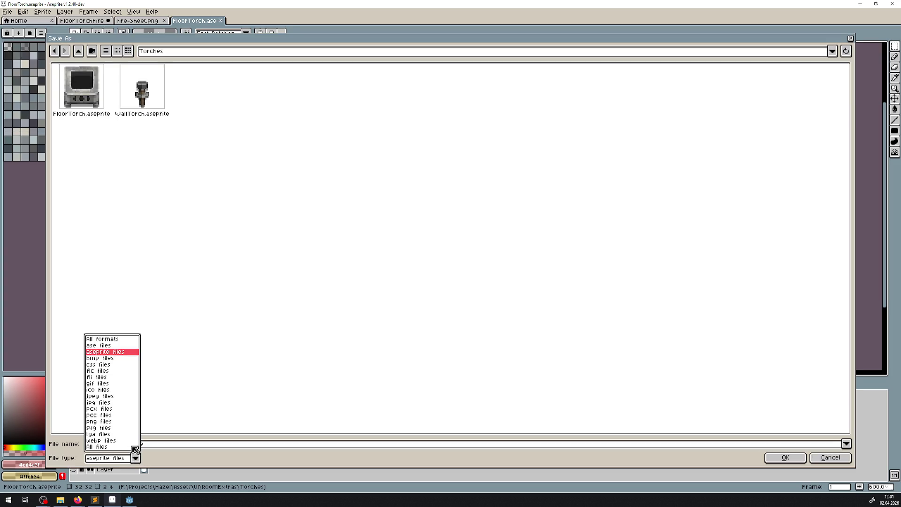
click(99, 422)
key(Return)
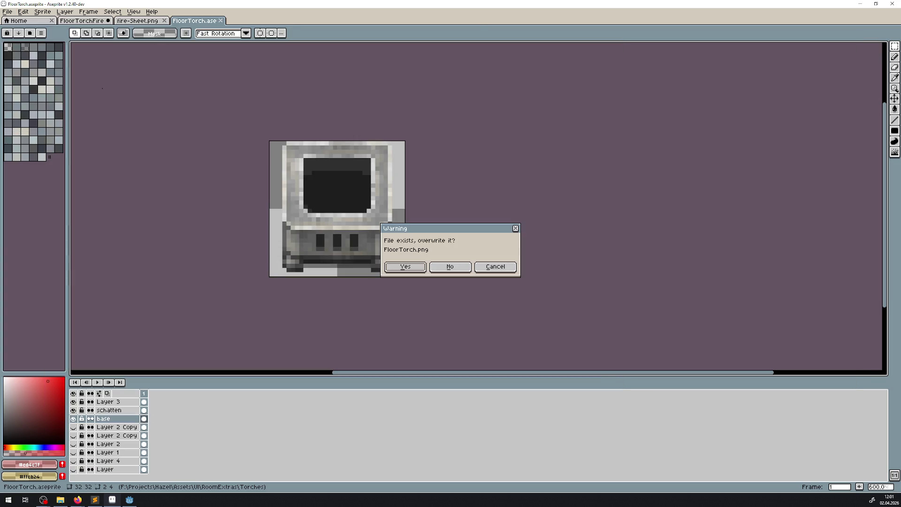
click(405, 266)
Step: Select the torch base and grille area, then go to the fire sheet
scroll(265, 234, up, 4)
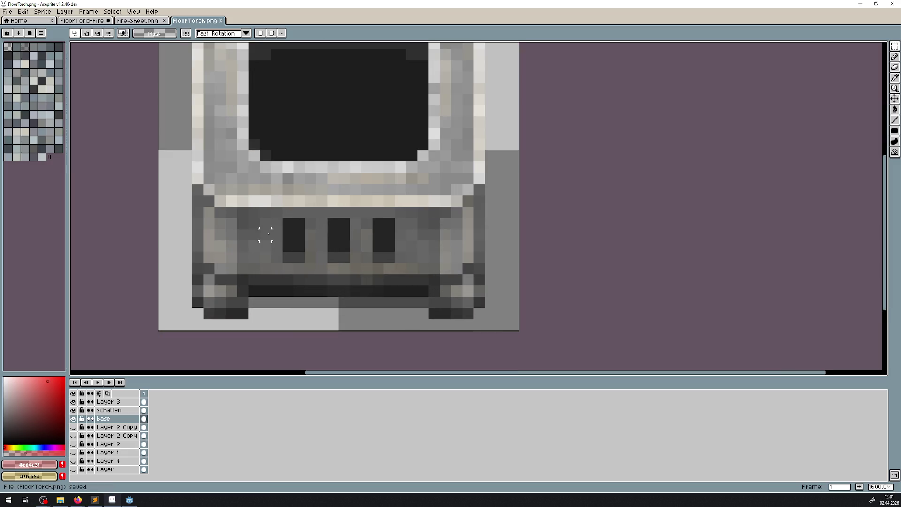
mouse_move(202, 328)
mouse_down()
mouse_move(475, 239)
mouse_move(479, 200)
mouse_move(486, 207)
mouse_up()
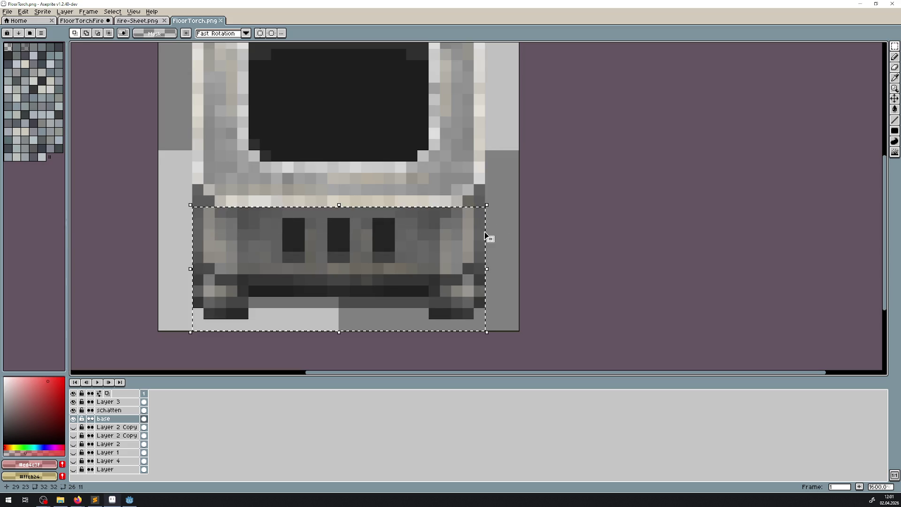
click(125, 22)
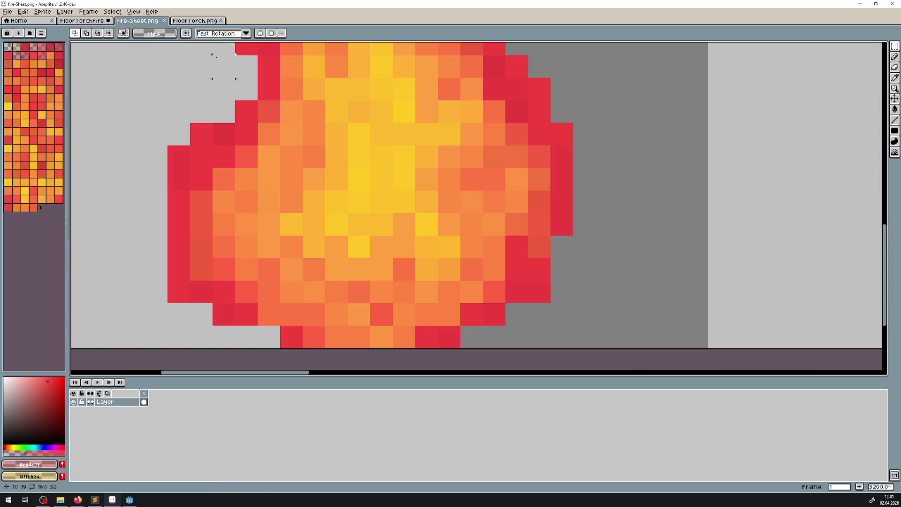
Step: Paste the fireless grille over the first frame, then undo a trial erase of its slots
click(98, 23)
scroll(469, 179, down, 5)
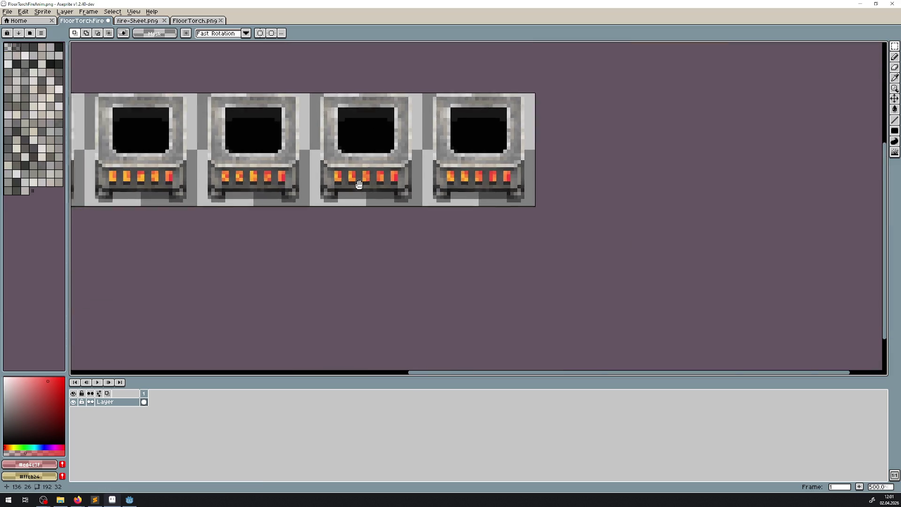
scroll(470, 180, left, 3)
key(ctrl+v)
scroll(366, 178, up, 5)
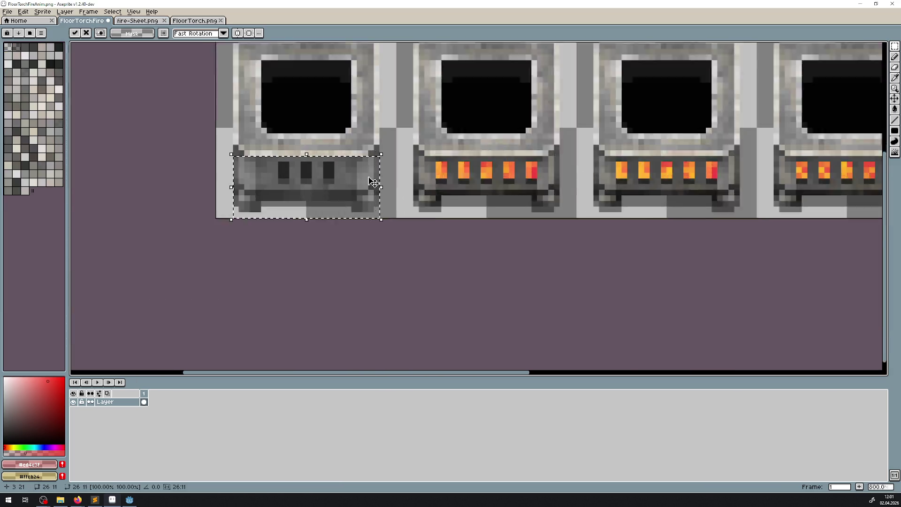
key(Return)
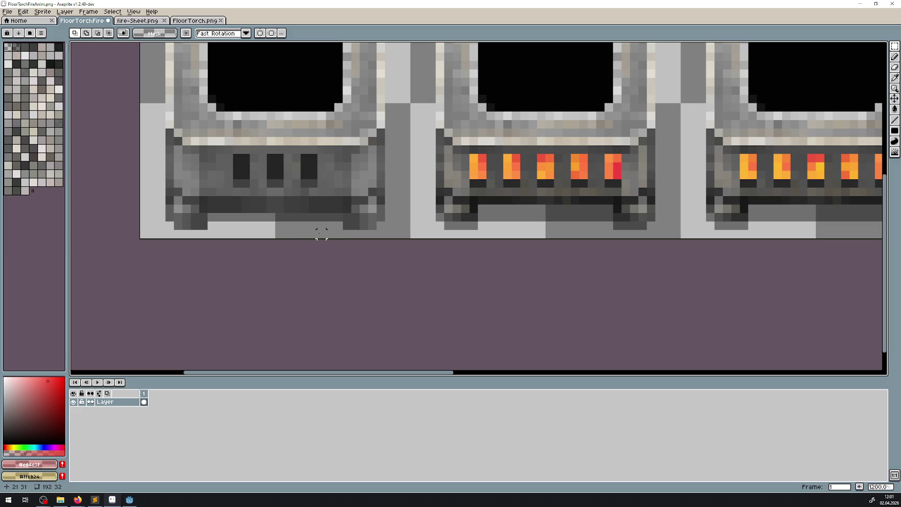
drag(313, 233, 233, 117)
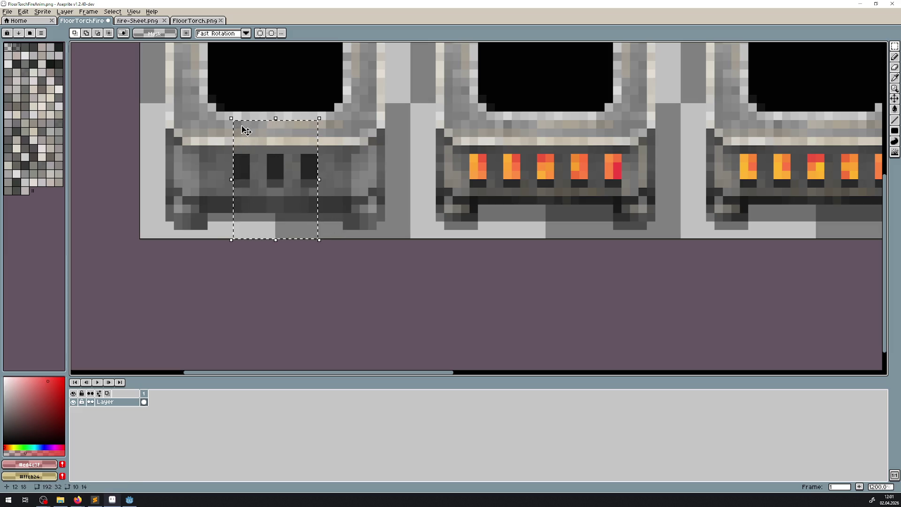
key(Delete)
key(ctrl+z)
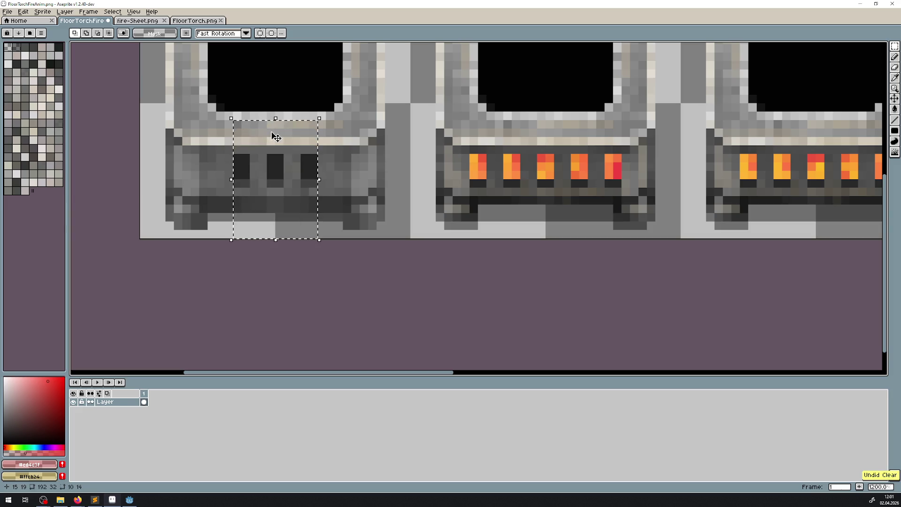
key(ctrl+z)
key(ctrl+z)
key(ctrl+z)
key(ctrl+z)
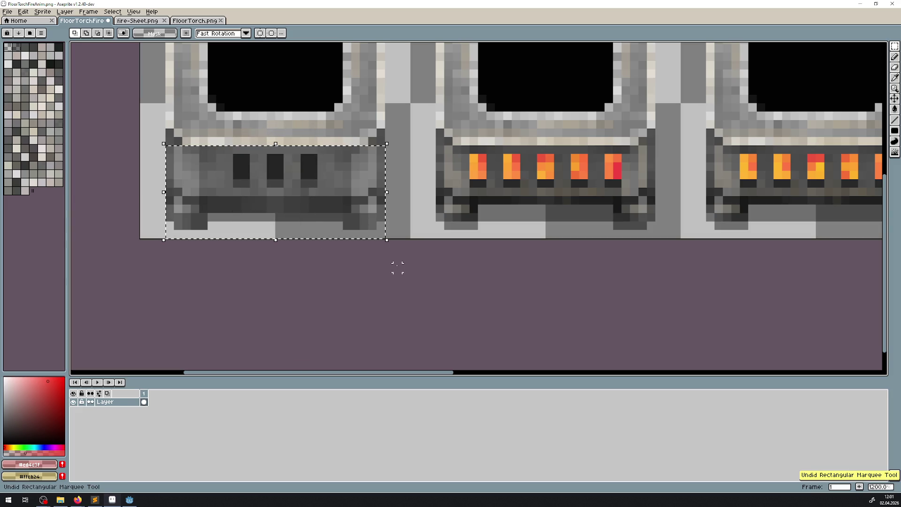
Step: Paste the grille onto new Layer 1 and raise its bottom rows one pixel
key(shift+n)
key(ctrl+v)
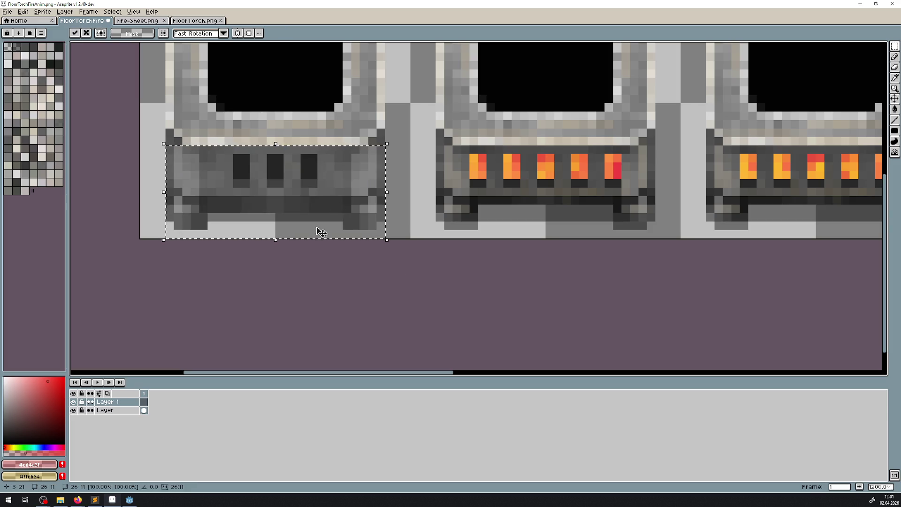
click(254, 250)
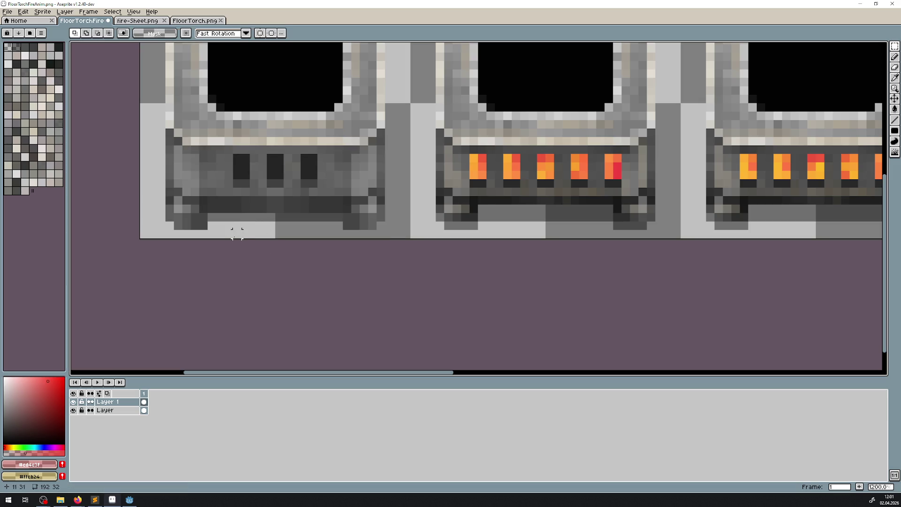
drag(169, 234, 399, 199)
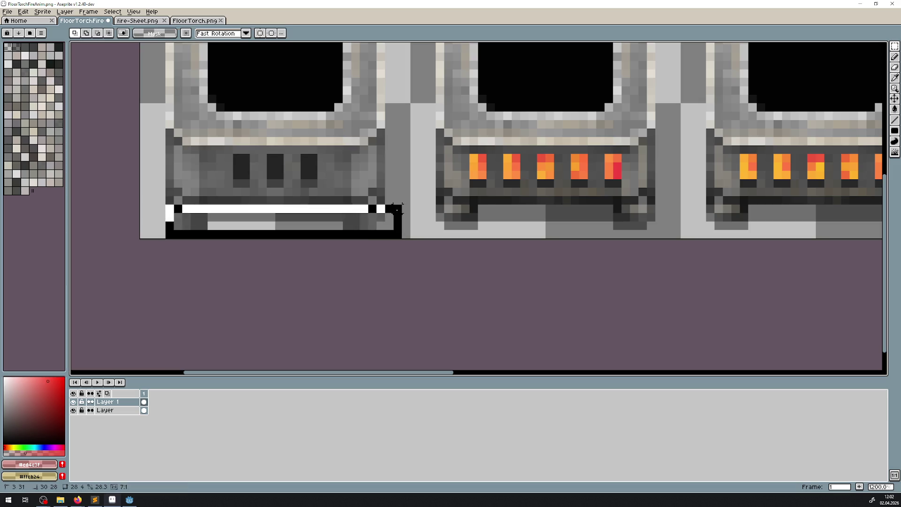
key(Up)
key(Return)
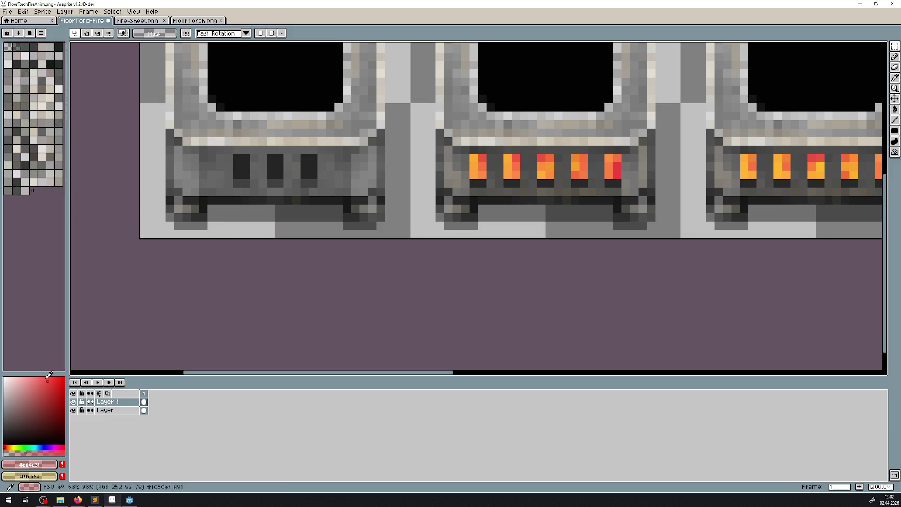
click(73, 402)
Step: Toggle Layer 1's overlay grille on and off to compare it with the fire
click(74, 403)
click(73, 402)
click(73, 402)
click(73, 403)
click(74, 402)
click(74, 403)
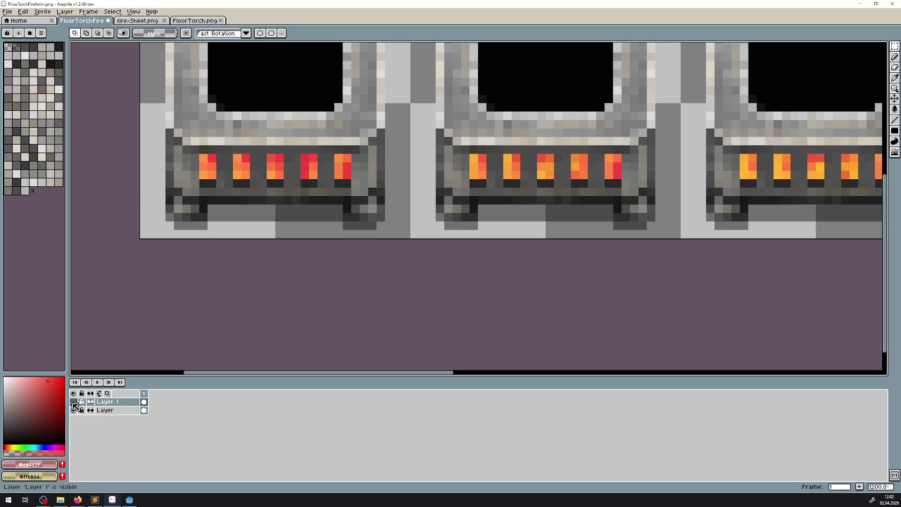
click(74, 402)
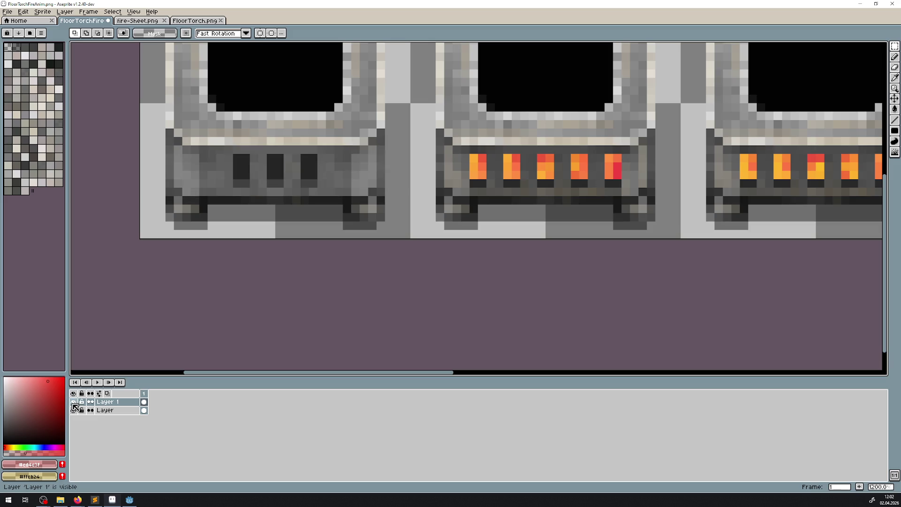
click(73, 402)
click(74, 402)
click(73, 402)
click(73, 402)
Step: Erase the overlay over the three middle slots and deselect
drag(159, 122, 195, 209)
key(ctrl+d)
drag(391, 218, 359, 124)
key(ctrl+d)
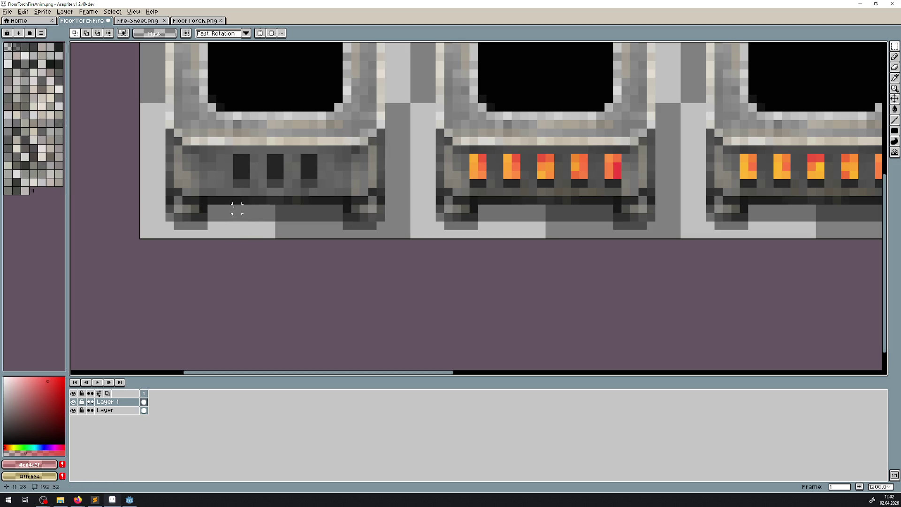
mouse_move(236, 226)
mouse_down()
mouse_move(322, 113)
mouse_move(314, 115)
mouse_up()
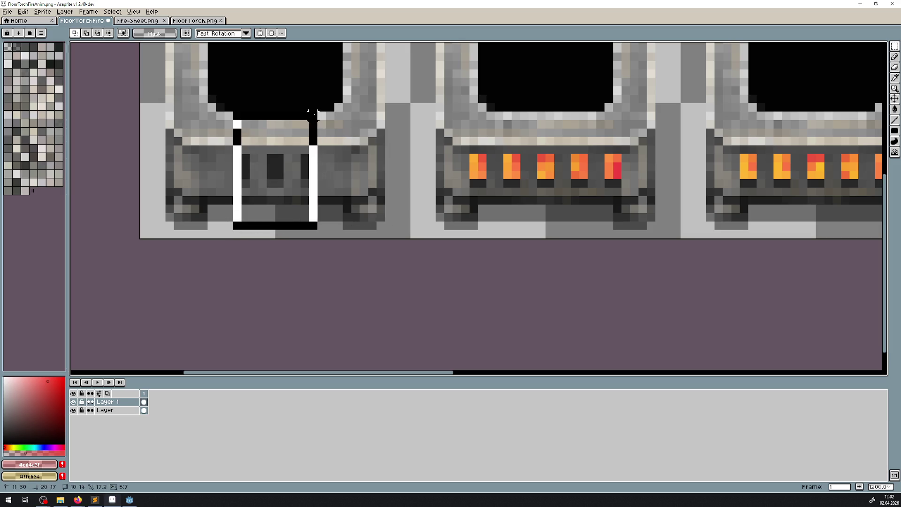
key(Delete)
key(ctrl+d)
Step: Toggle the overlay to check the three lit slots, then clear a stray strip selection
click(74, 403)
click(73, 402)
click(74, 402)
click(73, 402)
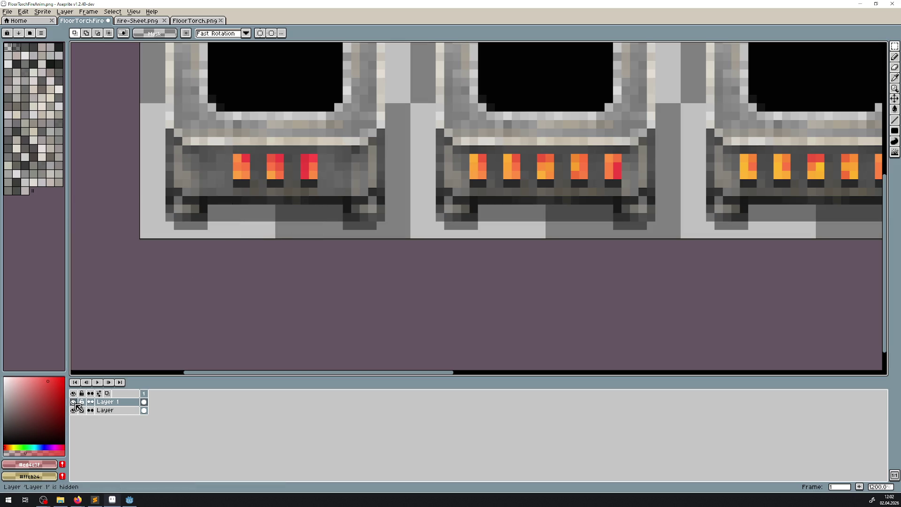
drag(186, 149, 375, 159)
click(355, 201)
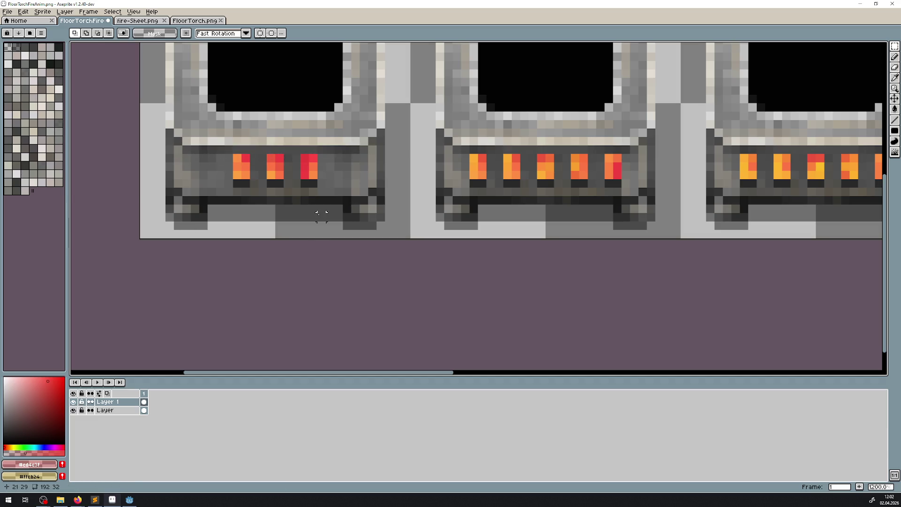
scroll(322, 215, down, 5)
scroll(352, 221, down, 1)
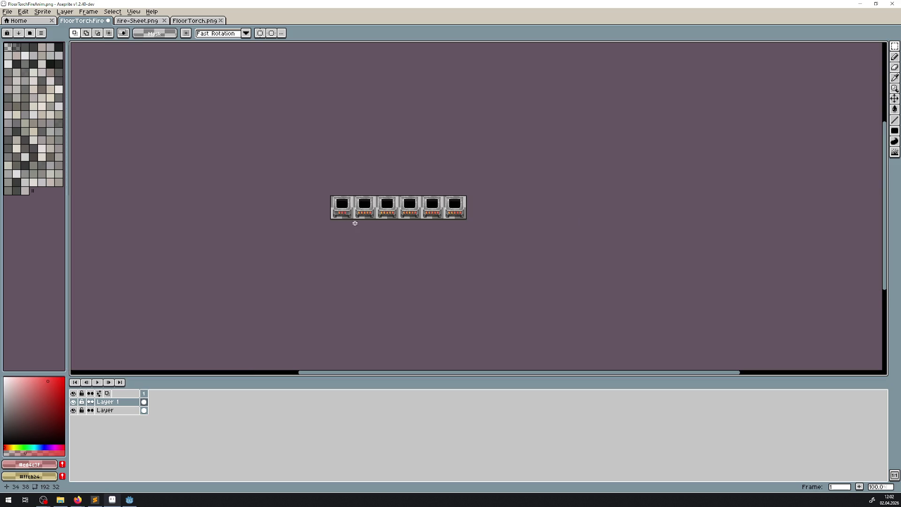
Step: Place overlay copies on the second and third torch frames
scroll(348, 215, up, 5)
scroll(356, 197, up, 2)
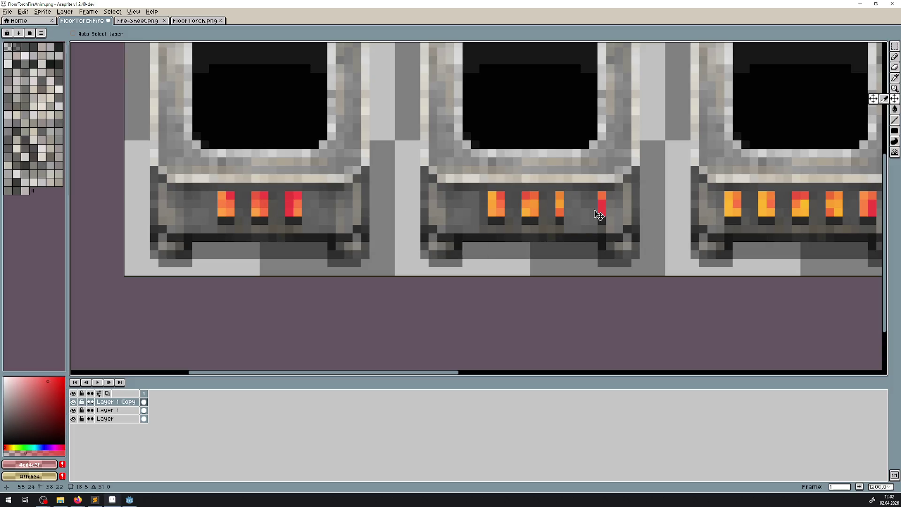
drag(606, 209, 532, 197)
scroll(376, 187, down, 3)
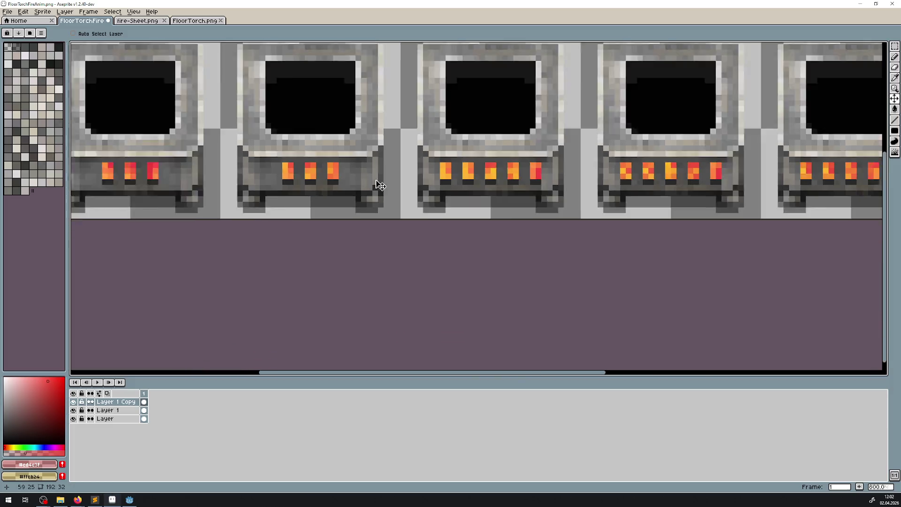
right_click(136, 409)
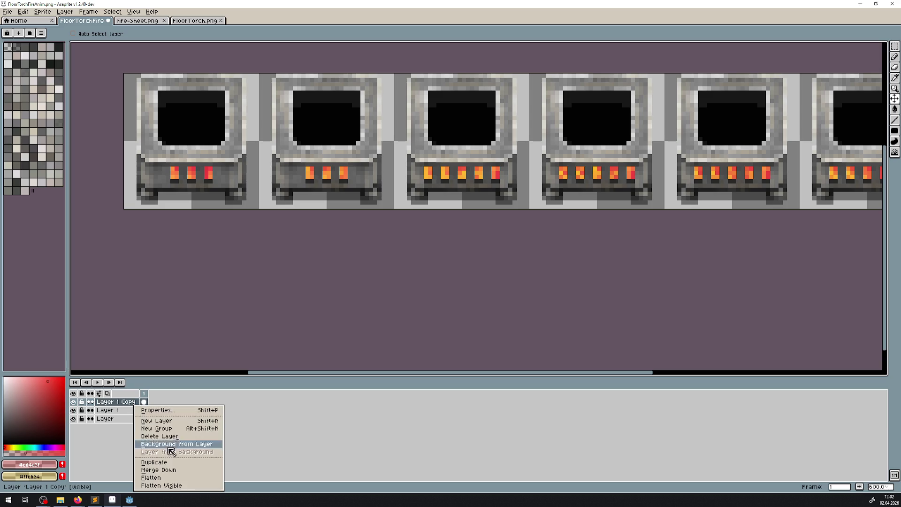
click(170, 470)
mouse_move(356, 188)
mouse_down()
mouse_move(493, 181)
mouse_move(230, 215)
mouse_up()
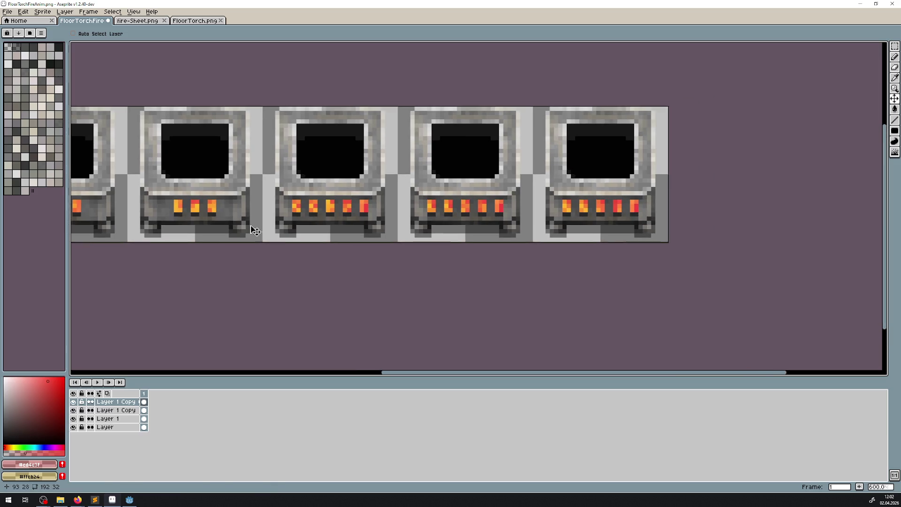
Step: Duplicate the overlay again and move copies onto the fourth and fifth frames
right_click(125, 403)
click(159, 462)
mouse_move(219, 247)
mouse_down()
mouse_move(342, 238)
mouse_move(366, 221)
mouse_up()
key(ctrl+z)
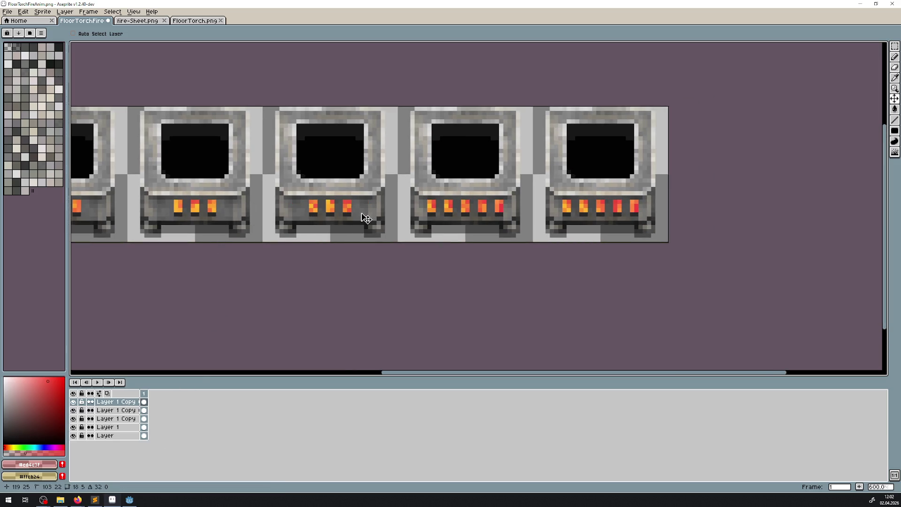
right_click(123, 405)
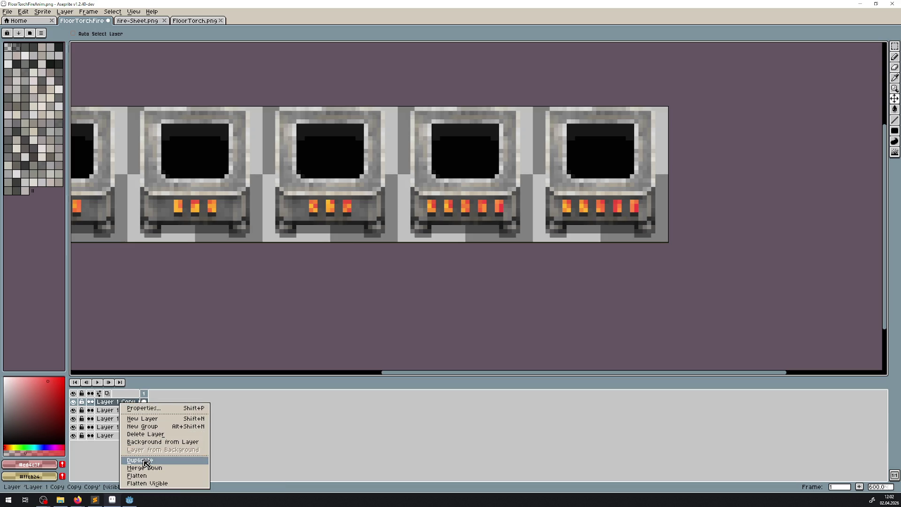
click(146, 464)
drag(528, 234, 495, 215)
right_click(106, 403)
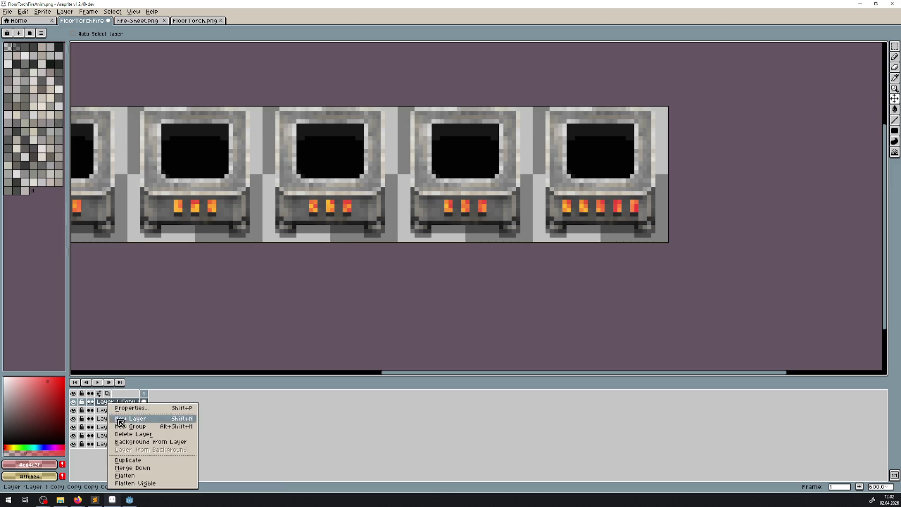
click(140, 461)
drag(601, 206, 625, 209)
Step: Merge all six overlay layers down into the single base Layer
scroll(299, 247, down, 3)
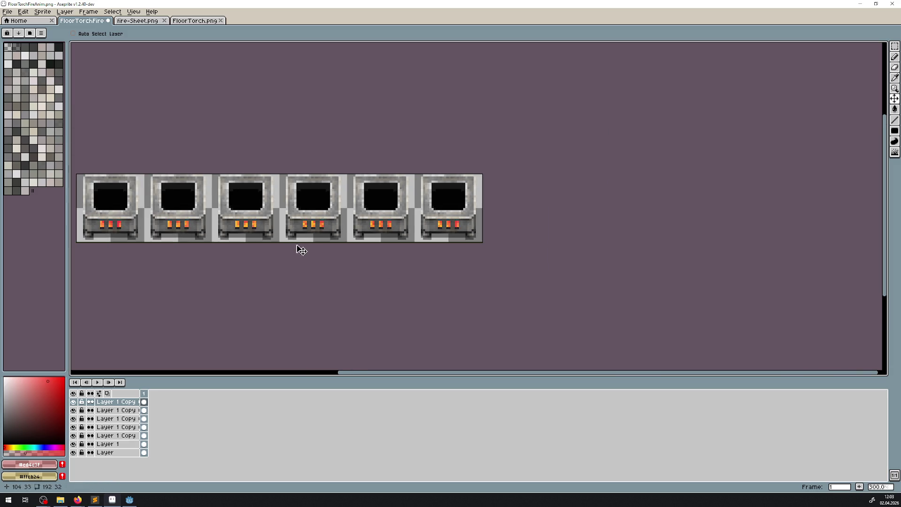
right_click(106, 404)
click(130, 434)
right_click(107, 403)
click(131, 434)
right_click(107, 402)
click(131, 435)
right_click(106, 404)
click(131, 435)
right_click(106, 405)
click(131, 434)
right_click(106, 404)
click(131, 435)
Step: Save the flattened sheet as FloorTorchFireAnim.png and switch to Godot
drag(197, 278, 254, 281)
key(ctrl+s)
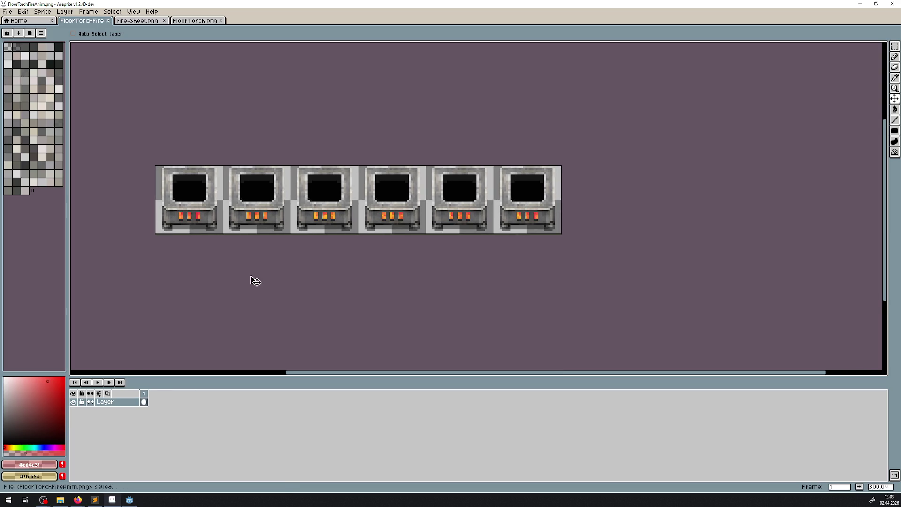
click(130, 500)
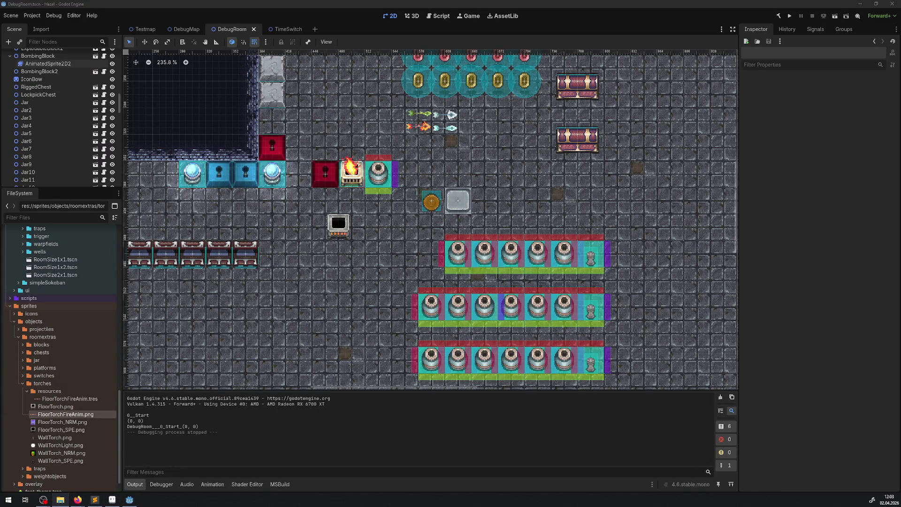
mouse_move(84, 423)
mouse_down()
mouse_move(427, 269)
mouse_move(392, 262)
mouse_up()
mouse_move(87, 423)
mouse_down()
mouse_move(422, 253)
mouse_move(33, 406)
mouse_up()
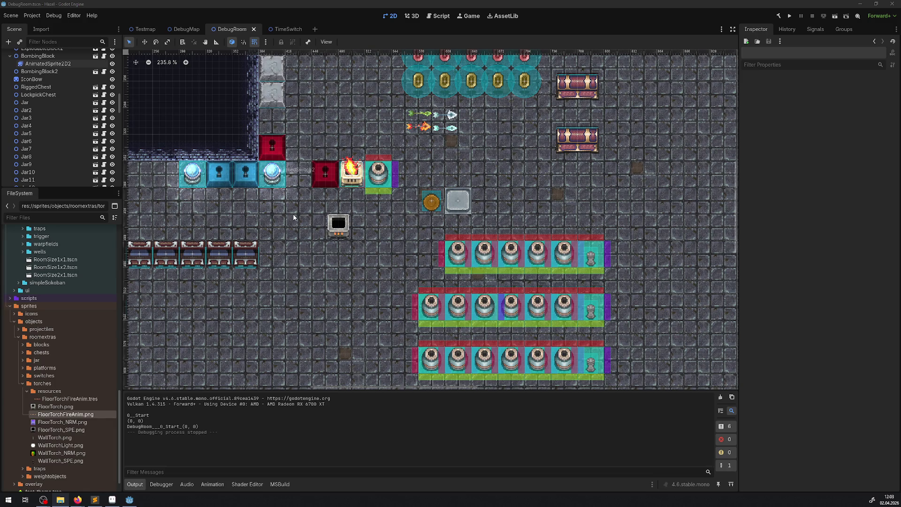
Step: Switch from Godot to Aseprite, where FloorTorchFireAnim.png is open
click(112, 499)
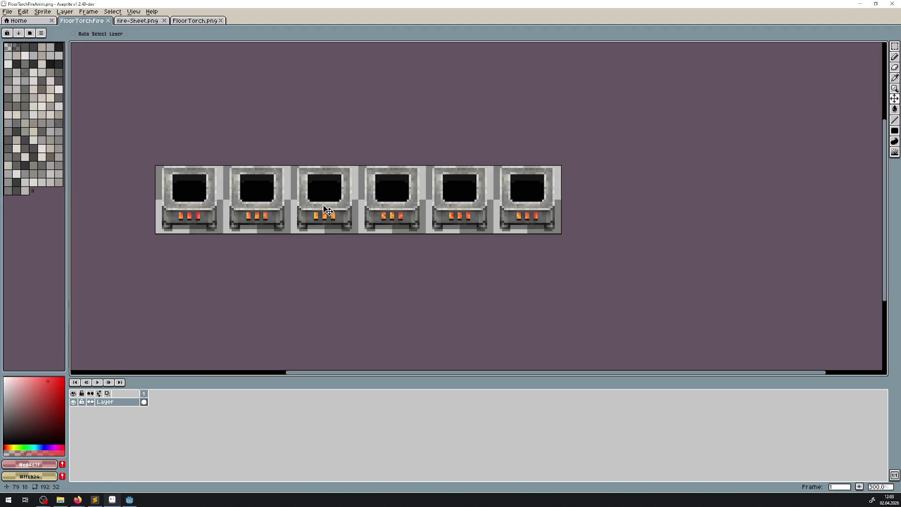
Step: Add a new empty layer above the torch strip
drag(284, 249, 288, 235)
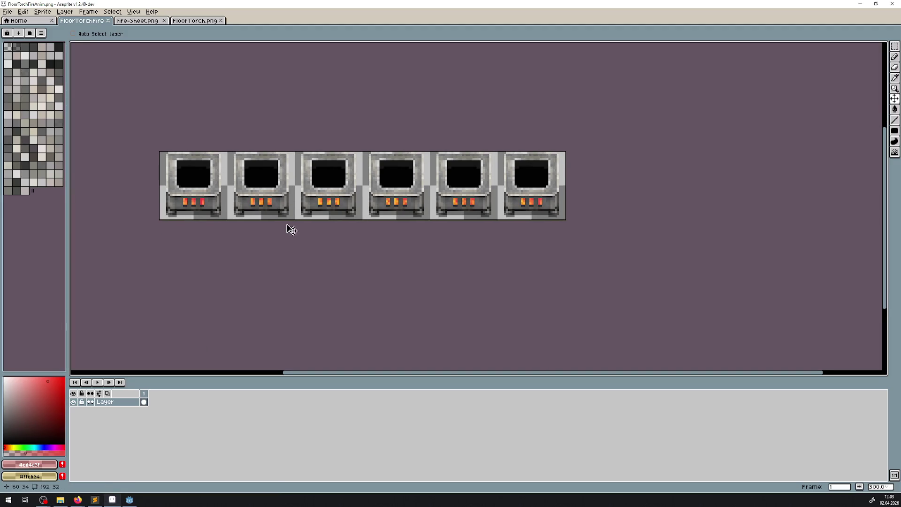
key(shift+n)
scroll(364, 196, up, 3)
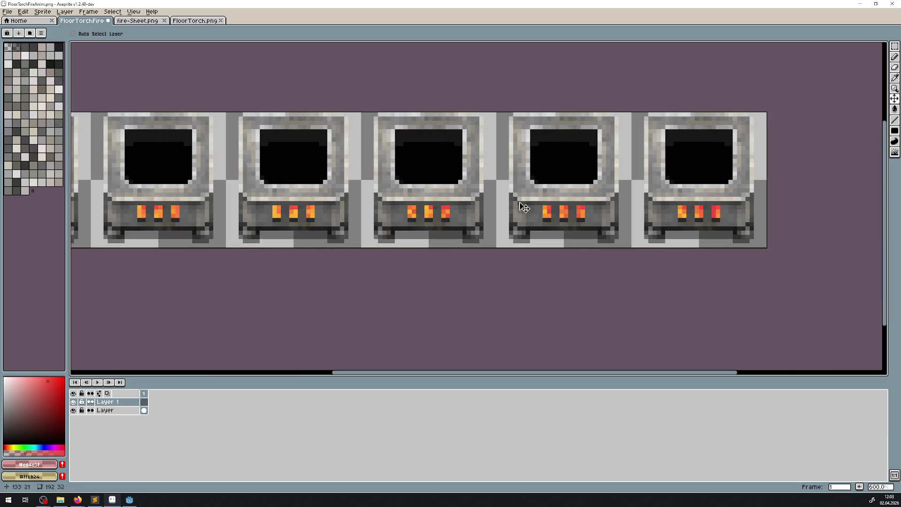
click(894, 131)
scroll(342, 217, up, 4)
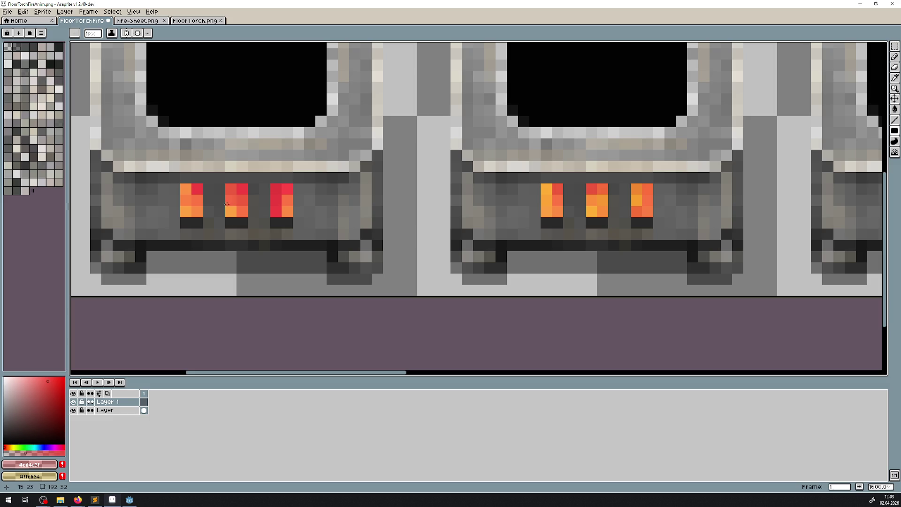
scroll(155, 206, right, 1)
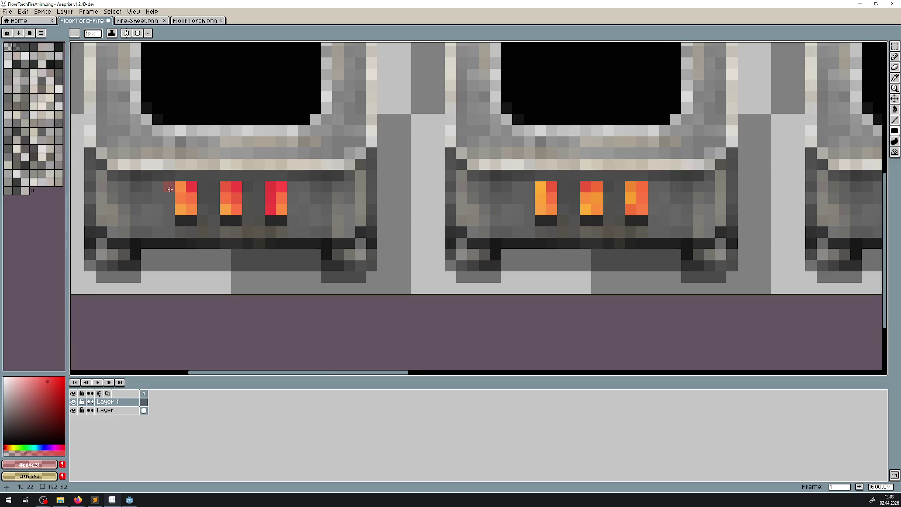
Step: Set the new layer's opacity to 99 in Layer Properties
double_click(113, 401)
click(182, 214)
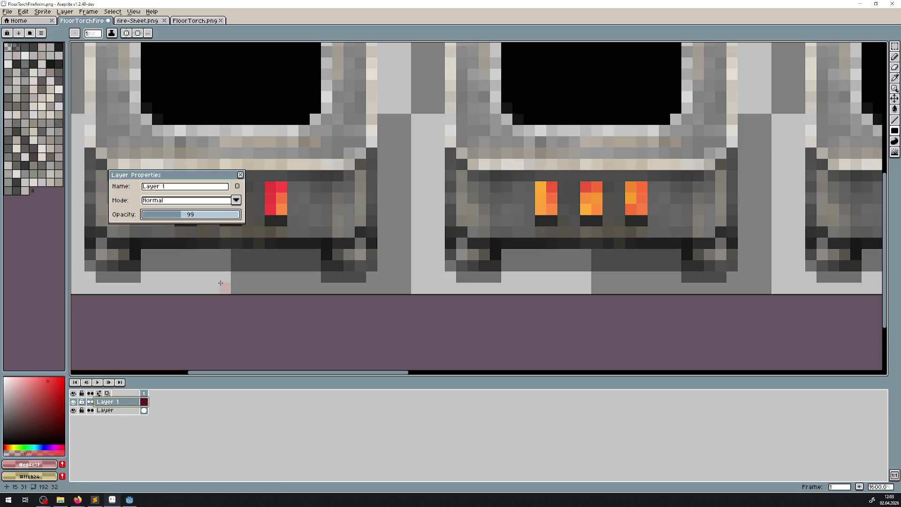
scroll(213, 270, left, 1)
click(237, 195)
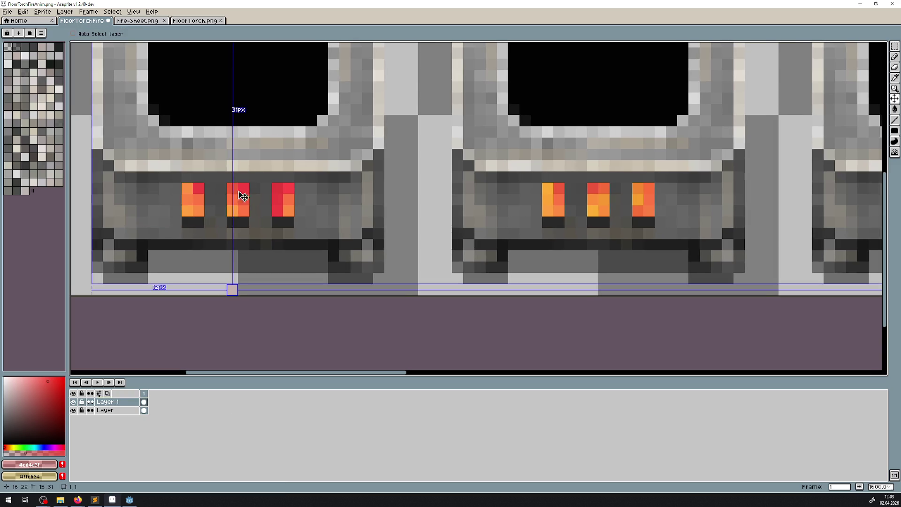
Step: Undo the stray rectangle and centre a vertical symmetry axis on the first torch
key(ctrl+z)
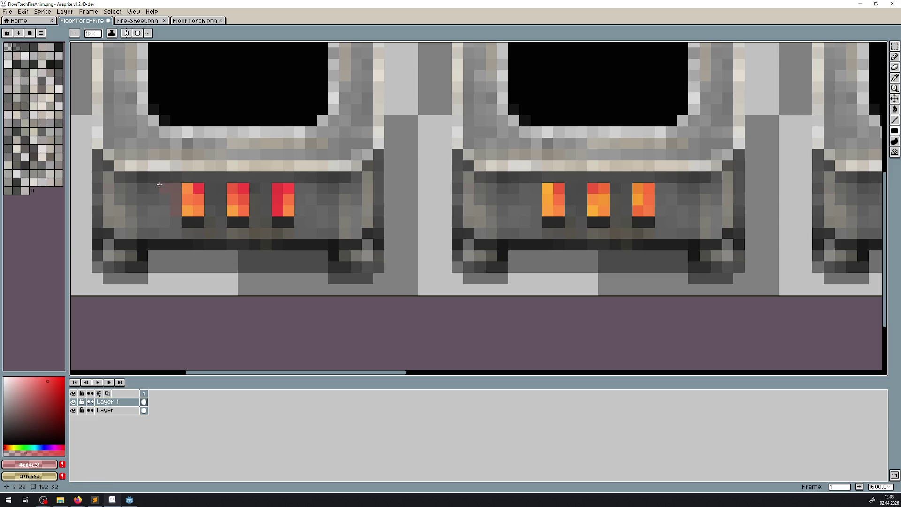
scroll(197, 215, down, 3)
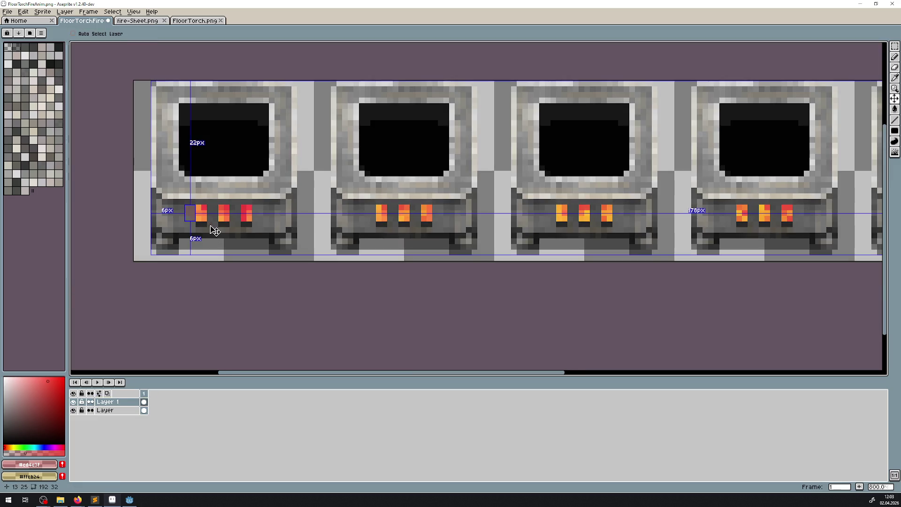
click(126, 33)
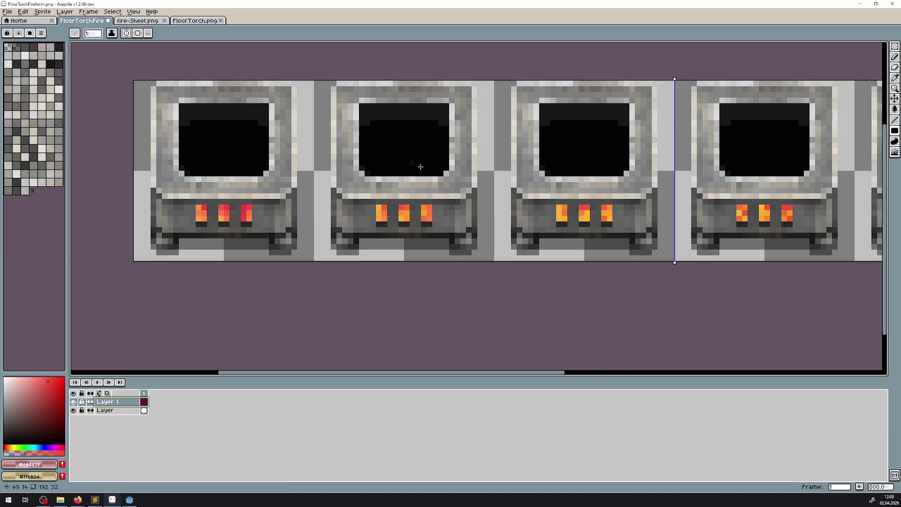
scroll(624, 124, down, 2)
drag(612, 115, 331, 135)
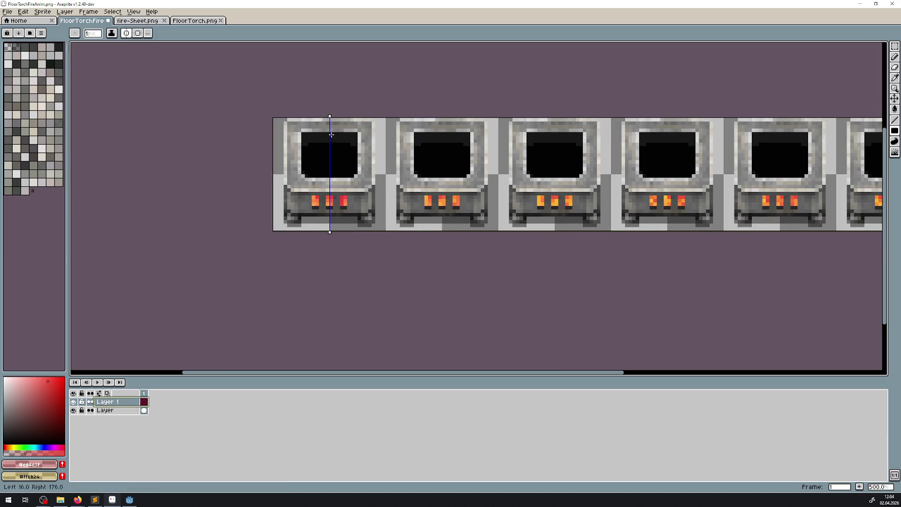
scroll(272, 238, up, 7)
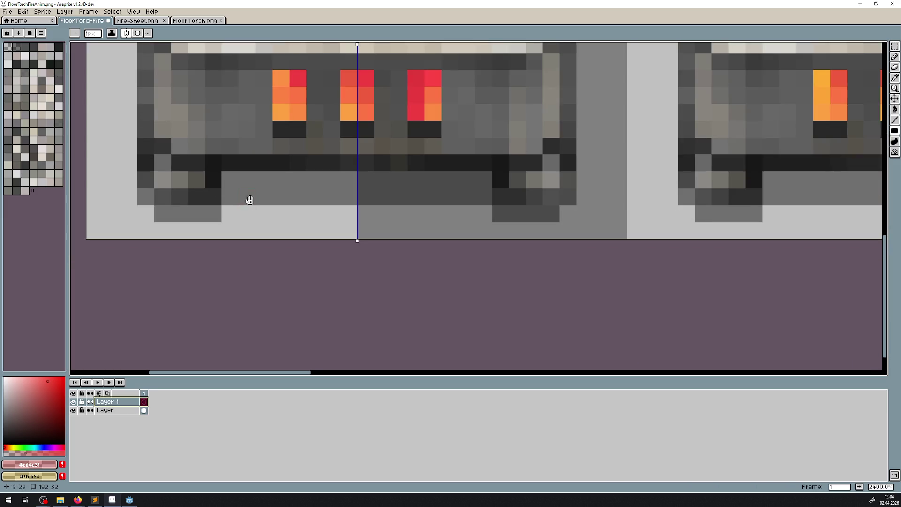
Step: Try reddish, dark red and olive glow strokes around the first flames, then undo them
drag(250, 199, 271, 252)
mouse_move(226, 124)
mouse_down()
mouse_move(281, 132)
mouse_move(285, 181)
mouse_up()
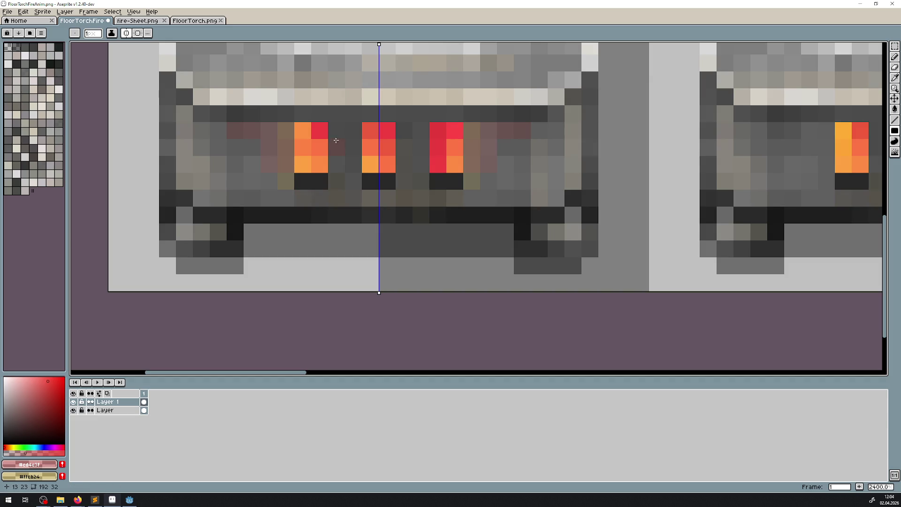
drag(293, 182, 392, 181)
mouse_move(345, 132)
mouse_down()
mouse_move(354, 183)
mouse_move(265, 197)
mouse_move(269, 174)
mouse_move(263, 196)
mouse_move(248, 179)
mouse_up()
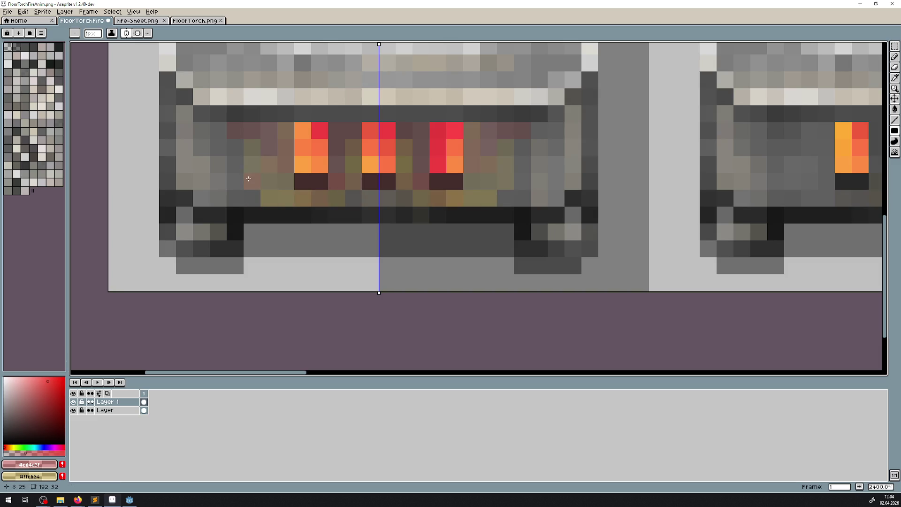
click(213, 146)
key(ctrl+z)
key(ctrl+z)
key(ctrl+z)
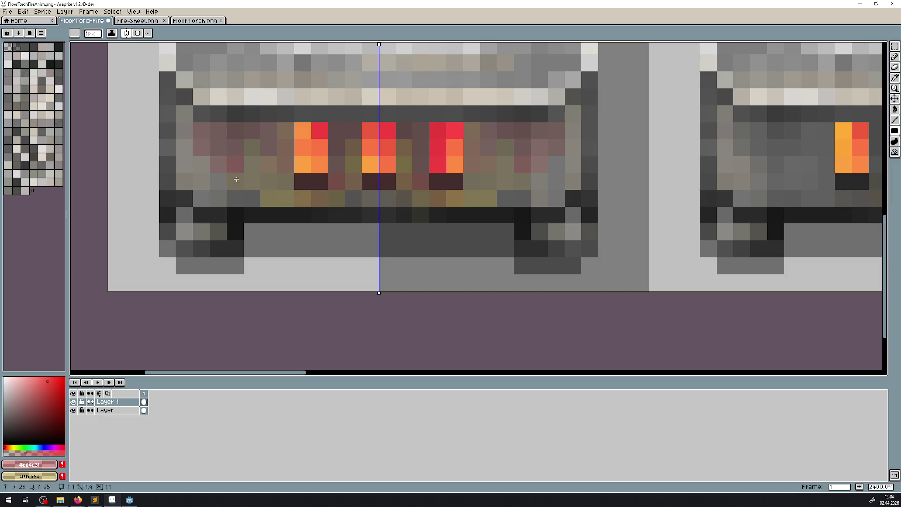
Step: Paint mauve glow pixels along the first torch's dark row
key(ctrl+d)
click(251, 197)
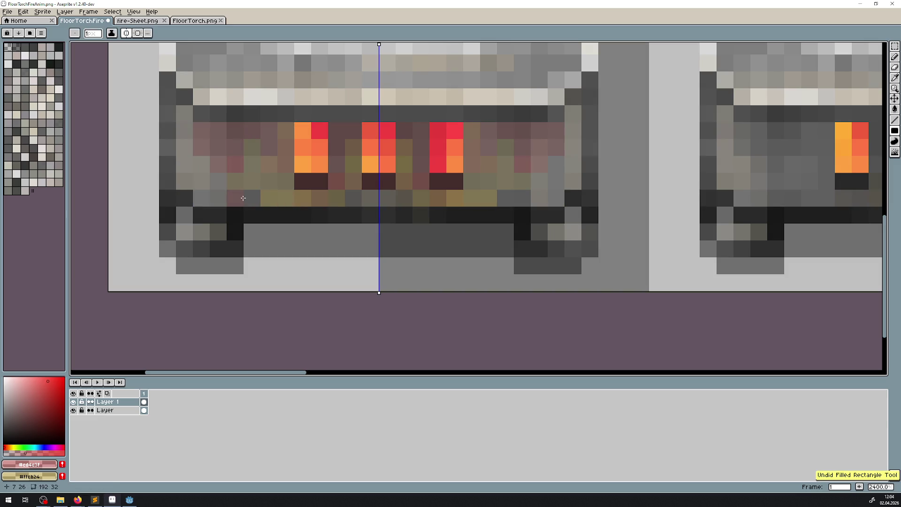
mouse_move(315, 215)
mouse_down()
mouse_move(375, 215)
mouse_move(258, 216)
mouse_up()
scroll(261, 185, down, 2)
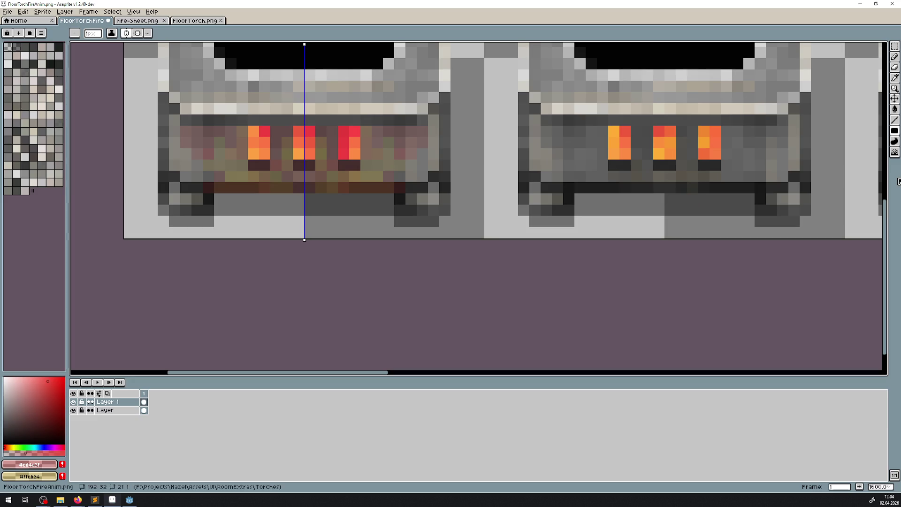
Step: Blur the glow pixels across the first torch's lower fire area
key(r)
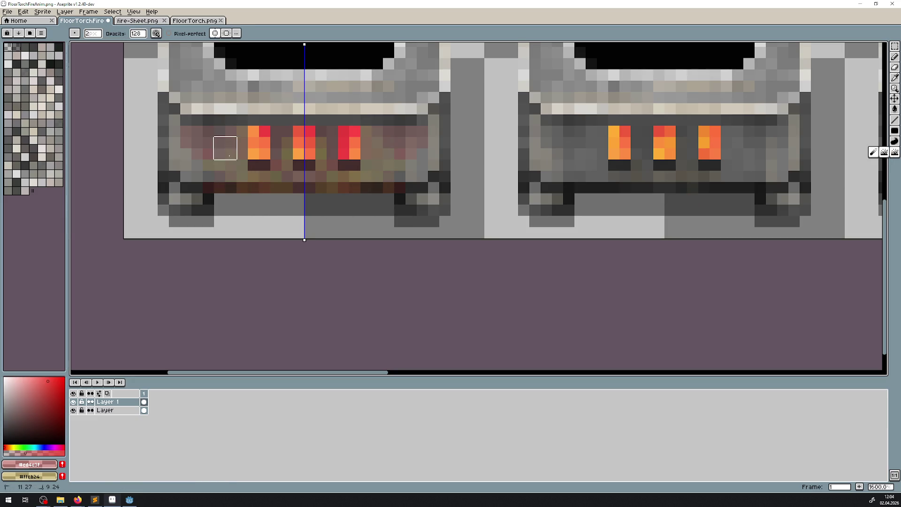
click(225, 181)
mouse_move(225, 137)
mouse_down()
mouse_move(279, 181)
mouse_move(279, 167)
mouse_move(311, 183)
mouse_move(394, 160)
mouse_up()
scroll(398, 219, down, 4)
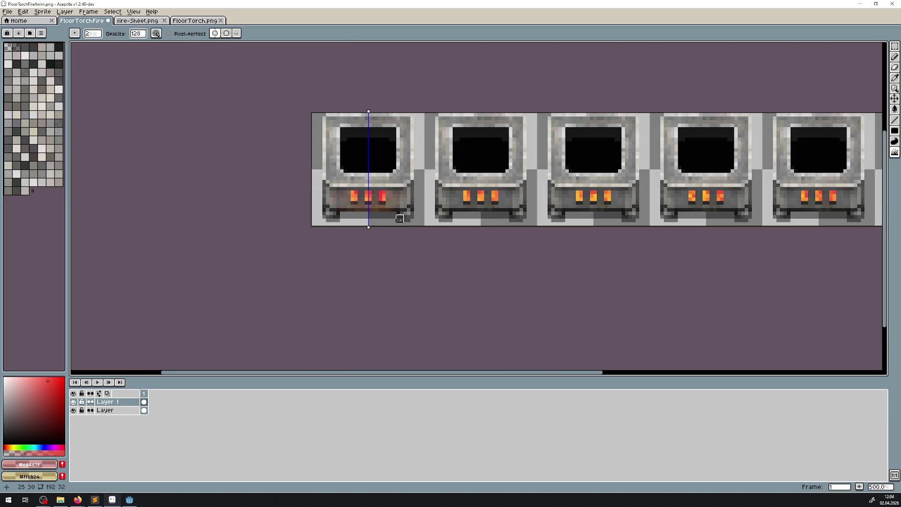
scroll(399, 232, down, 1)
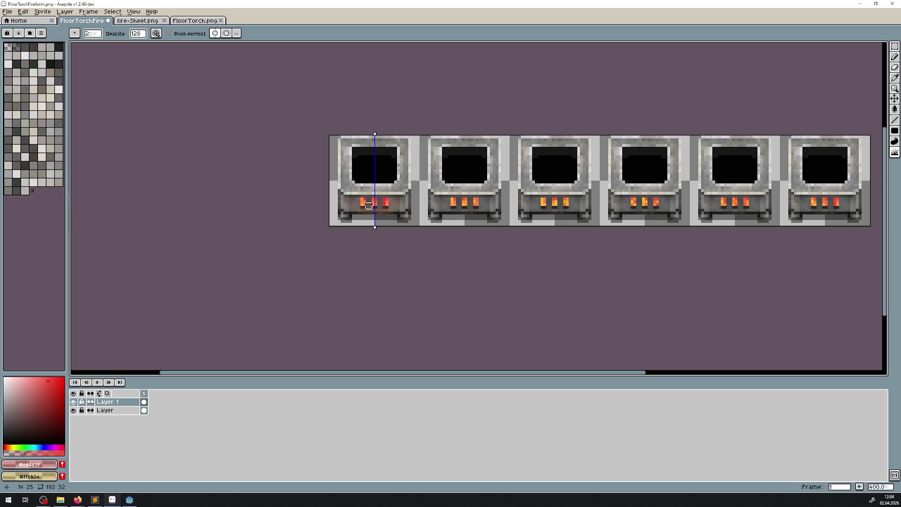
scroll(394, 212, up, 2)
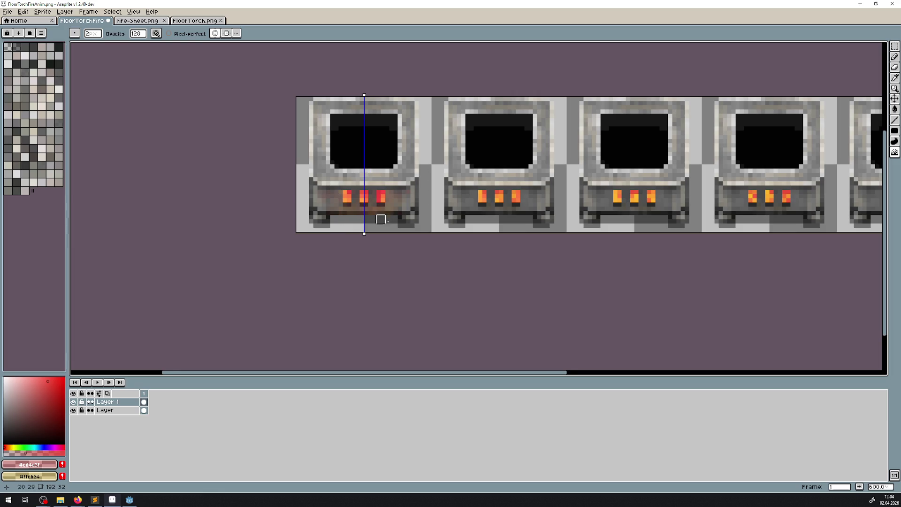
scroll(374, 217, right, 3)
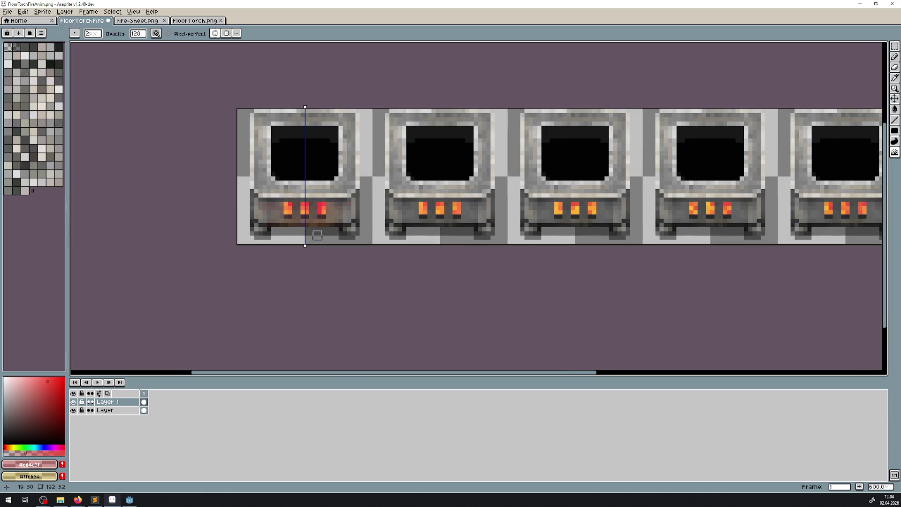
Step: Duplicate the glow layer twice, moving the copies onto the second and third torches
click(895, 99)
right_click(108, 405)
click(133, 458)
scroll(258, 247, up, 1)
drag(520, 228, 509, 214)
mouse_move(537, 244)
mouse_down()
mouse_move(414, 241)
mouse_move(449, 242)
mouse_up()
right_click(115, 403)
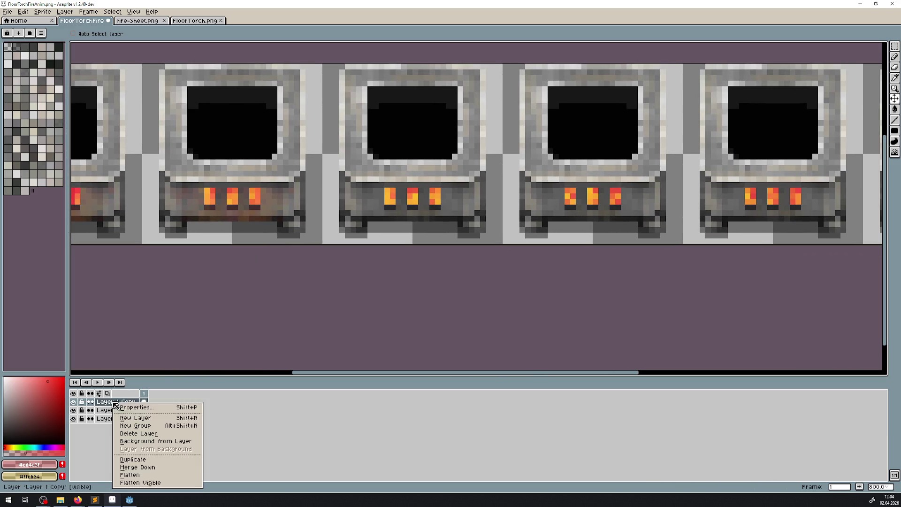
click(156, 460)
drag(248, 214, 431, 221)
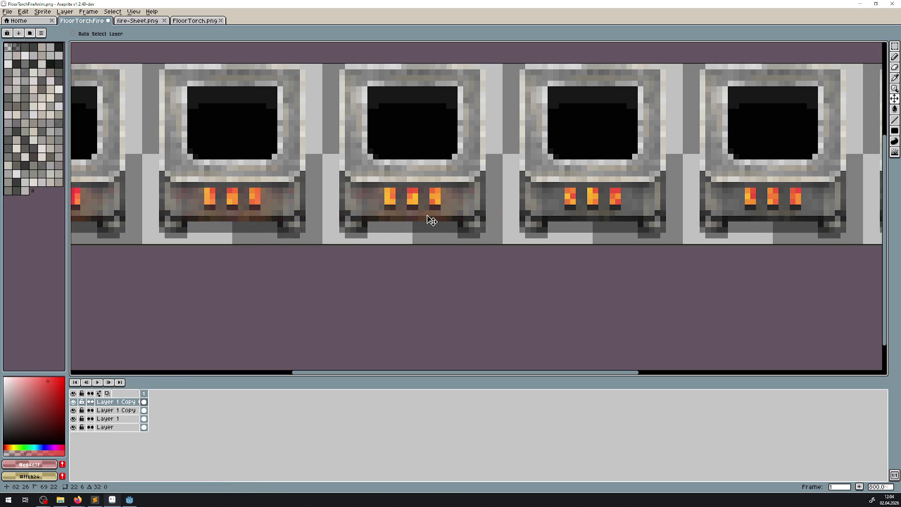
Step: Make three more glow layer copies, shifting each onto the next torch frame
mouse_move(381, 252)
mouse_down()
mouse_move(563, 260)
mouse_move(141, 256)
mouse_up()
right_click(120, 402)
click(141, 459)
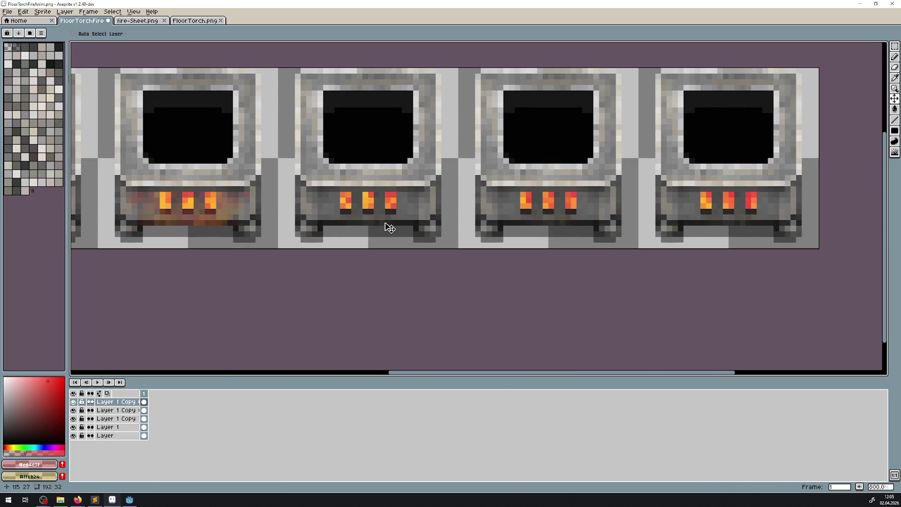
drag(235, 214, 412, 216)
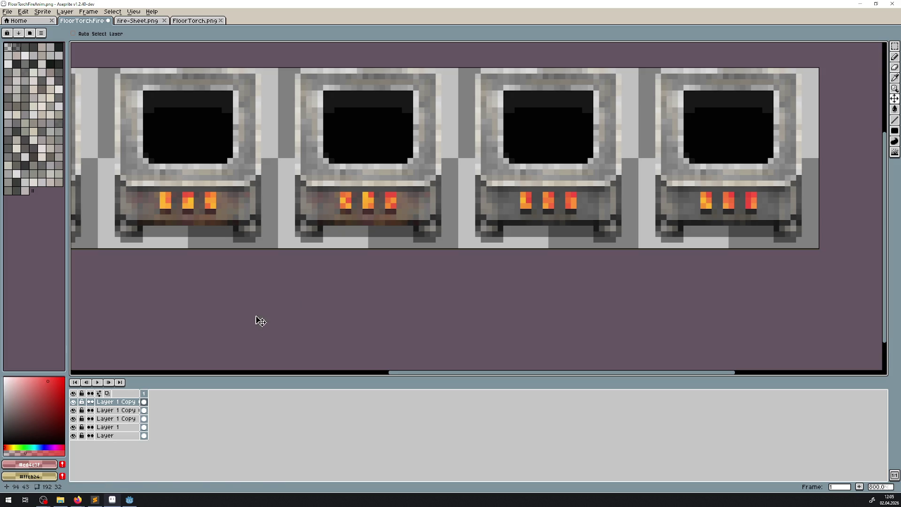
right_click(120, 402)
click(141, 460)
drag(414, 214, 594, 205)
scroll(517, 227, down, 5)
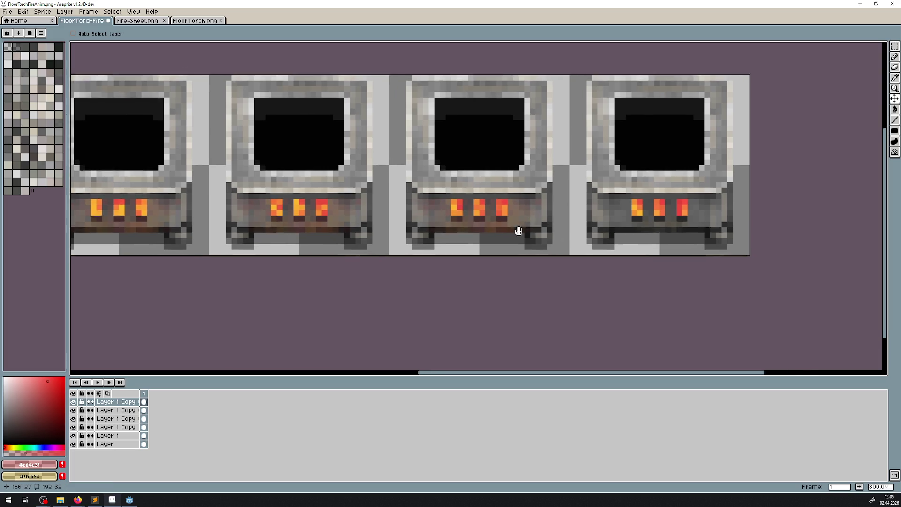
scroll(432, 268, up, 4)
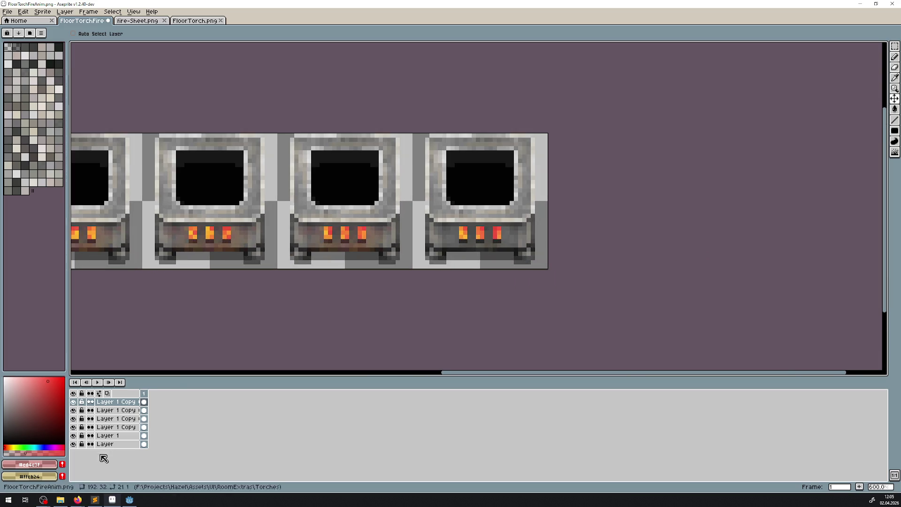
right_click(129, 402)
click(167, 465)
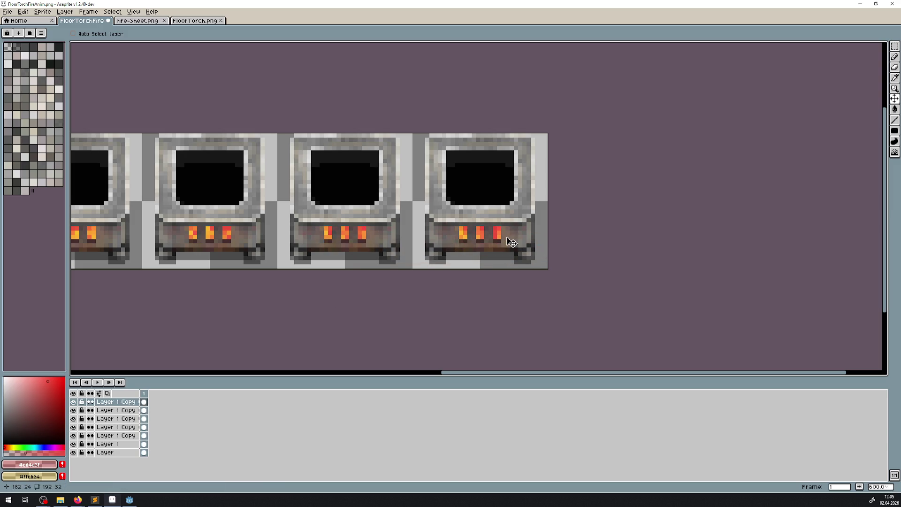
scroll(511, 243, left, 3)
scroll(386, 239, down, 2)
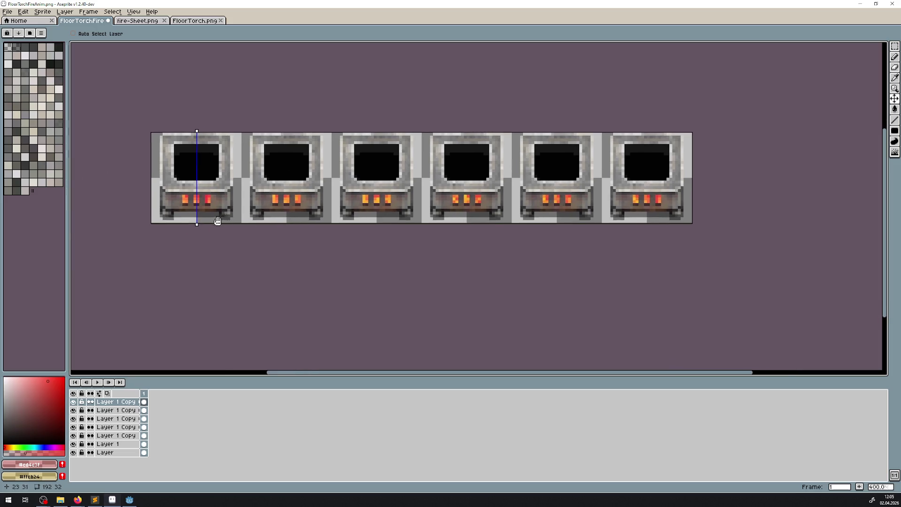
drag(217, 220, 283, 223)
scroll(274, 224, up, 5)
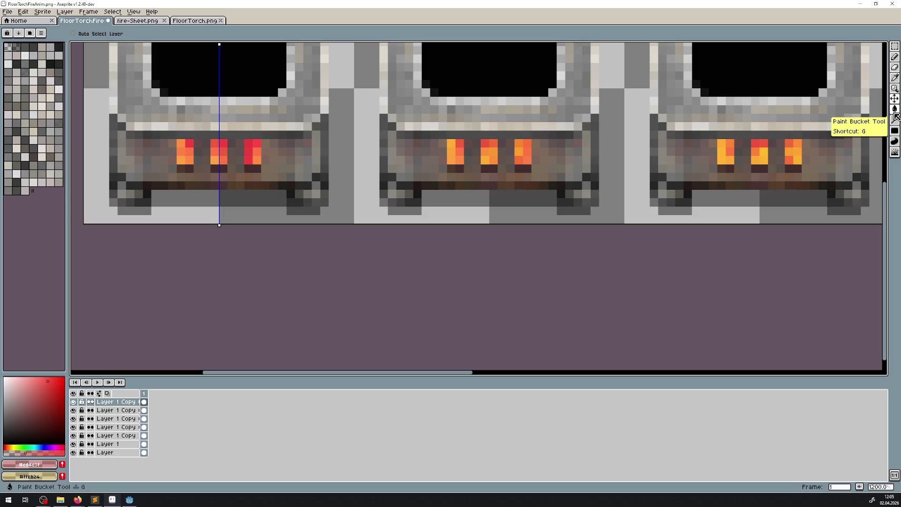
Step: Try Paint Bucket fills under the first torch on the bottom layer, then undo them
click(894, 113)
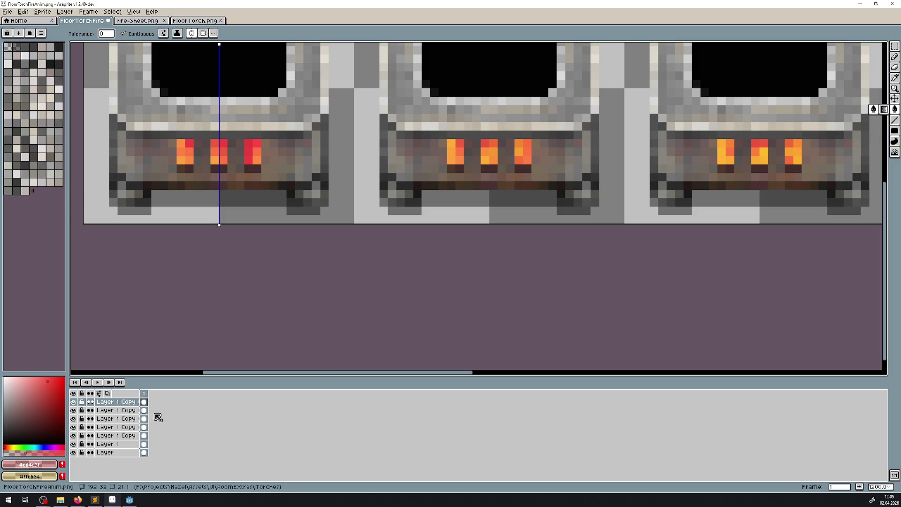
click(105, 452)
click(212, 197)
key(ctrl+z)
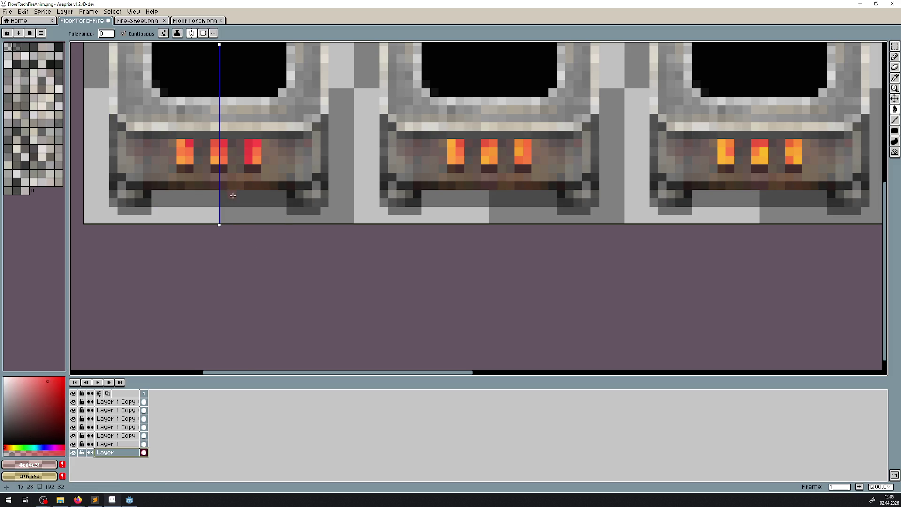
key(v)
key(ctrl+z)
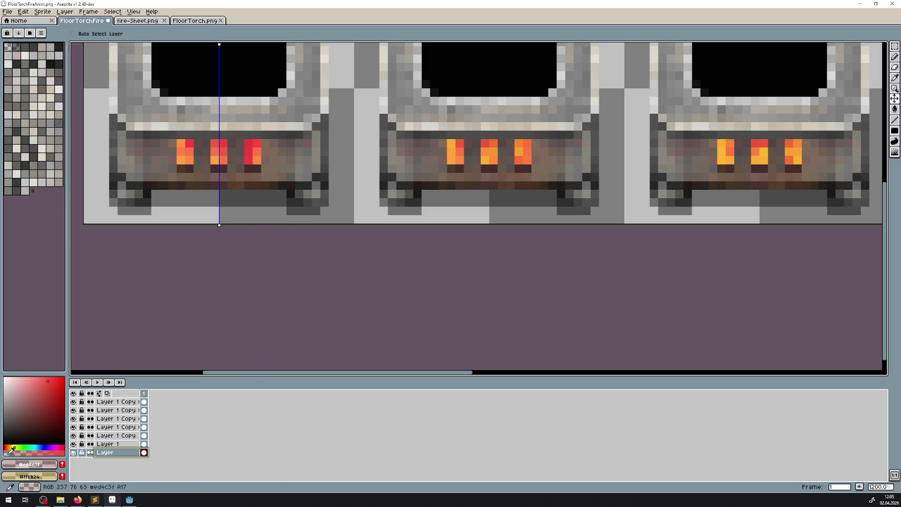
key(g)
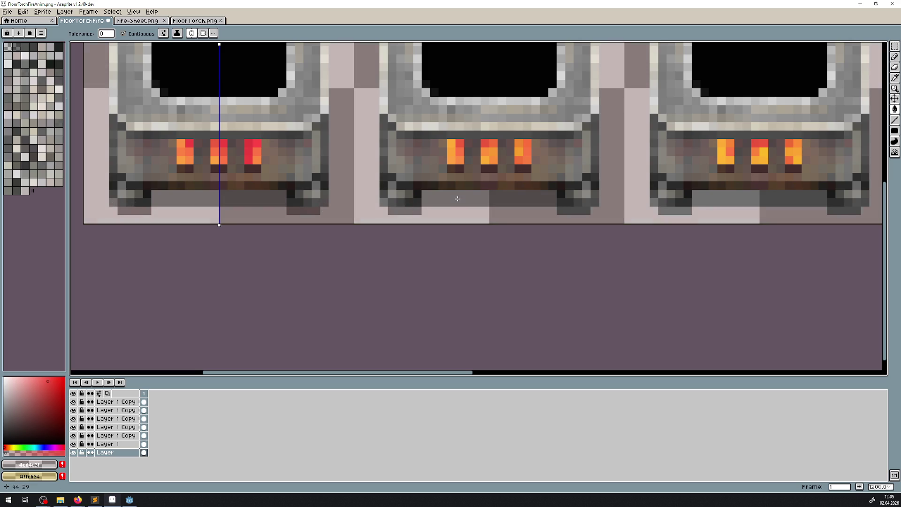
key(ctrl+z)
Step: Zoom in to inspect the torch strip, save it, and return to Godot
scroll(402, 213, up, 5)
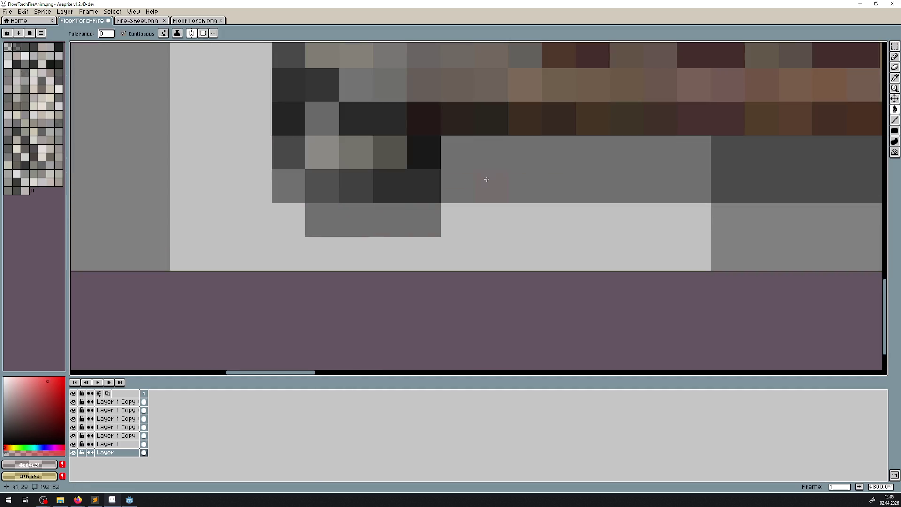
click(192, 33)
drag(556, 176, 54, 174)
scroll(622, 212, down, 5)
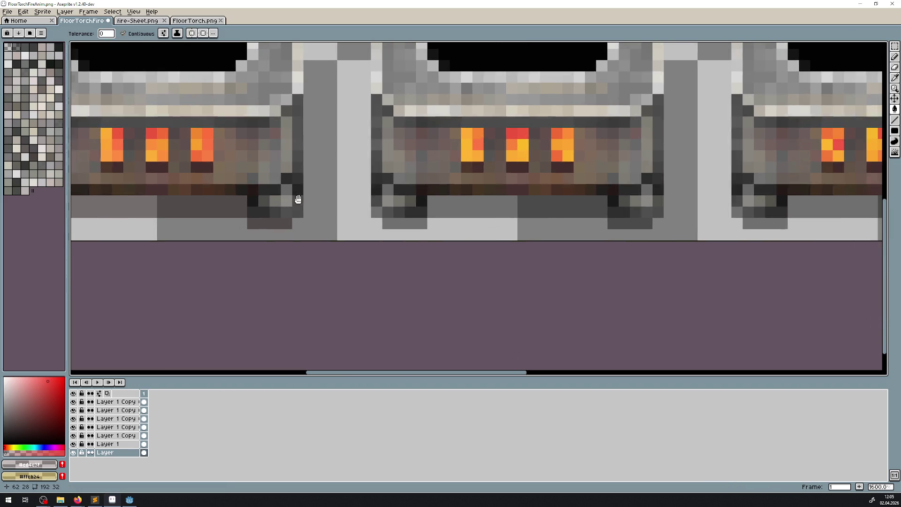
scroll(383, 236, up, 5)
scroll(687, 167, down, 3)
scroll(358, 186, up, 3)
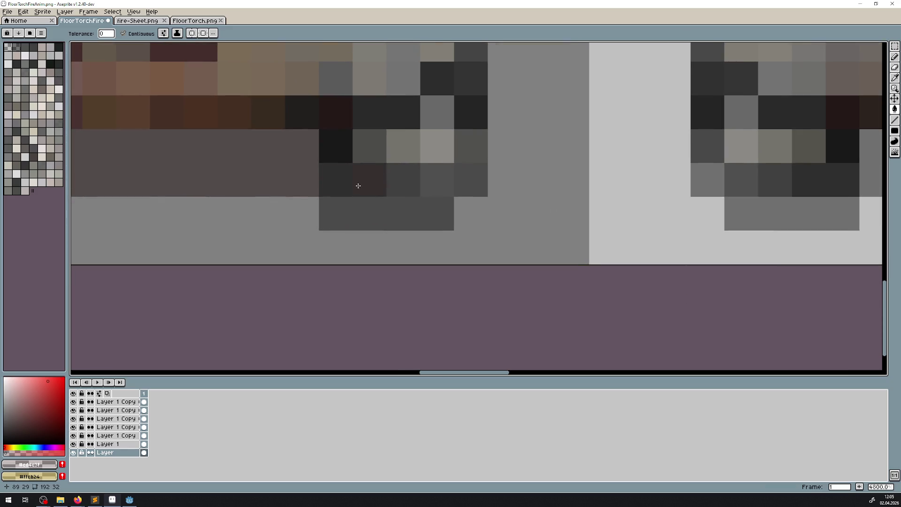
scroll(376, 213, down, 5)
scroll(330, 191, up, 3)
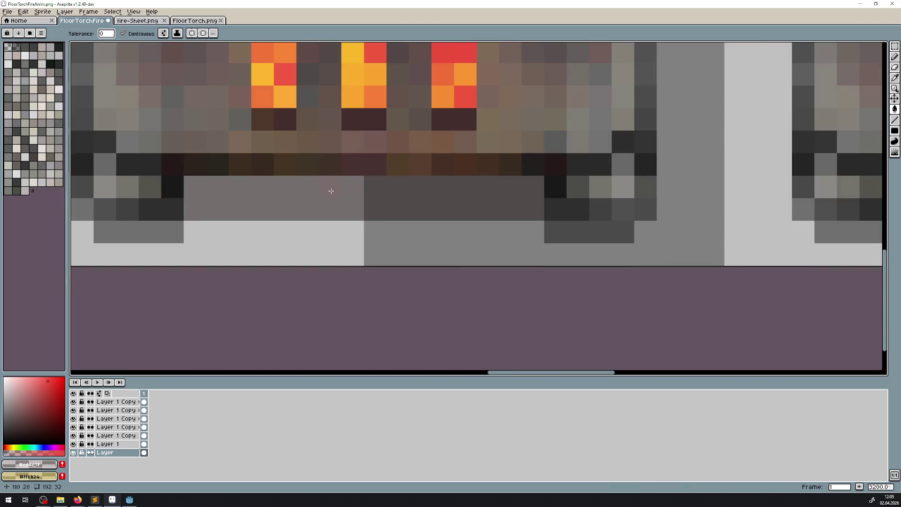
scroll(575, 226, down, 3)
scroll(225, 197, up, 3)
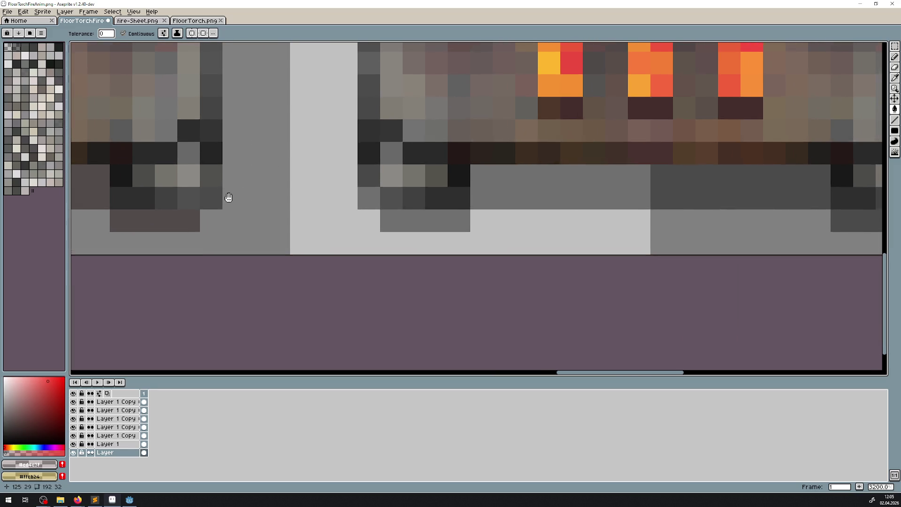
scroll(677, 177, down, 3)
scroll(344, 241, up, 3)
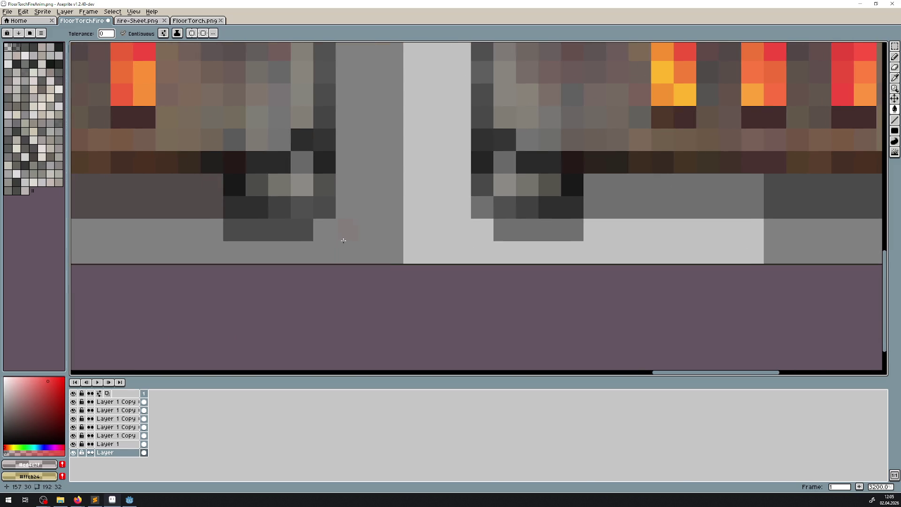
scroll(604, 208, down, 3)
scroll(557, 191, up, 3)
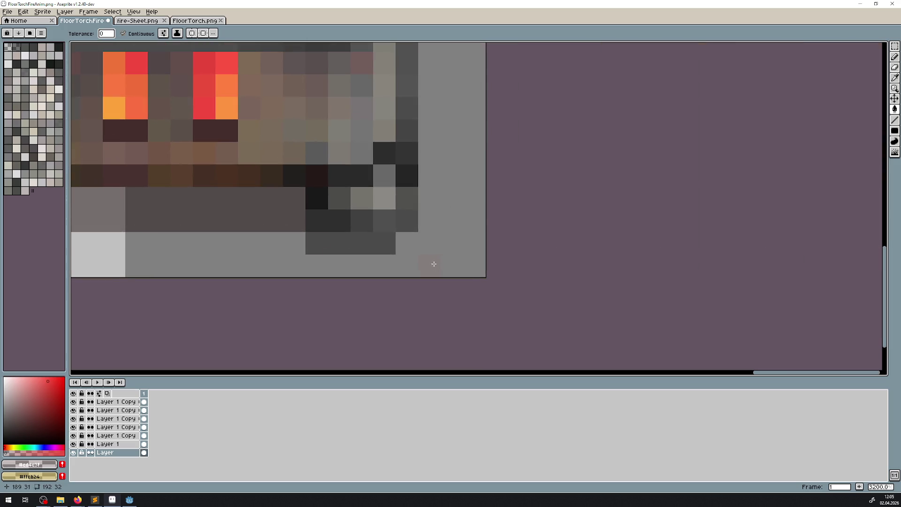
scroll(351, 246, down, 8)
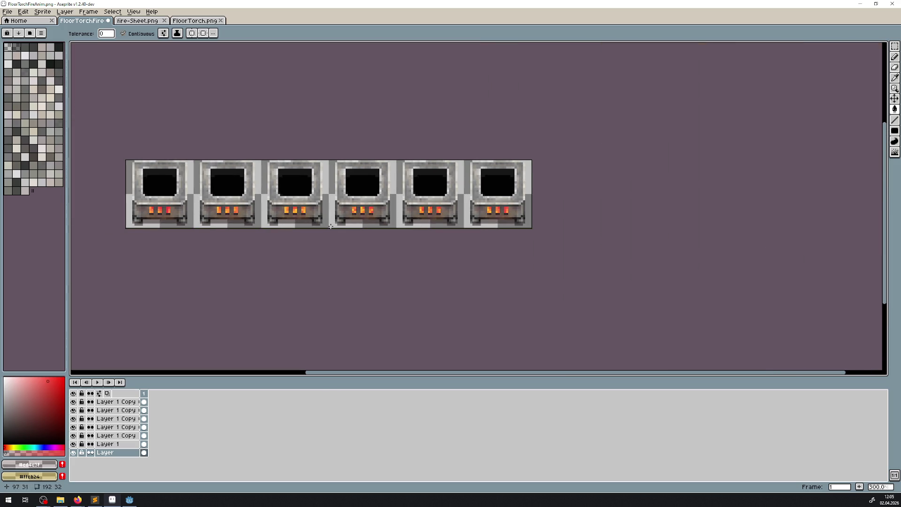
key(ctrl+s)
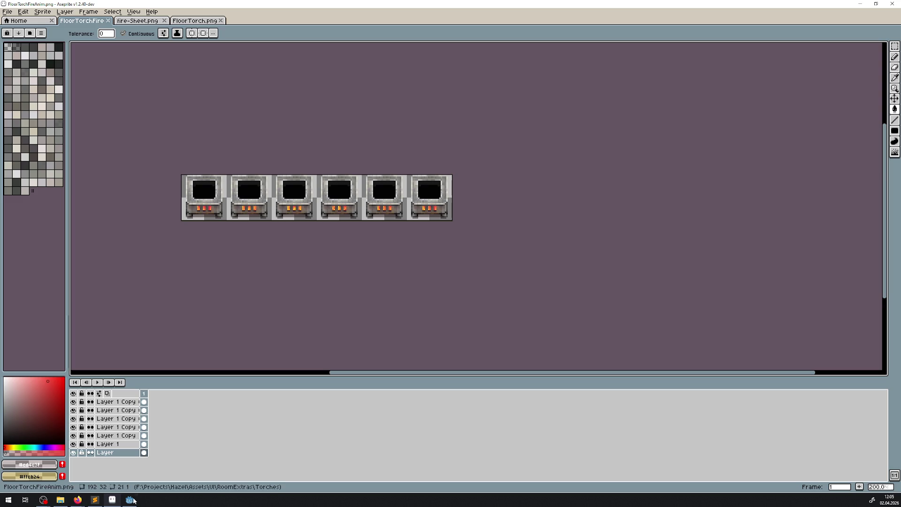
click(129, 499)
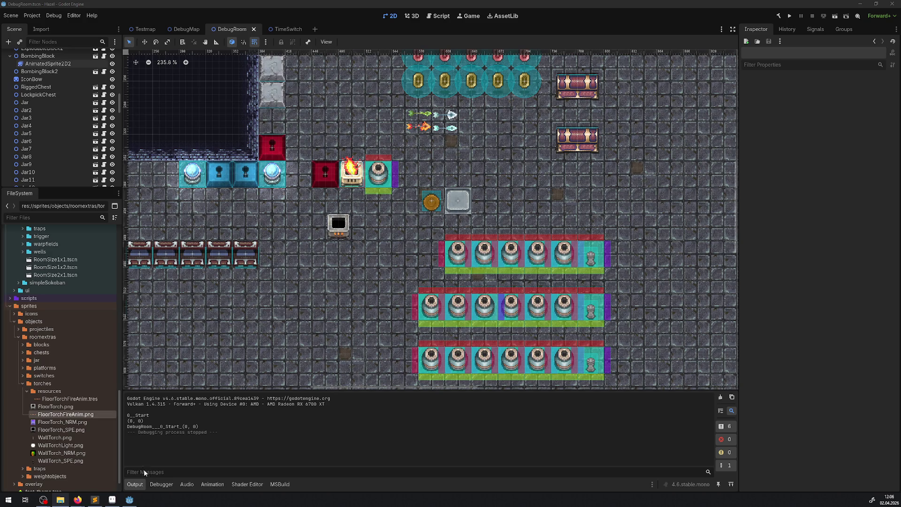
click(109, 502)
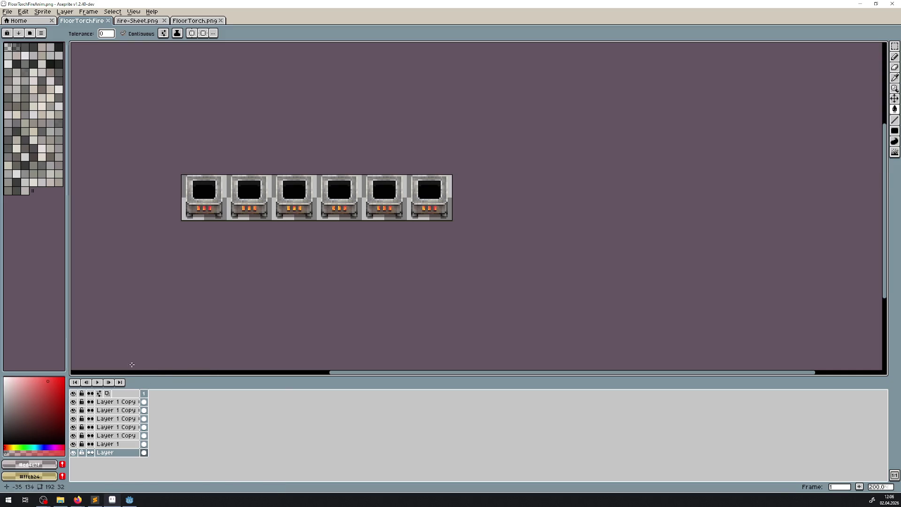
Step: On Layer 1 Copy, fill dark pixels in the torch base and around the flames olive
click(73, 427)
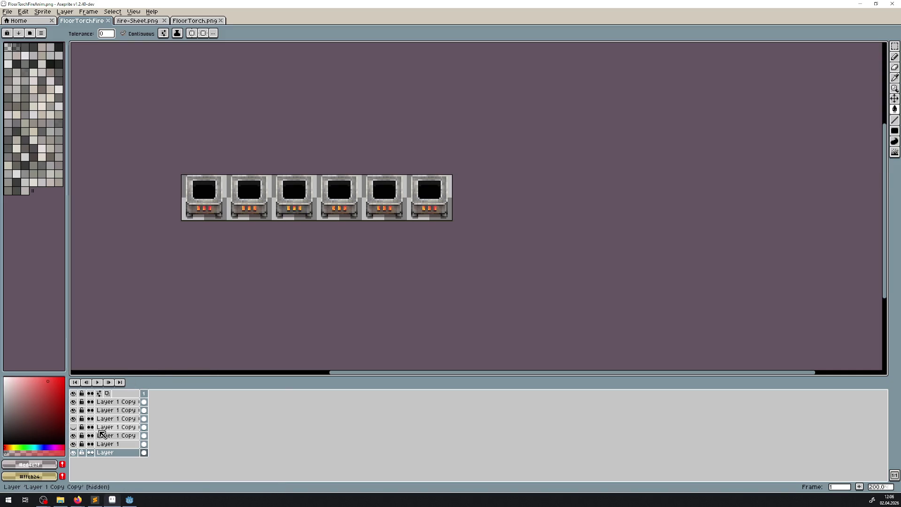
click(74, 427)
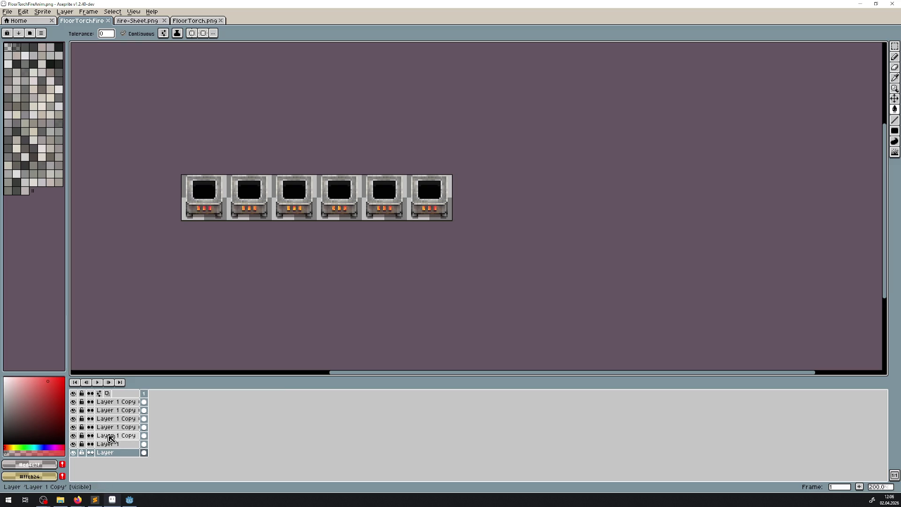
click(110, 436)
scroll(249, 218, up, 5)
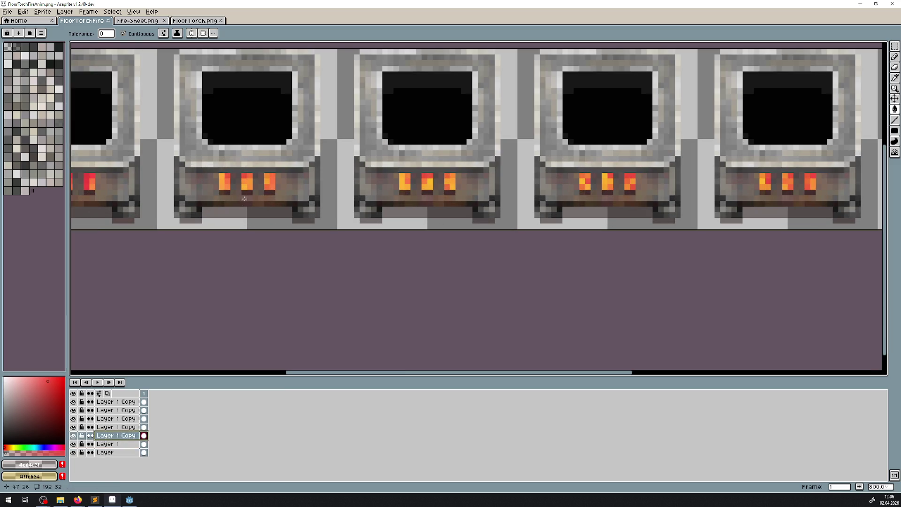
scroll(234, 223, up, 5)
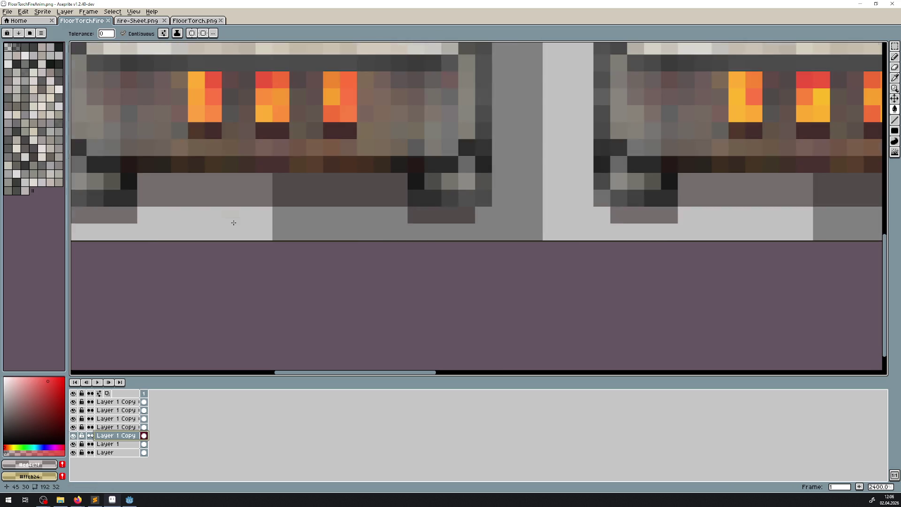
scroll(225, 202, up, 1)
click(251, 128)
click(187, 129)
click(183, 179)
click(165, 161)
click(277, 178)
click(318, 128)
scroll(268, 235, up, 3)
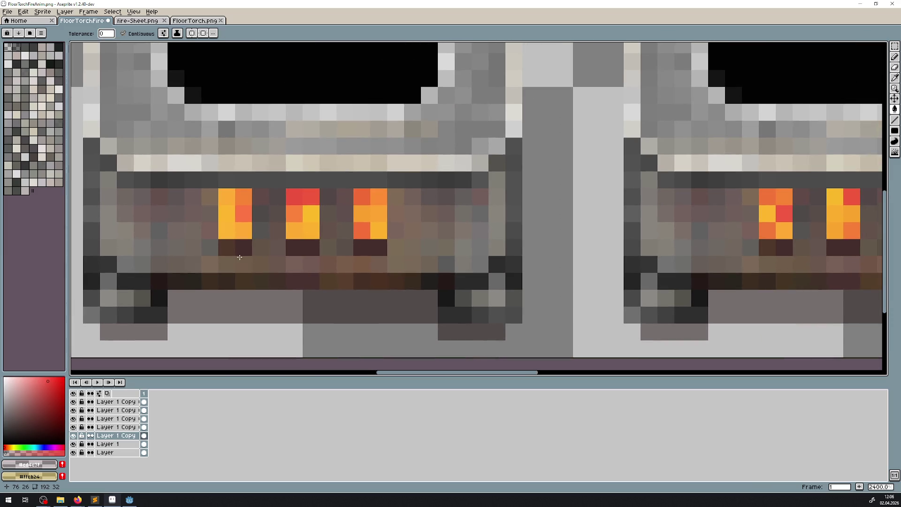
key(ctrl+z)
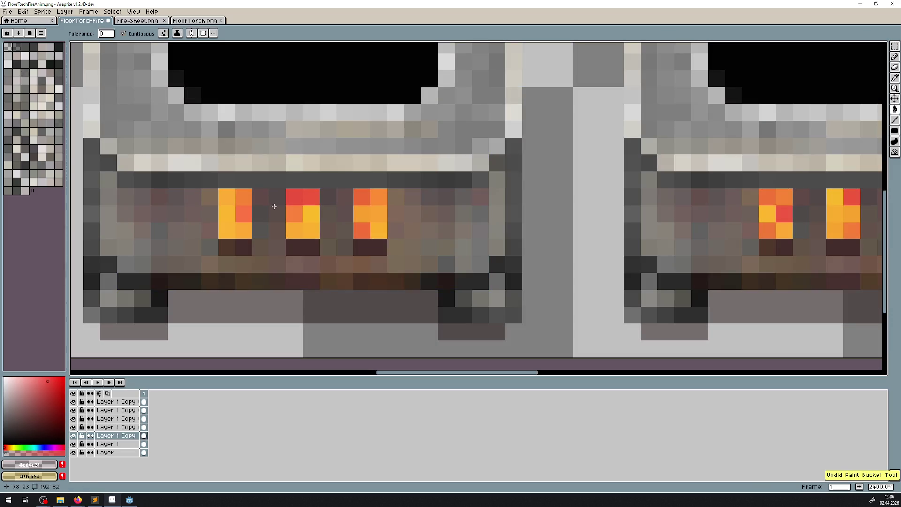
Step: Paint amber pixels along the middle torch's base with the pencil
scroll(333, 229, down, 5)
scroll(511, 203, up, 1)
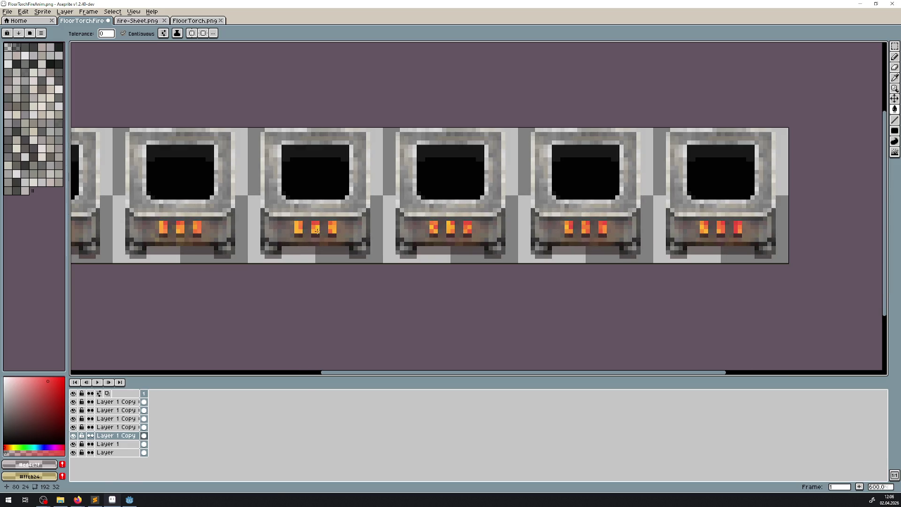
key(l)
scroll(510, 203, up, 4)
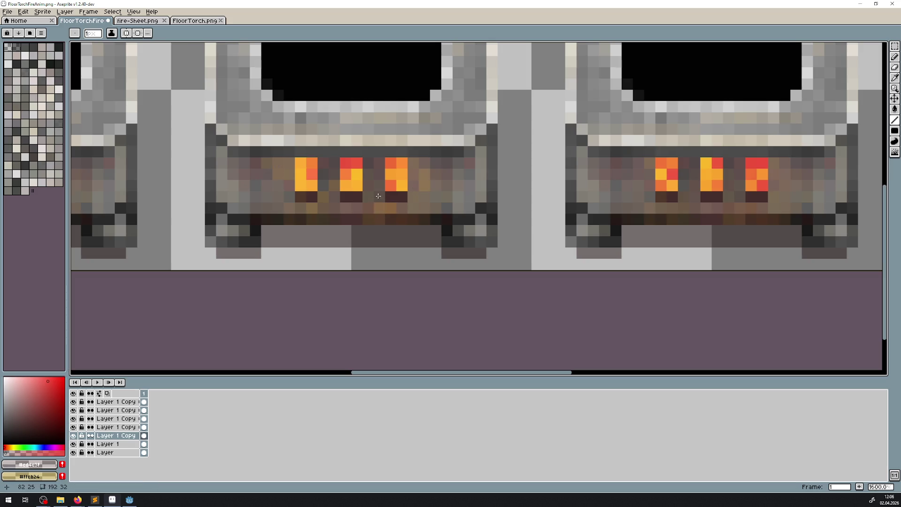
scroll(212, 237, right, 5)
mouse_move(340, 189)
mouse_down()
mouse_move(339, 221)
mouse_move(428, 238)
mouse_move(405, 215)
mouse_up()
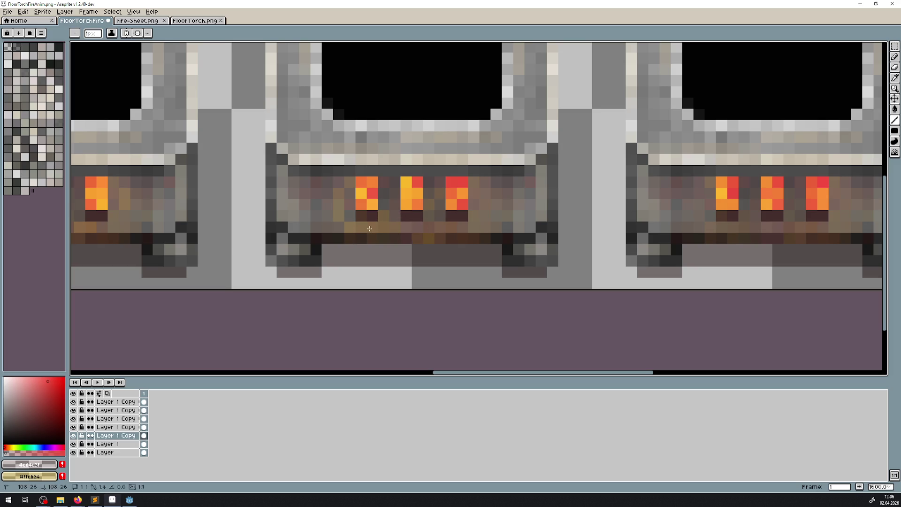
drag(530, 229, 517, 230)
scroll(518, 230, down, 6)
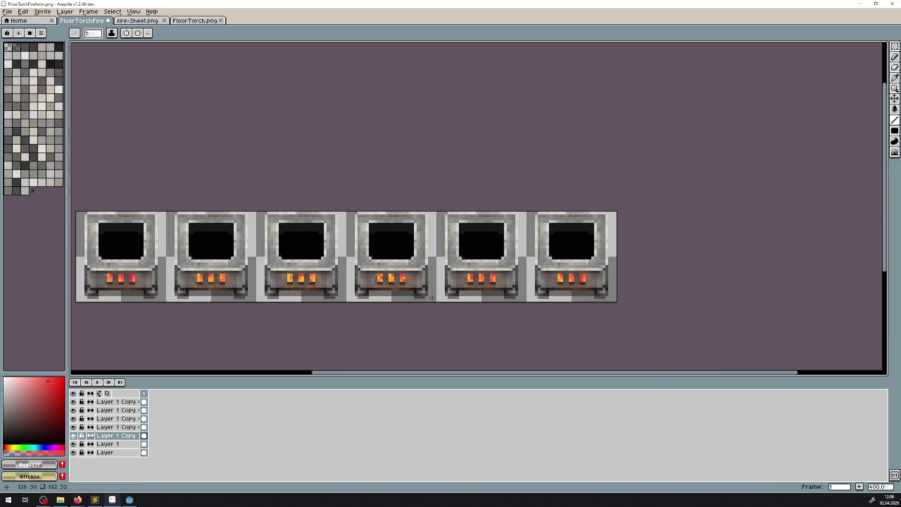
scroll(497, 271, up, 5)
mouse_move(509, 304)
mouse_down()
mouse_move(537, 304)
mouse_move(573, 270)
mouse_up()
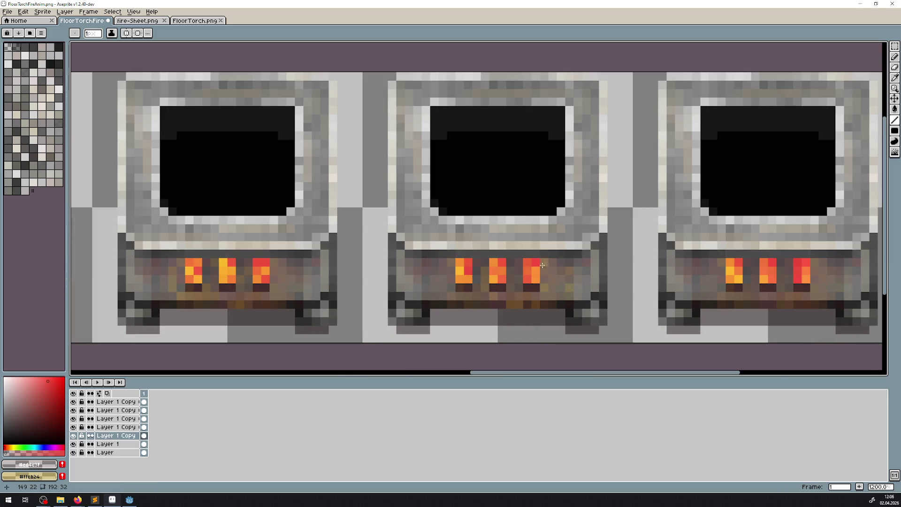
click(454, 271)
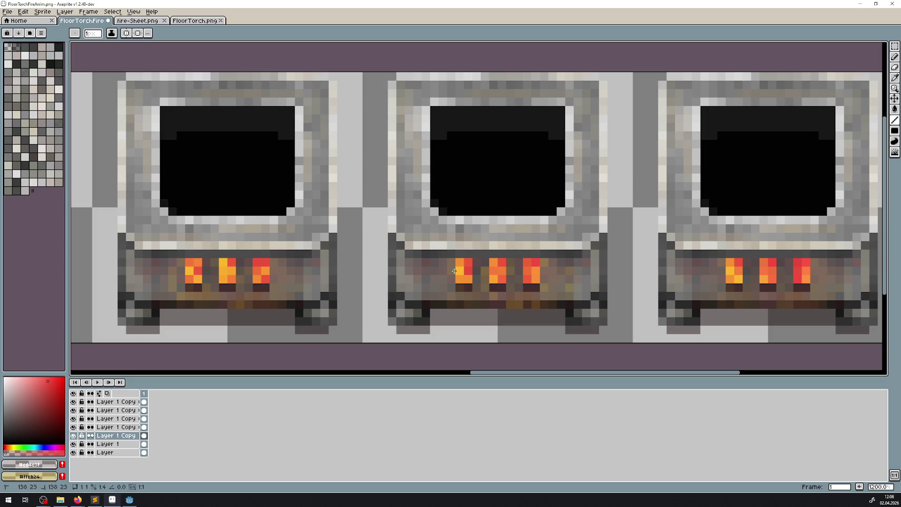
drag(511, 281, 246, 265)
scroll(412, 262, up, 3)
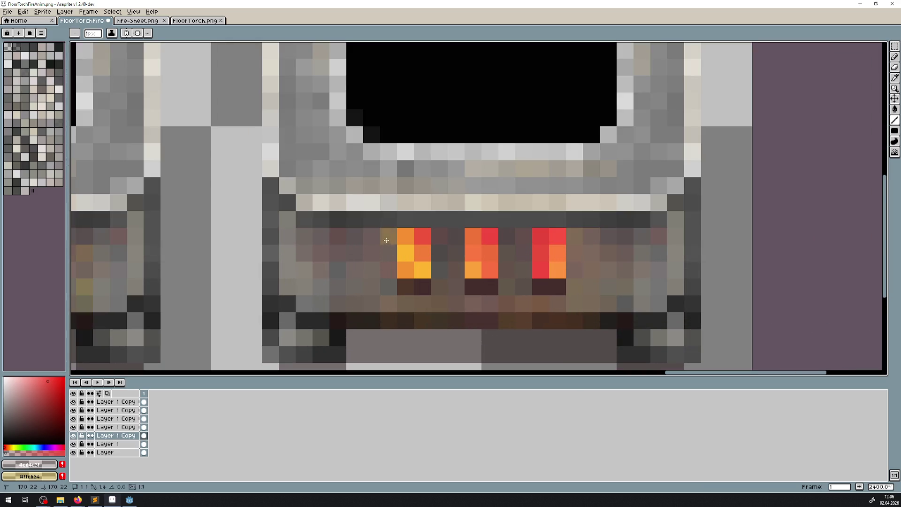
Step: Lighten pixels around the flames and the dark row below them, then save the file
click(372, 304)
click(355, 270)
click(354, 253)
click(524, 256)
click(524, 304)
click(557, 321)
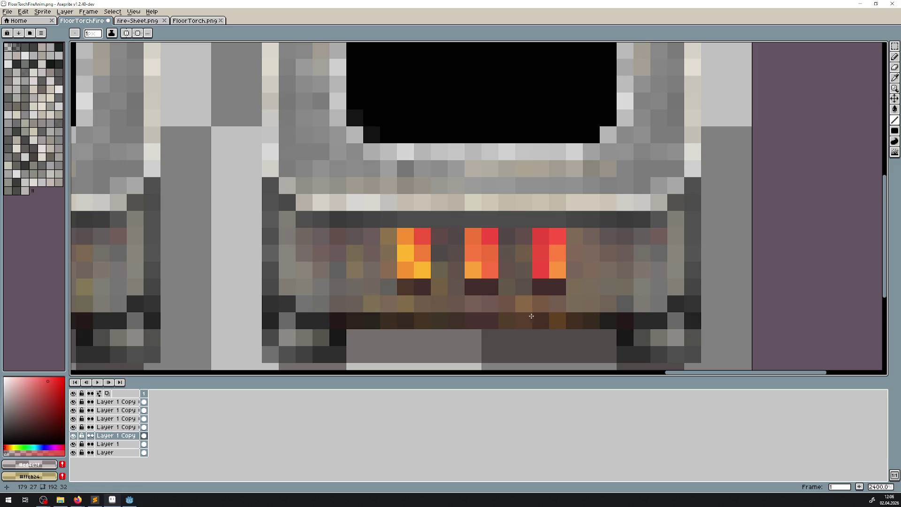
drag(524, 321, 473, 321)
click(575, 252)
click(591, 270)
click(603, 293)
scroll(603, 293, down, 8)
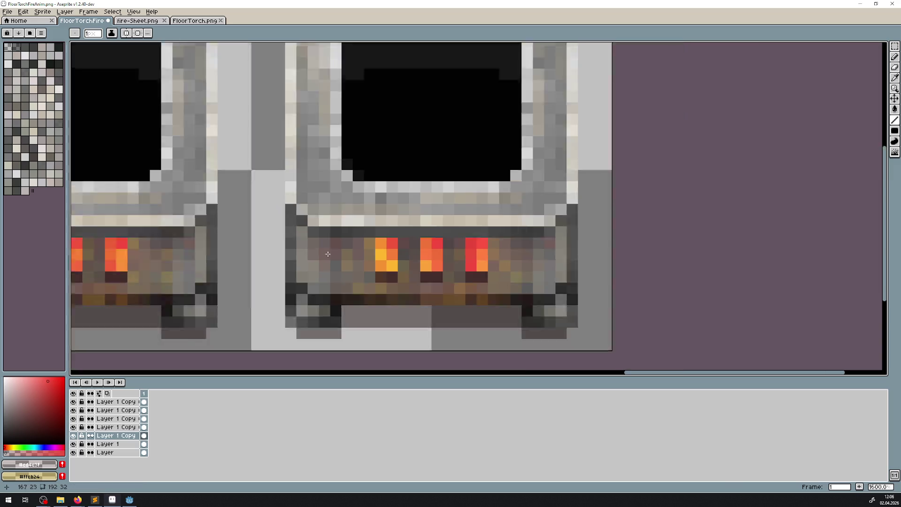
scroll(298, 280, down, 1)
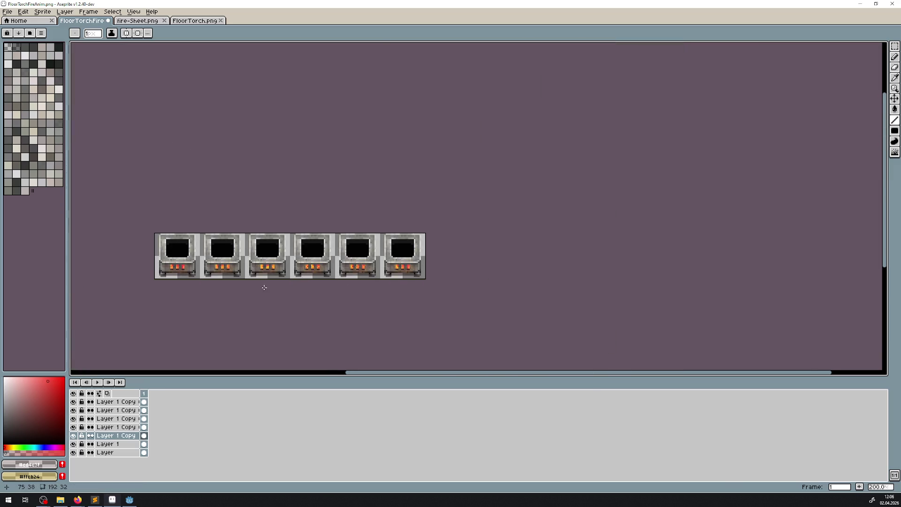
key(ctrl+s)
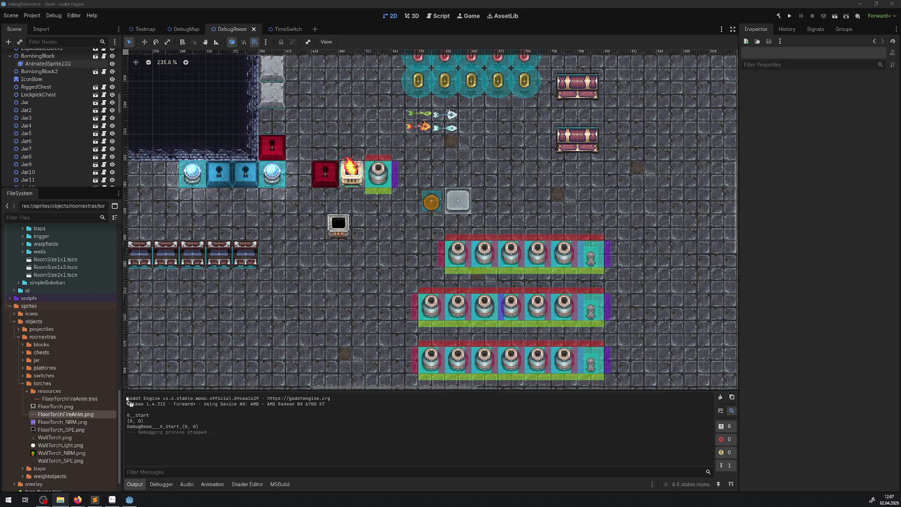
Step: Select FloorTorchFireAnim.png in Godot's torches folder to reimport it, then return to Aseprite
click(69, 412)
click(112, 501)
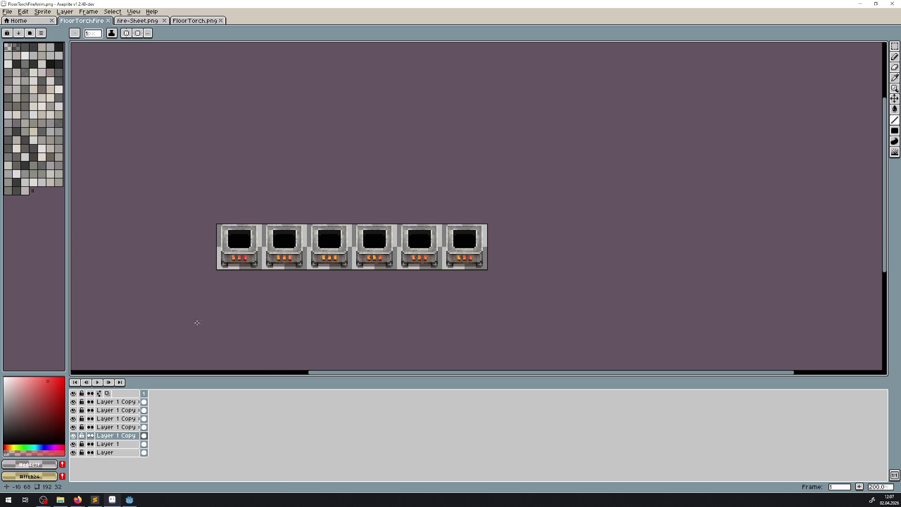
Step: Inspect the properties of each Layer 1 Copy layer and of Layer 1
double_click(114, 405)
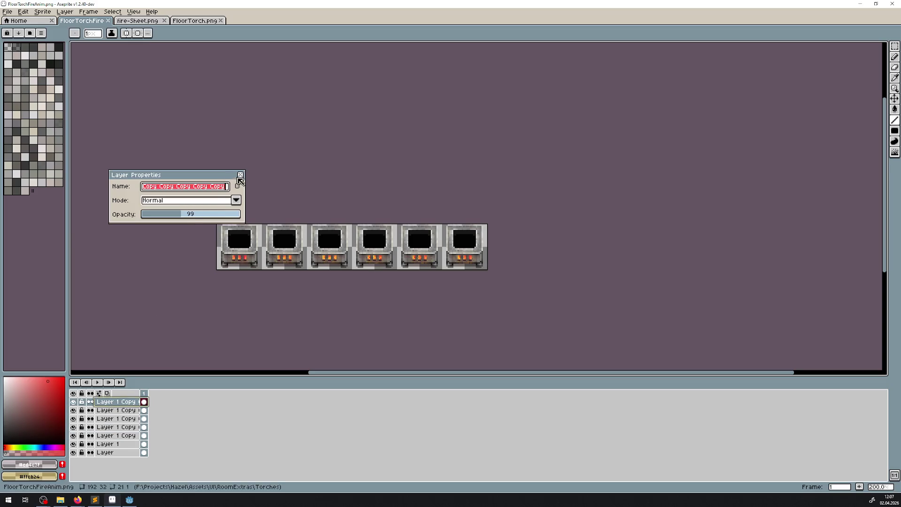
click(117, 410)
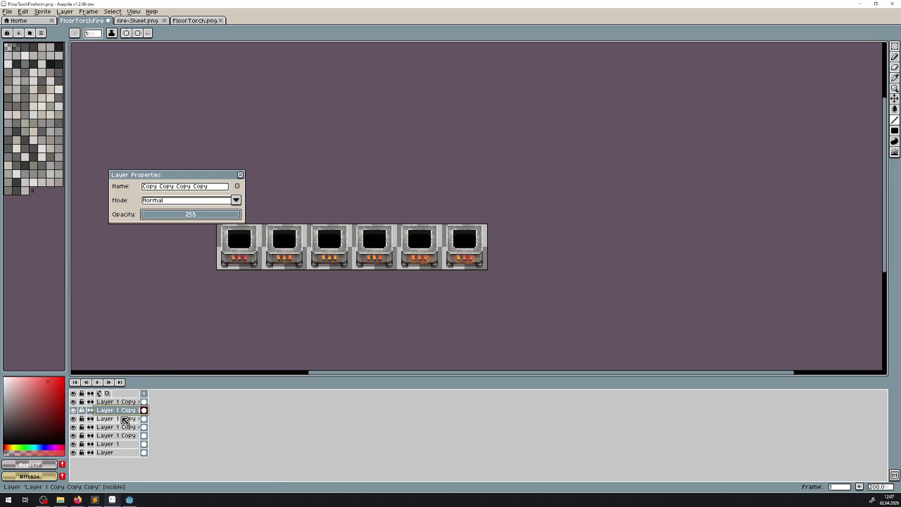
key(Down)
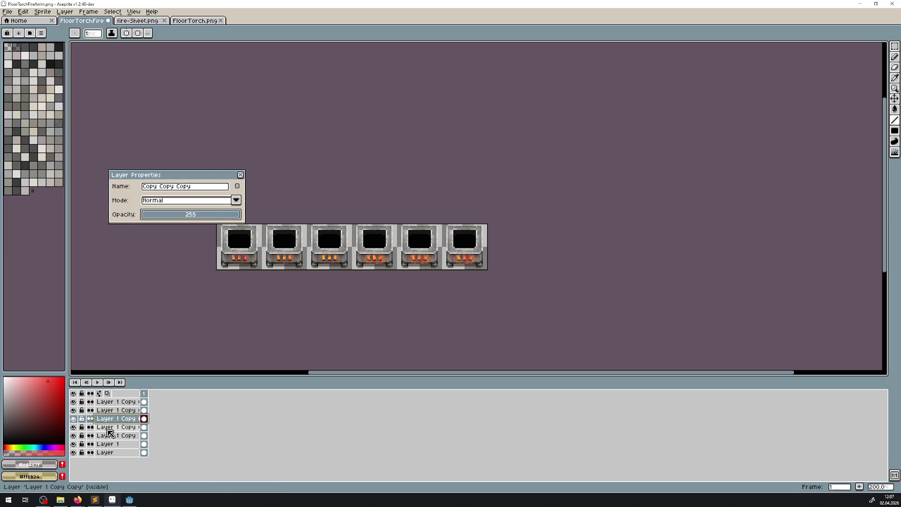
click(113, 427)
key(Down)
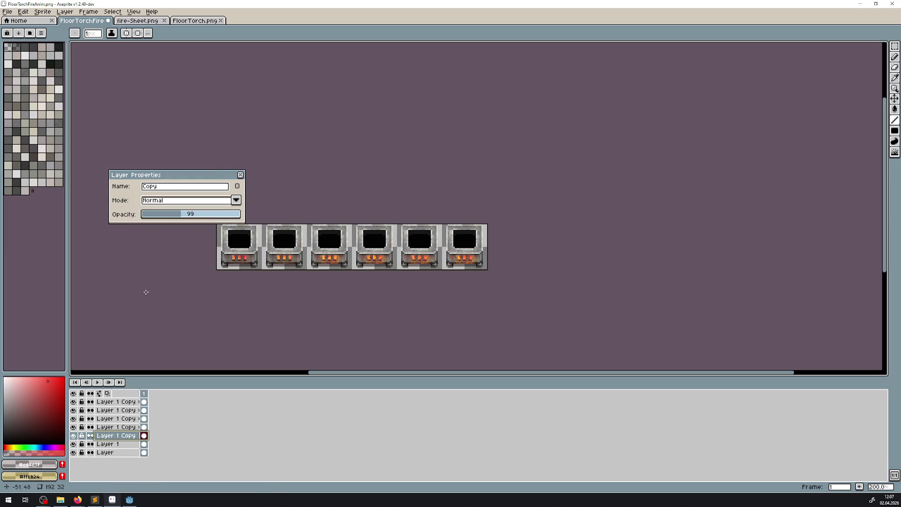
click(117, 444)
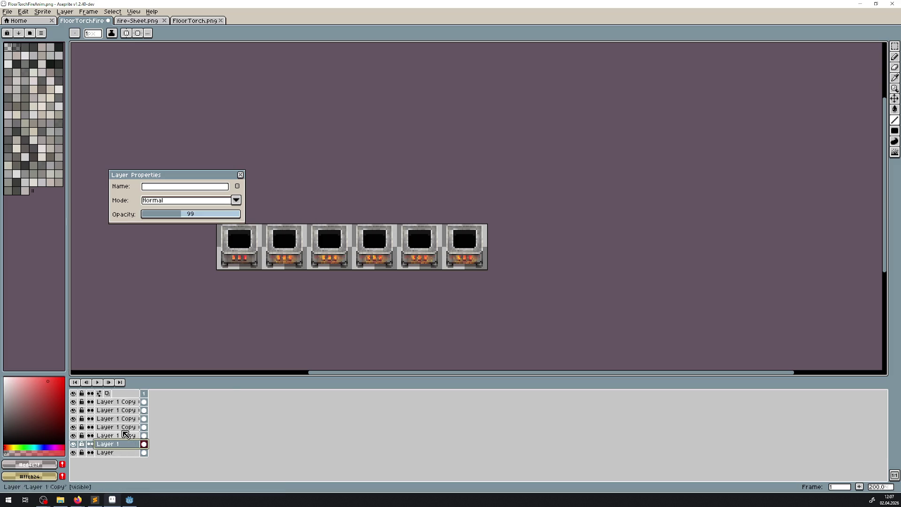
click(240, 175)
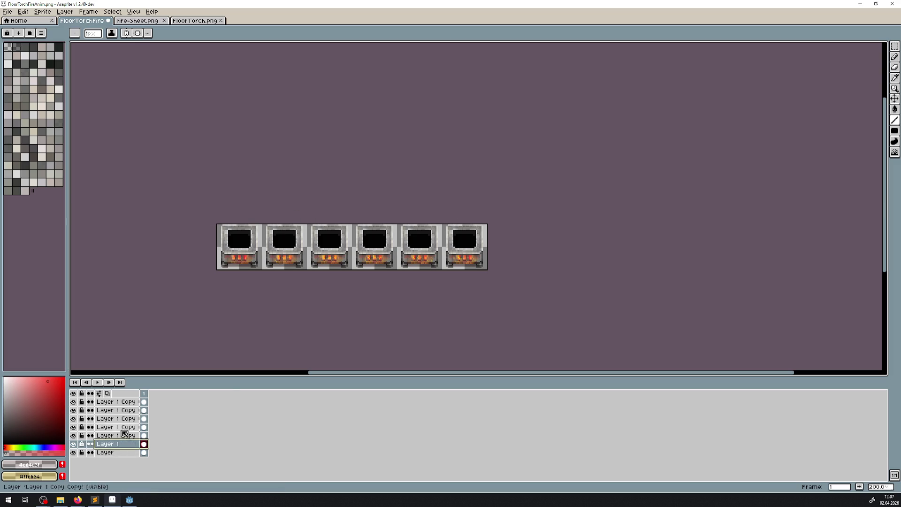
Step: Delete the Layer 1 Copy layers one by one, leaving Layer 1 and the base layer
right_click(117, 406)
click(141, 434)
right_click(117, 407)
click(141, 434)
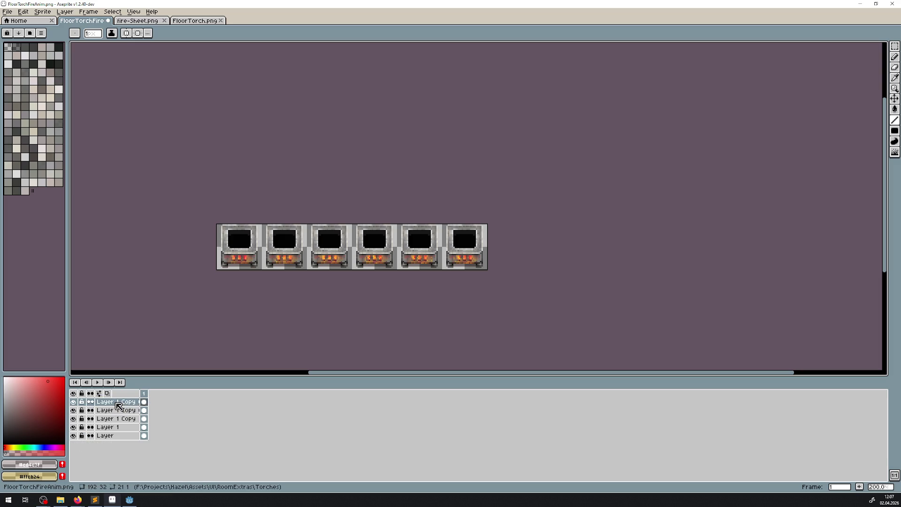
right_click(118, 407)
click(141, 434)
right_click(118, 406)
click(141, 434)
right_click(118, 406)
key(Escape)
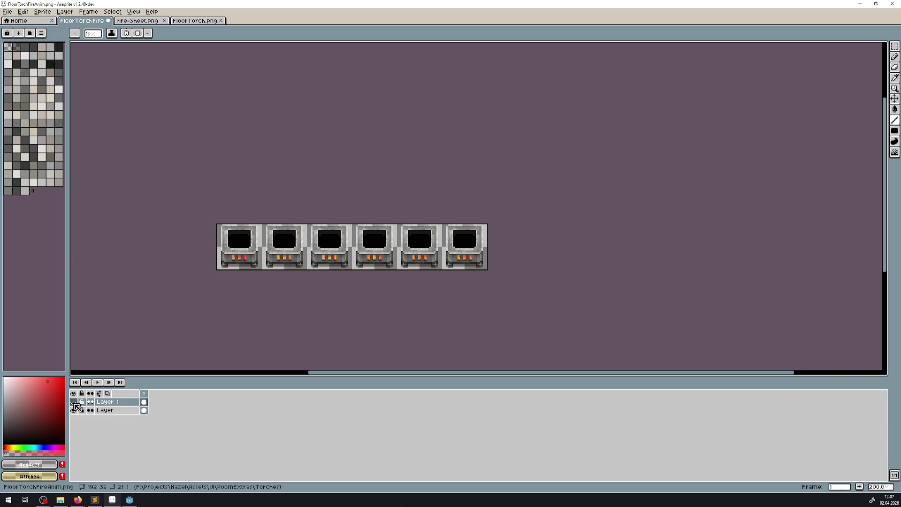
Step: Preview Layer 1 in Lighten, Addition, Color and Luminosity blend modes, then revert to Normal
double_click(127, 405)
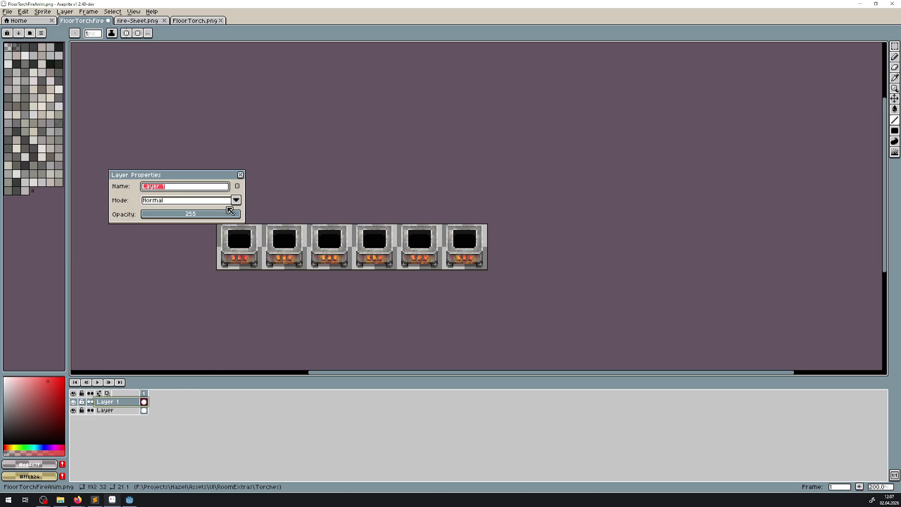
click(236, 199)
click(162, 244)
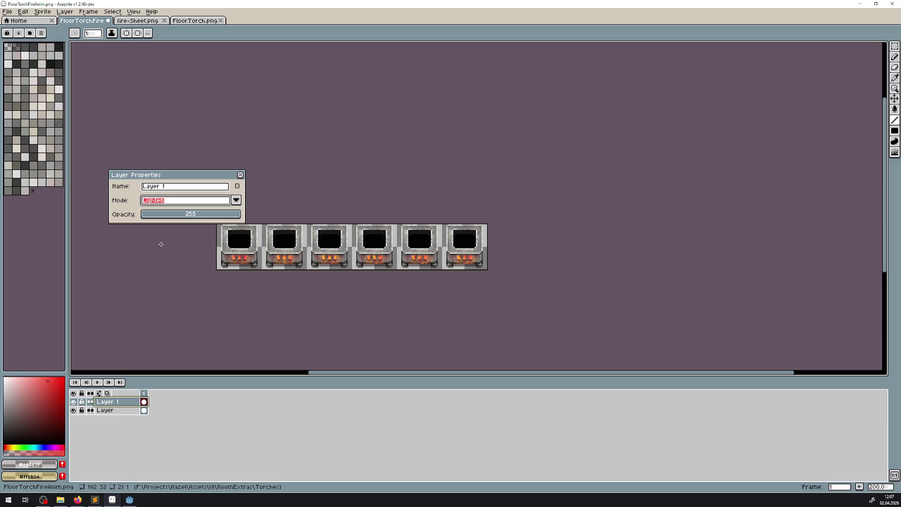
click(235, 201)
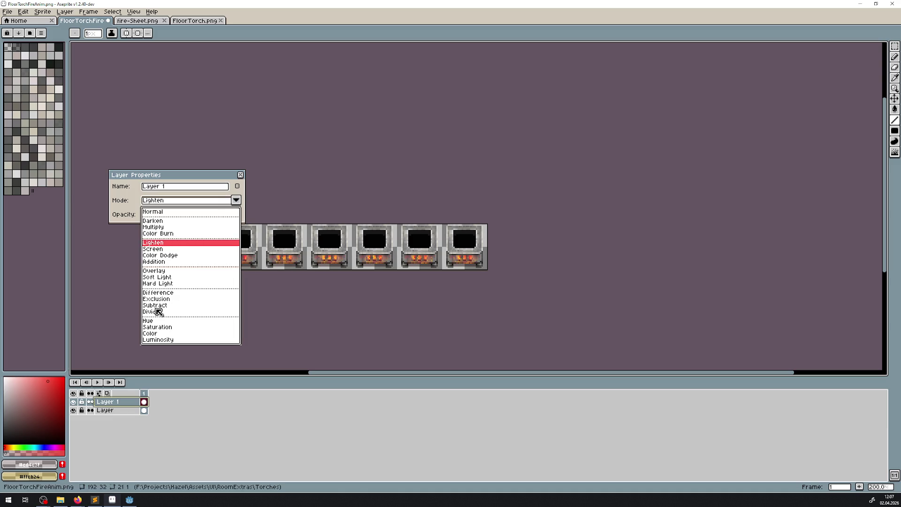
click(165, 262)
click(238, 201)
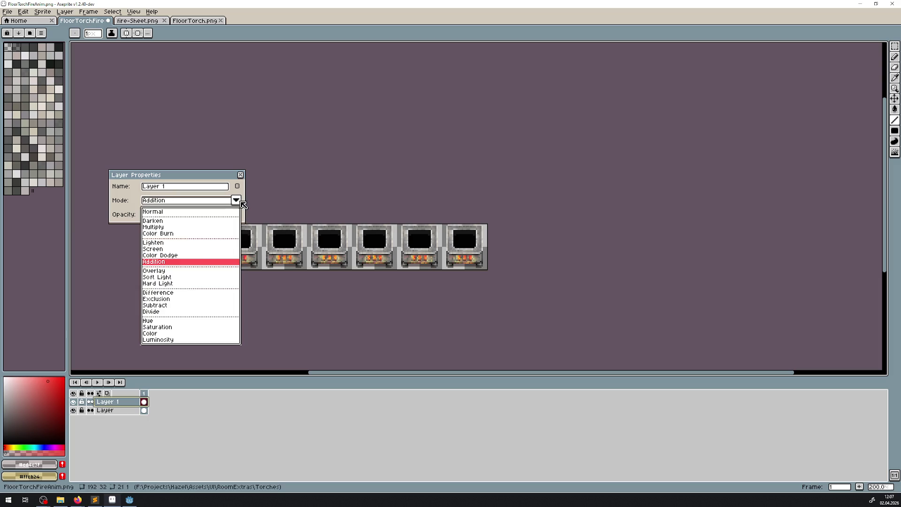
click(156, 334)
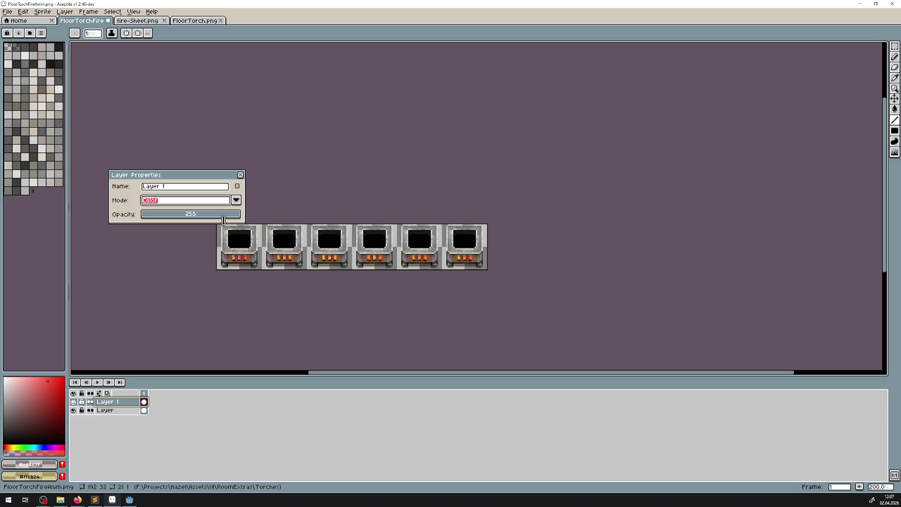
click(239, 201)
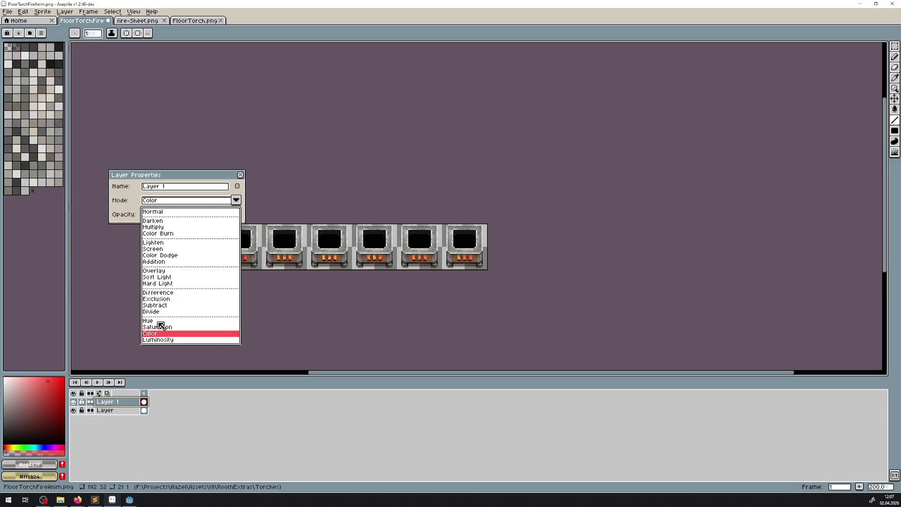
click(159, 340)
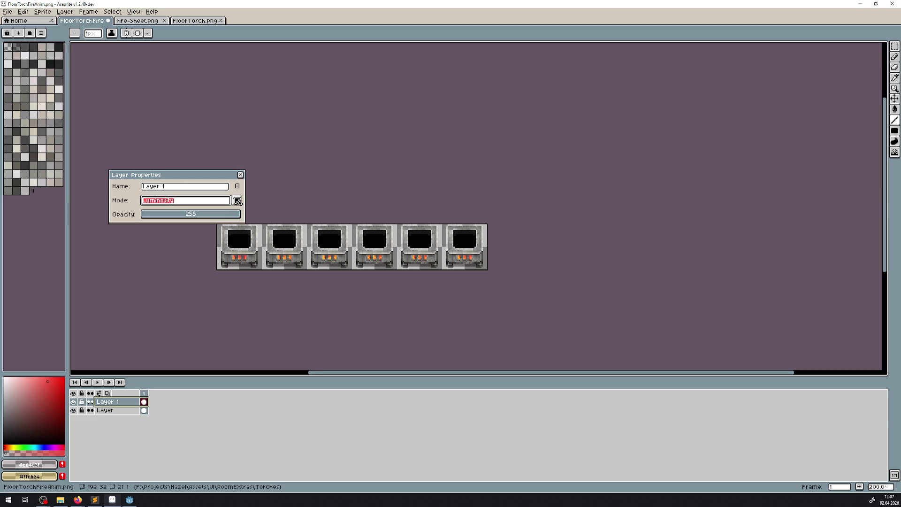
click(236, 200)
click(159, 215)
click(160, 215)
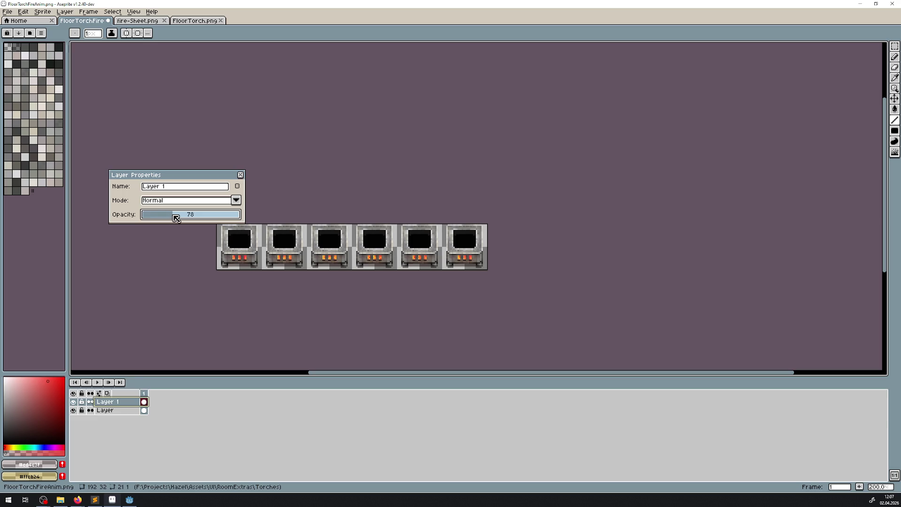
scroll(366, 299, up, 3)
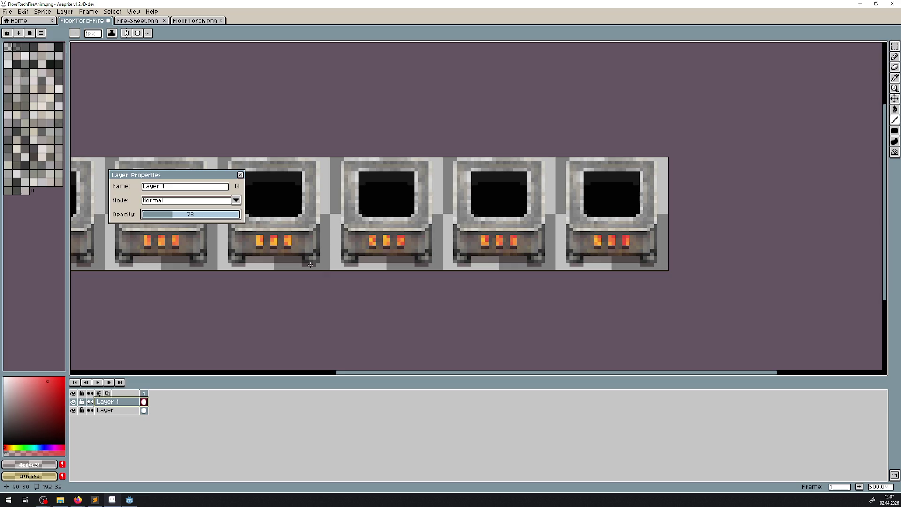
Step: Set Layer 1 to Color blend mode with opacity around 91
click(236, 200)
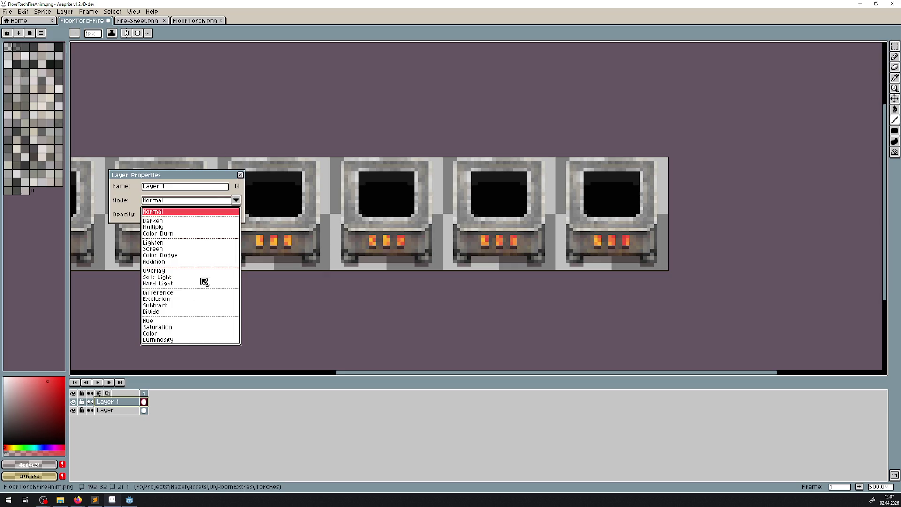
click(156, 334)
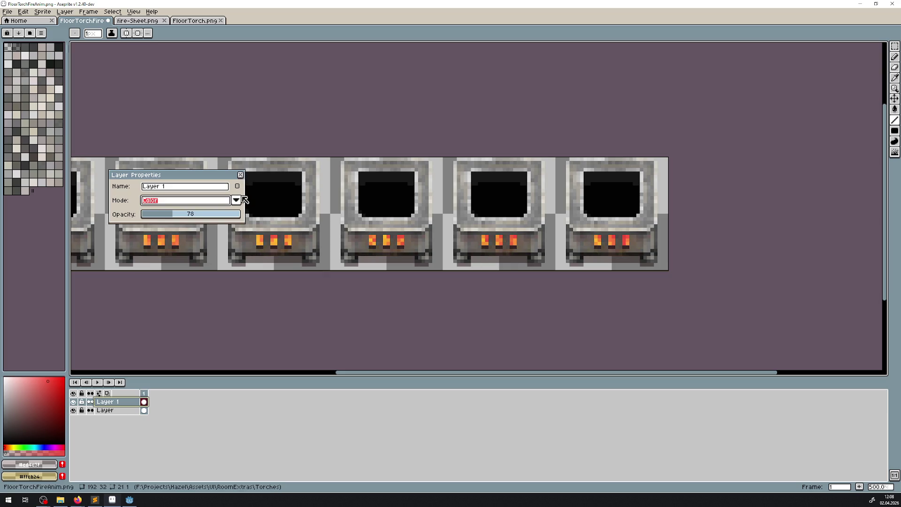
click(211, 215)
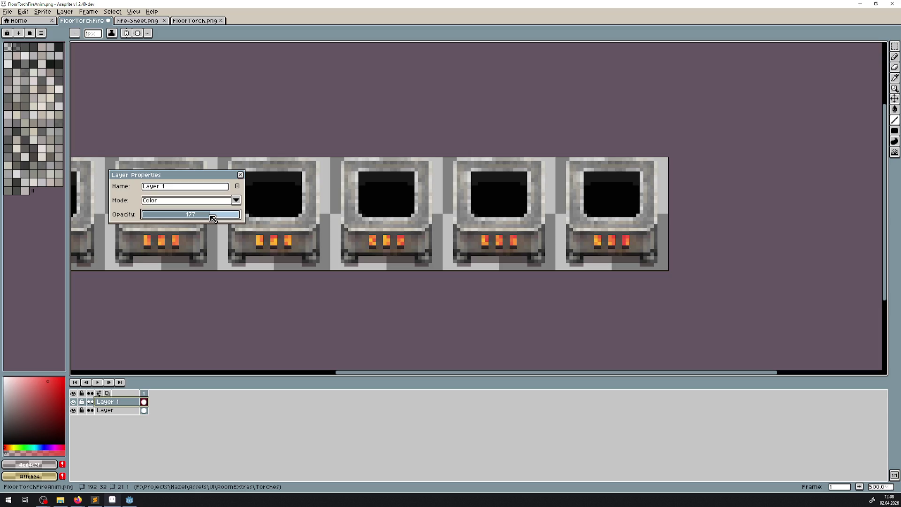
click(168, 216)
drag(177, 217, 187, 215)
click(239, 175)
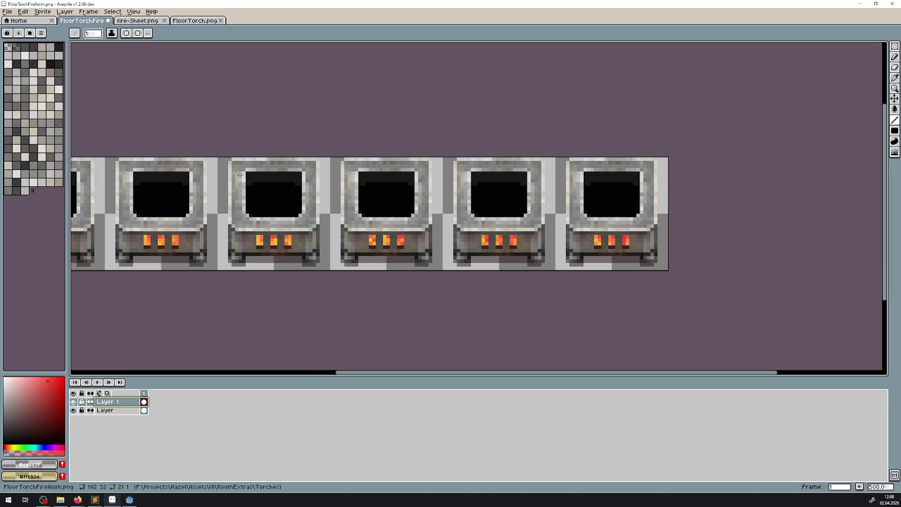
scroll(368, 302, down, 2)
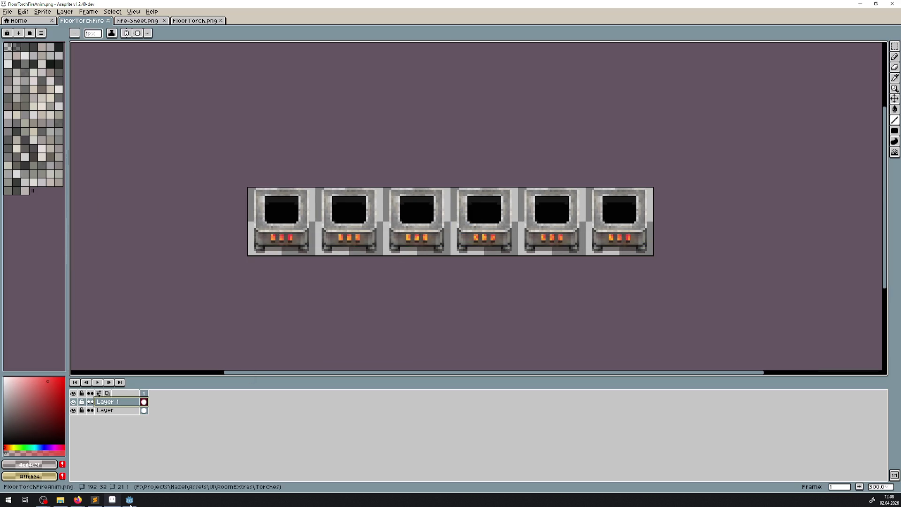
click(130, 500)
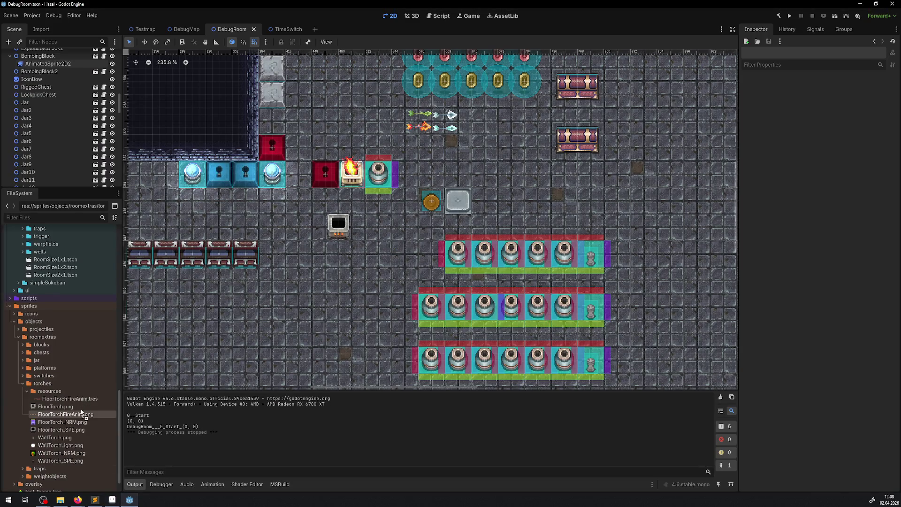
Step: Frame the torch in Godot's 2D view, then set Aseprite's Layer 1 opacity to 166
scroll(353, 258, up, 8)
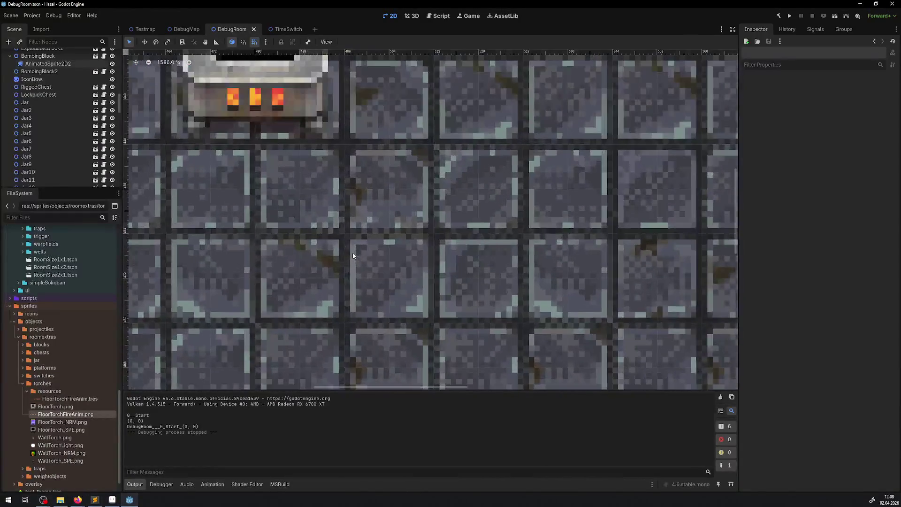
drag(333, 212, 422, 306)
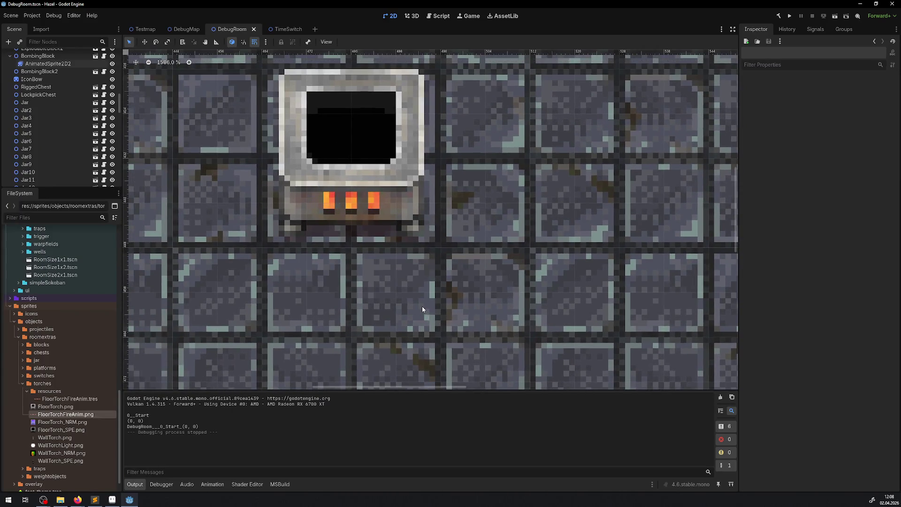
click(117, 500)
double_click(134, 402)
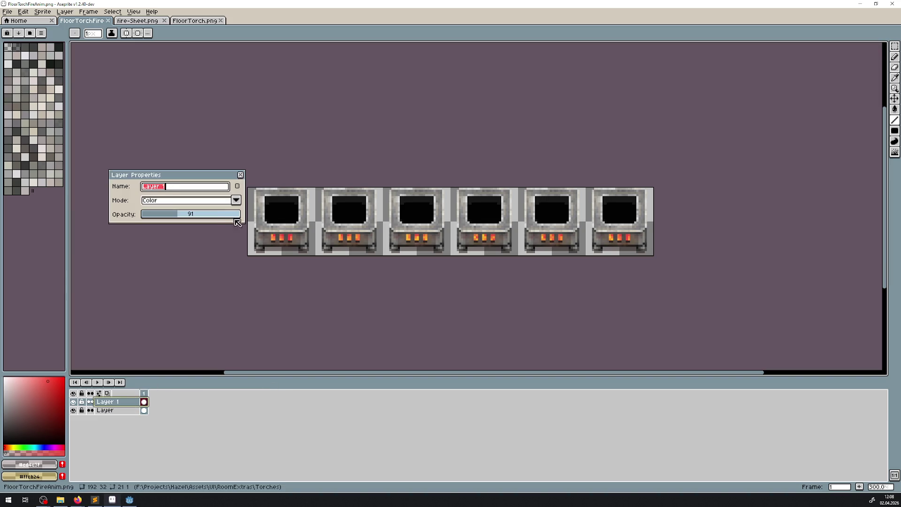
click(208, 217)
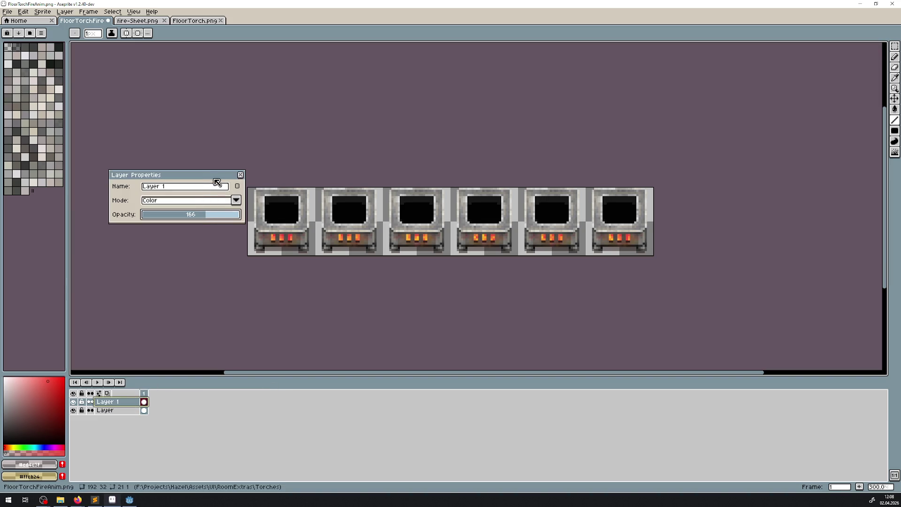
click(241, 175)
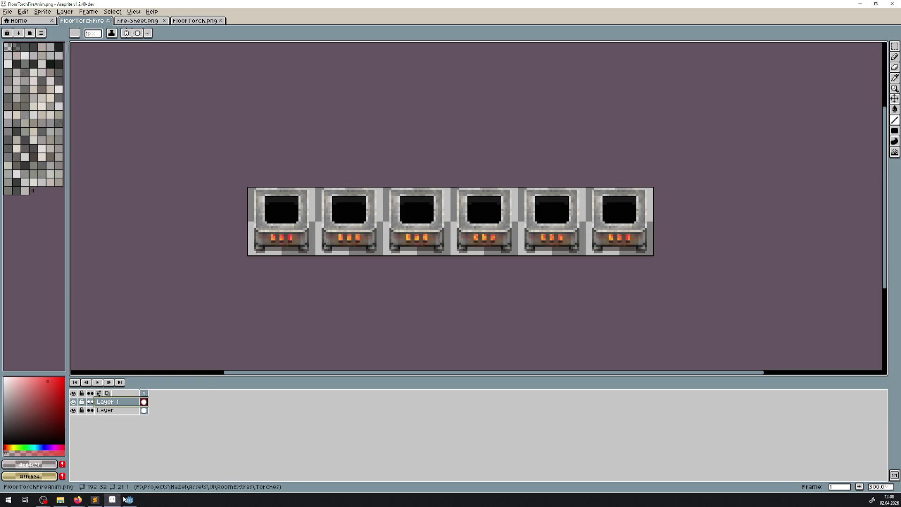
click(106, 500)
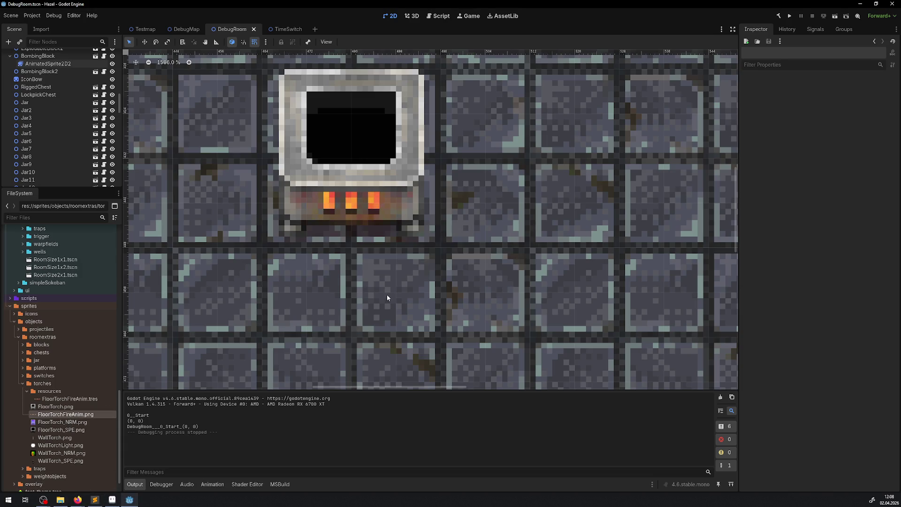
scroll(388, 293, down, 10)
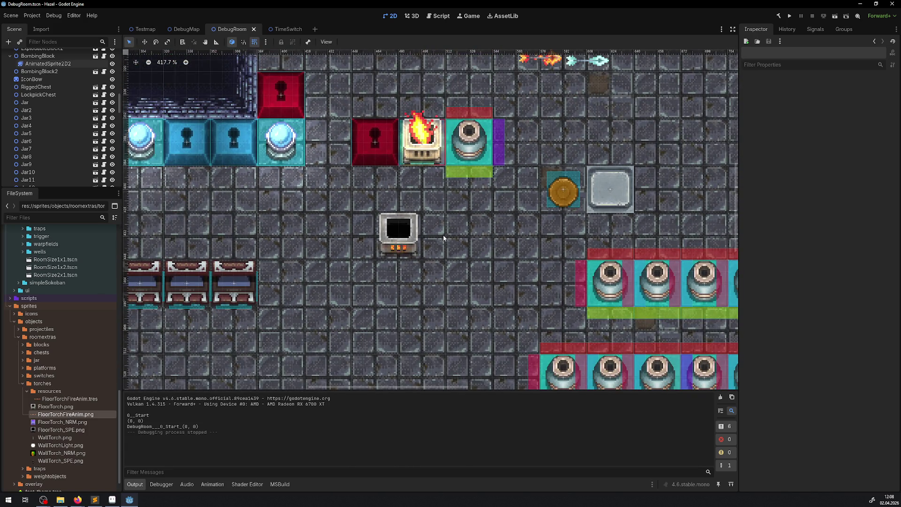
click(788, 17)
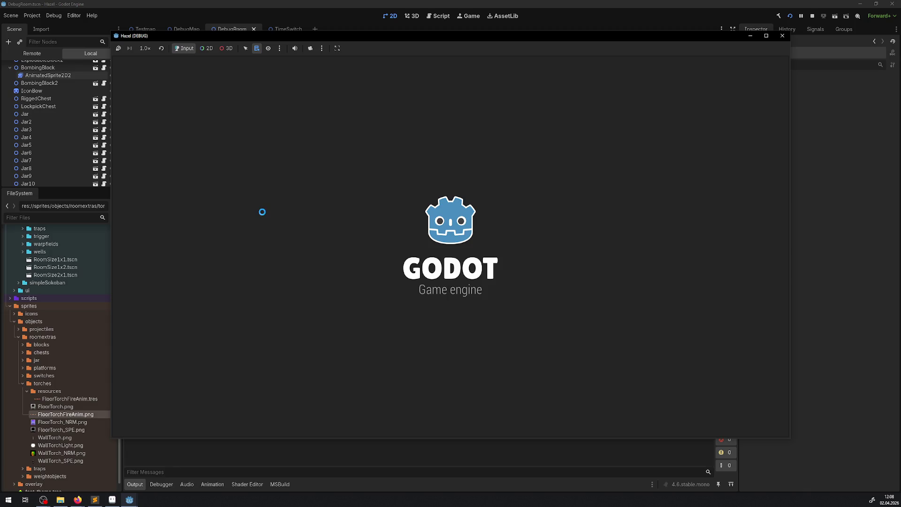
key(Down)
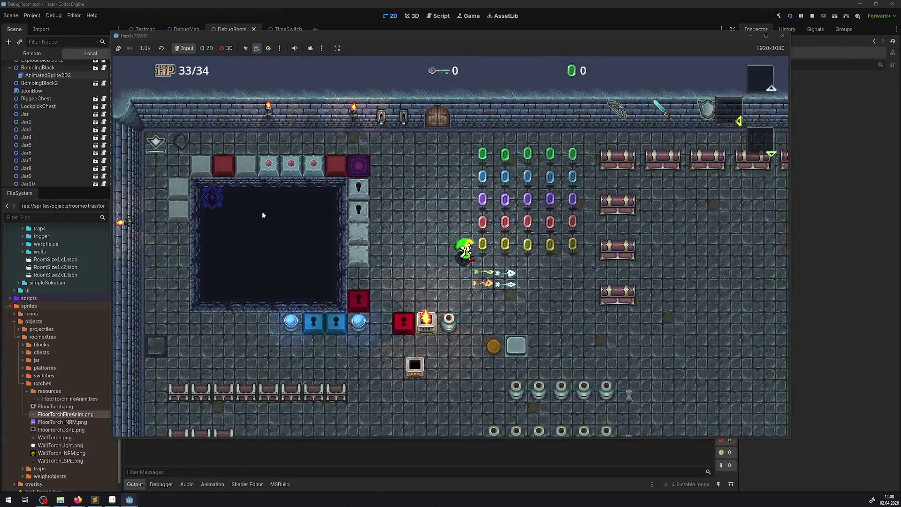
key(Down)
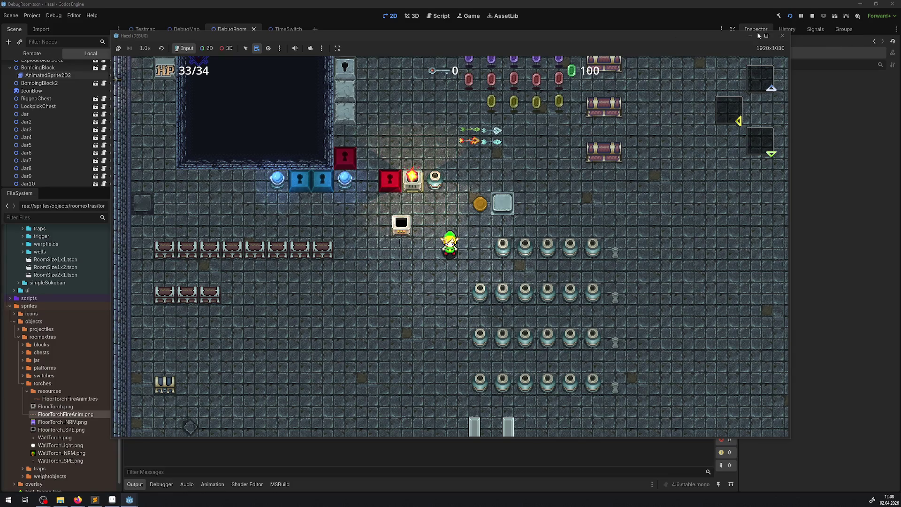
click(782, 36)
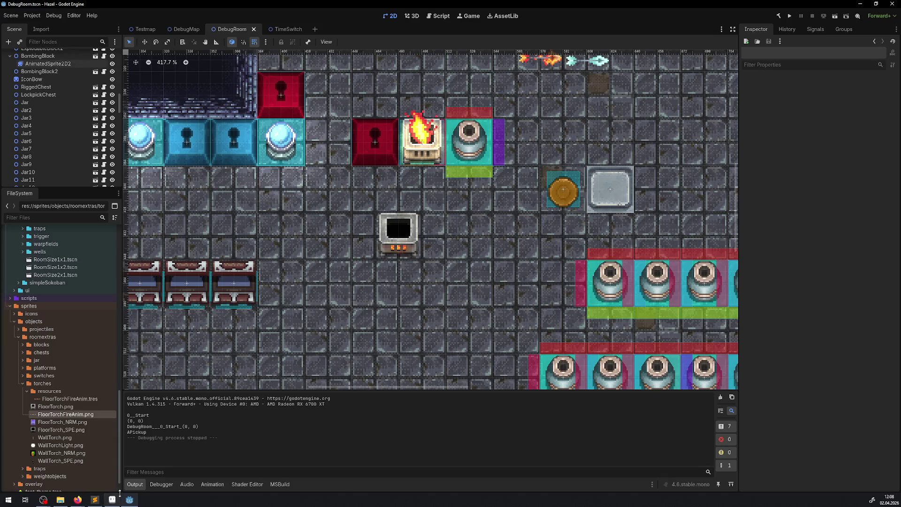
click(95, 500)
Step: Duplicate Layer 1
scroll(278, 185, up, 3)
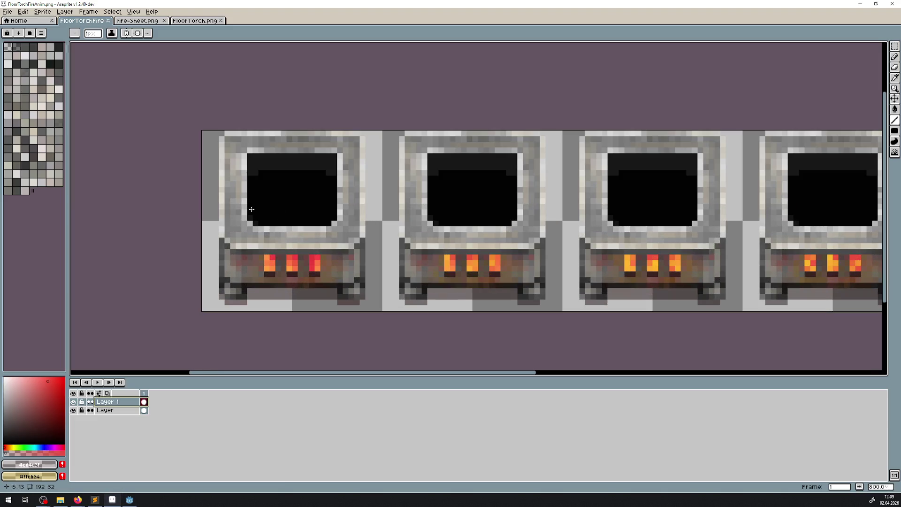
right_click(108, 402)
click(127, 456)
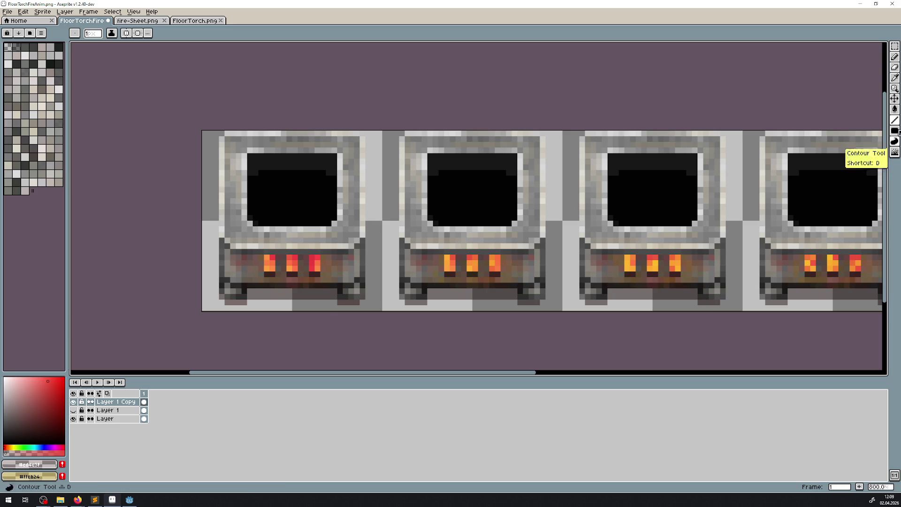
Step: Switch to the Spray tool at width 5, testing and undoing a yellow spray
click(894, 57)
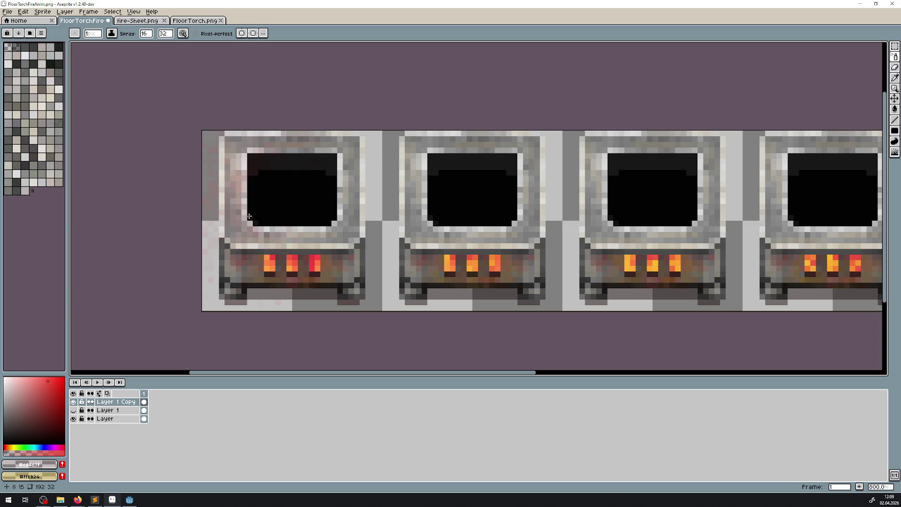
key(ctrl+z)
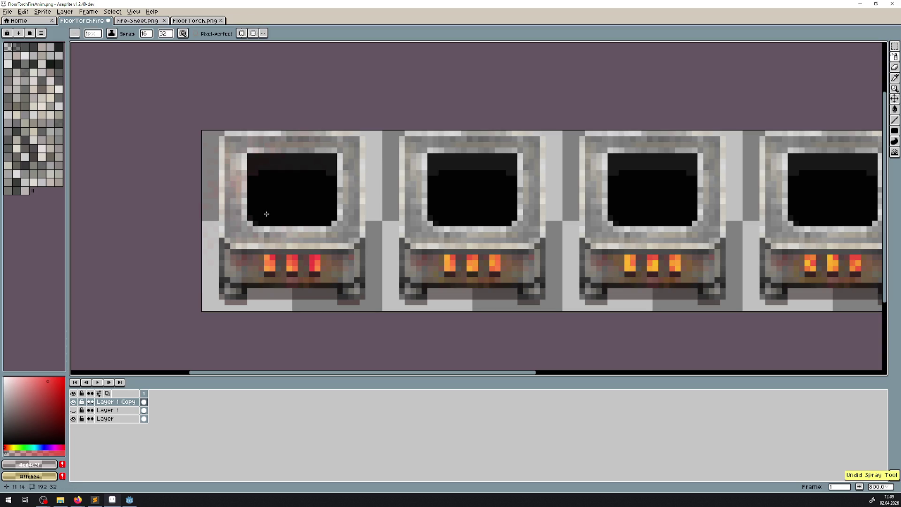
click(146, 33)
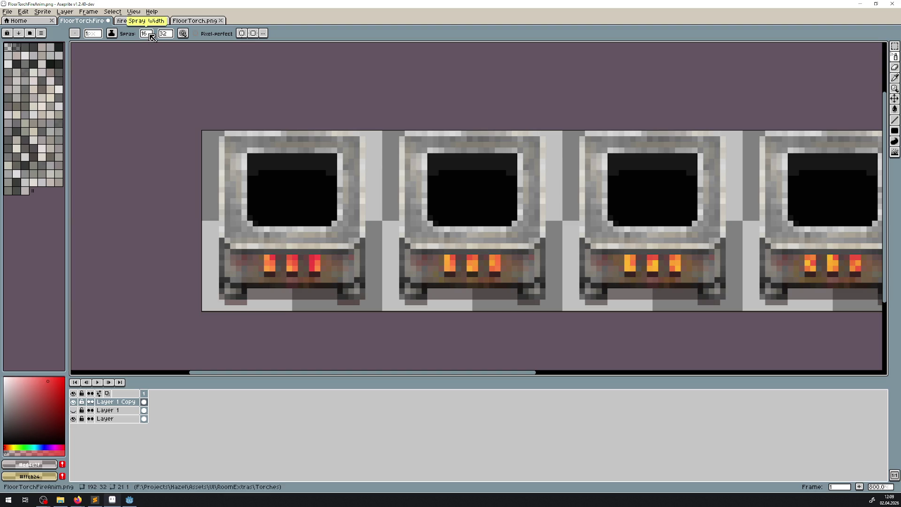
text(5)
key(Return)
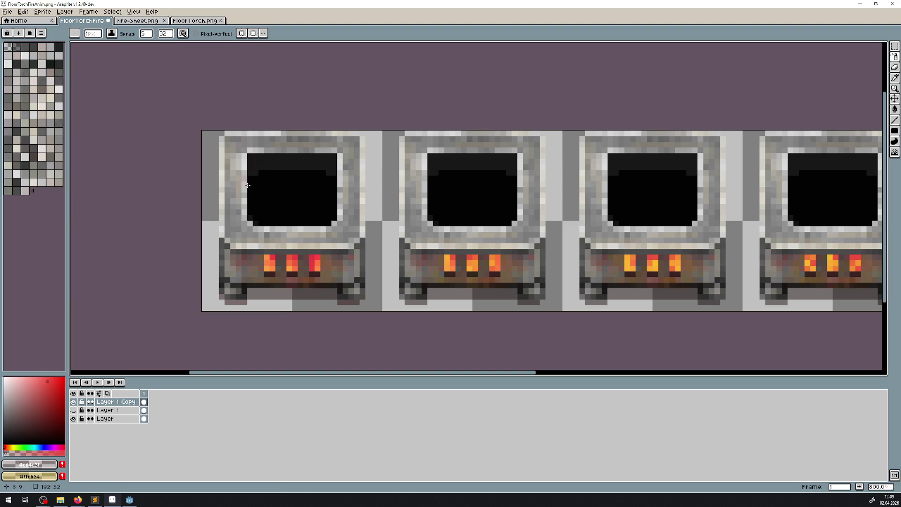
drag(337, 218, 335, 221)
key(v)
key(ctrl+z)
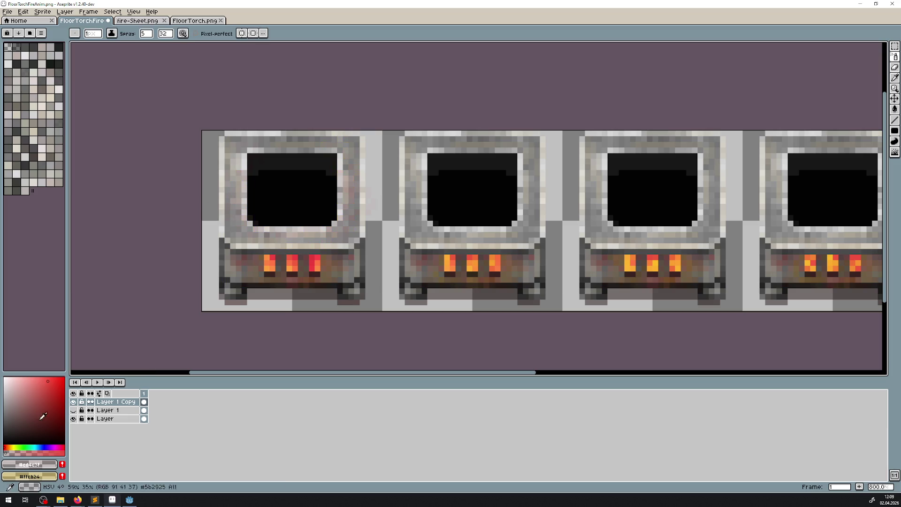
Step: Lower the paint colour's alpha to 60 and add a new empty layer
click(36, 478)
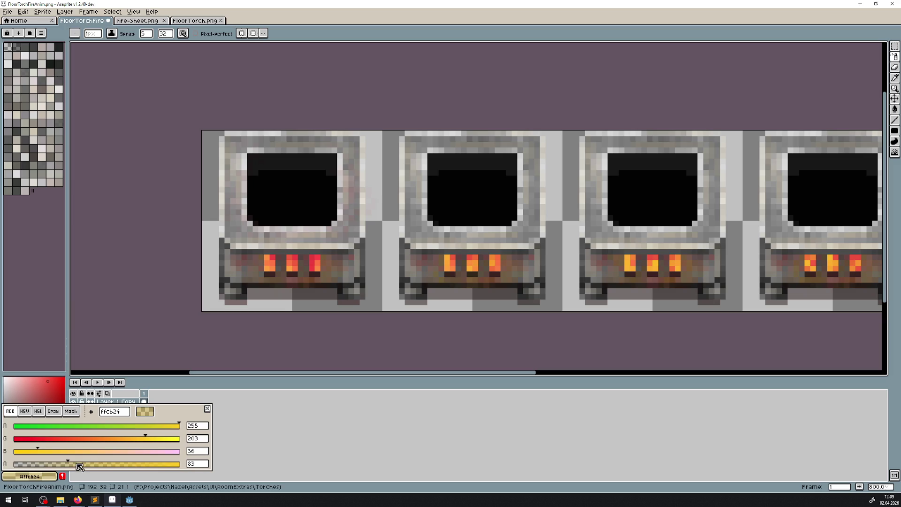
drag(70, 463, 46, 463)
click(165, 223)
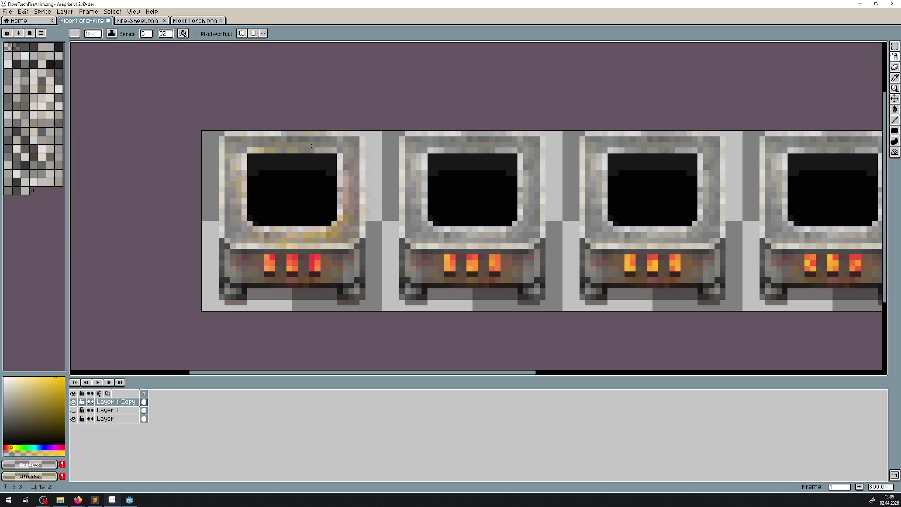
key(ctrl+z)
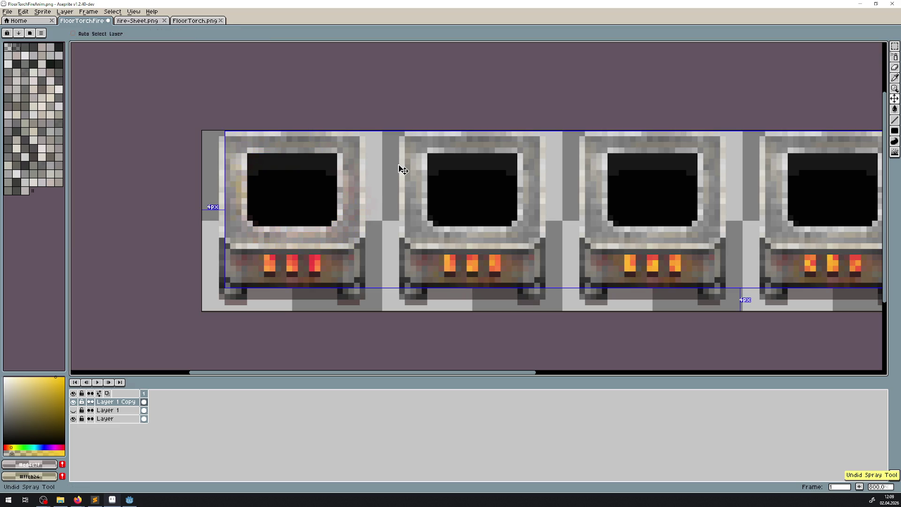
key(shift+n)
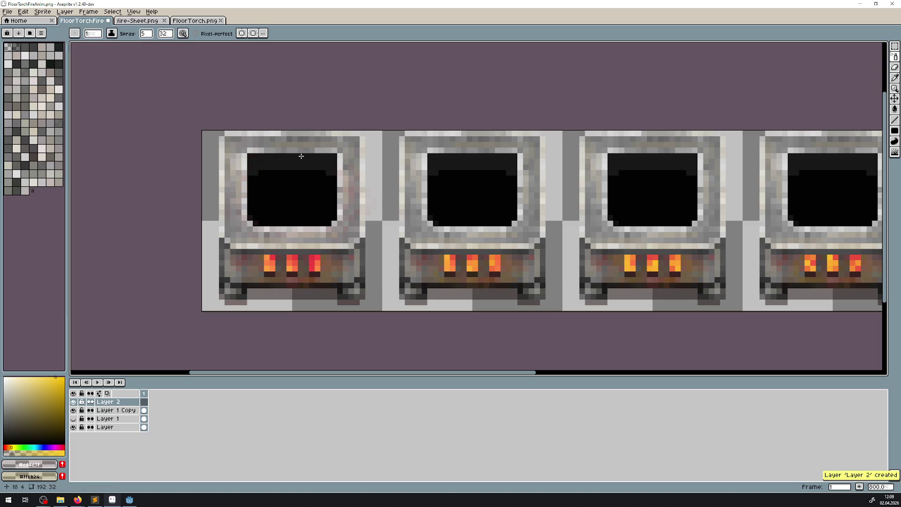
Step: Spray red and yellow into frame 1's window on Layer 2, then soften it with the Blur tool
mouse_move(246, 148)
mouse_down()
mouse_move(254, 206)
mouse_move(300, 219)
mouse_move(331, 213)
mouse_move(336, 169)
mouse_move(282, 157)
mouse_move(264, 199)
mouse_up()
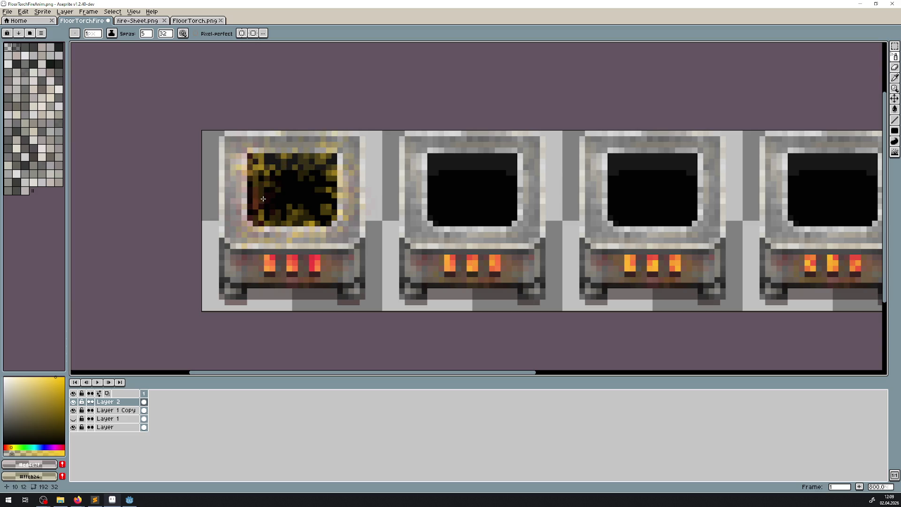
click(894, 152)
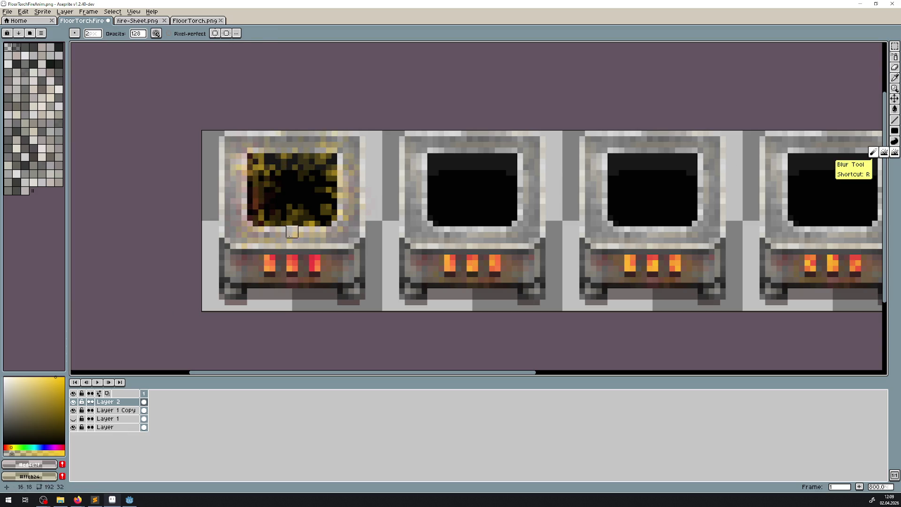
drag(364, 197, 343, 182)
mouse_move(320, 141)
mouse_down()
mouse_move(252, 148)
mouse_move(252, 215)
mouse_move(286, 218)
mouse_move(308, 201)
mouse_move(241, 170)
mouse_move(324, 193)
mouse_move(346, 221)
mouse_move(326, 127)
mouse_move(331, 232)
mouse_up()
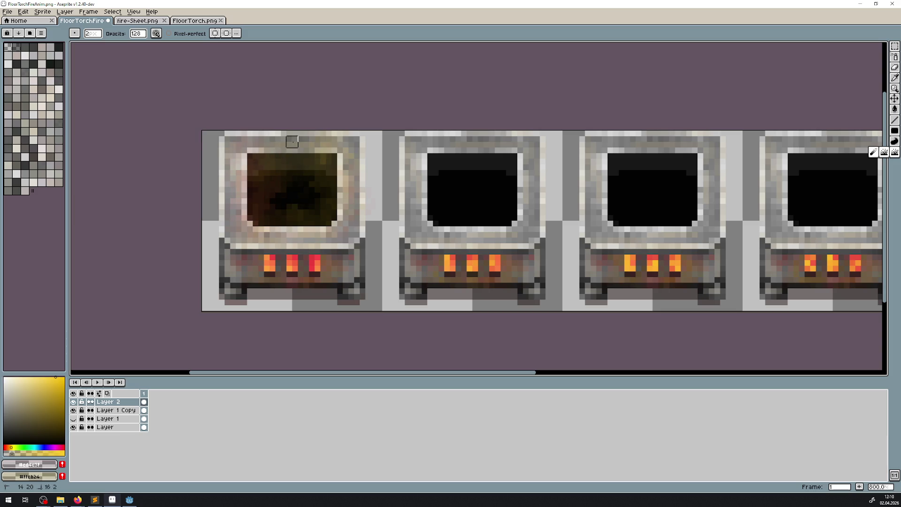
scroll(329, 173, down, 7)
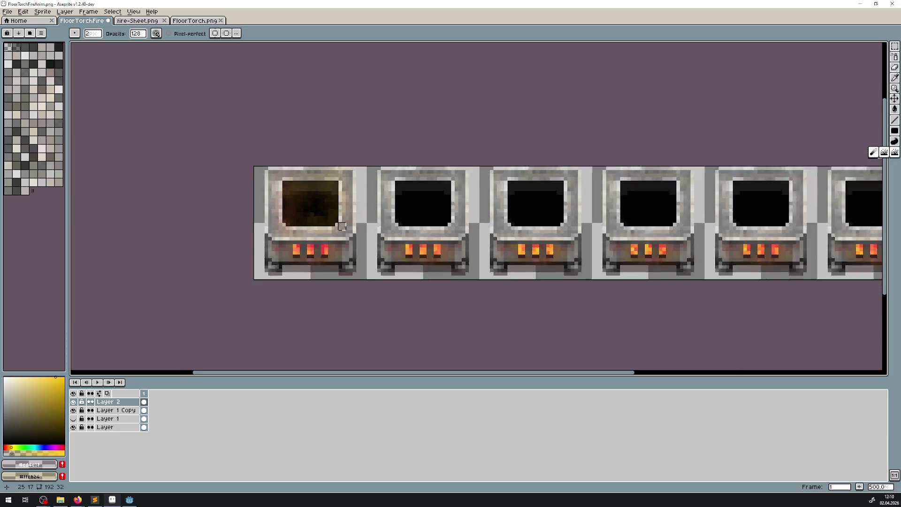
scroll(348, 227, up, 7)
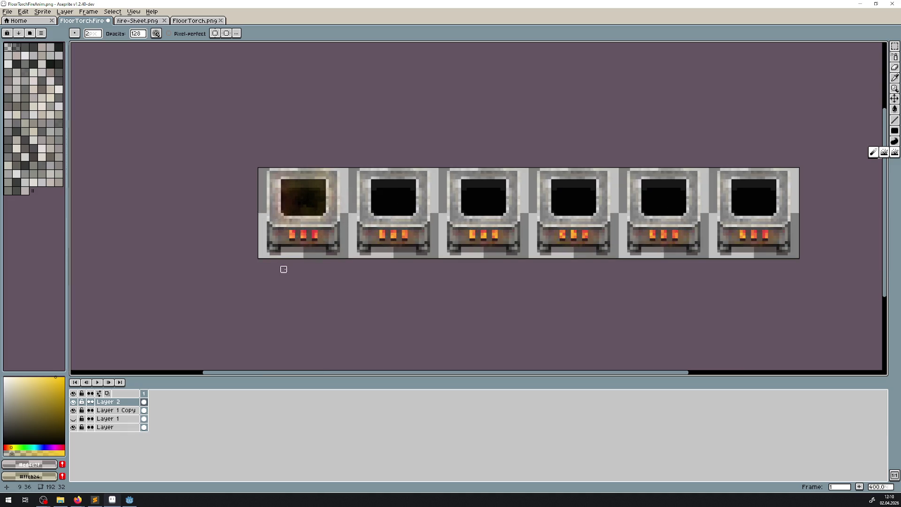
right_click(123, 402)
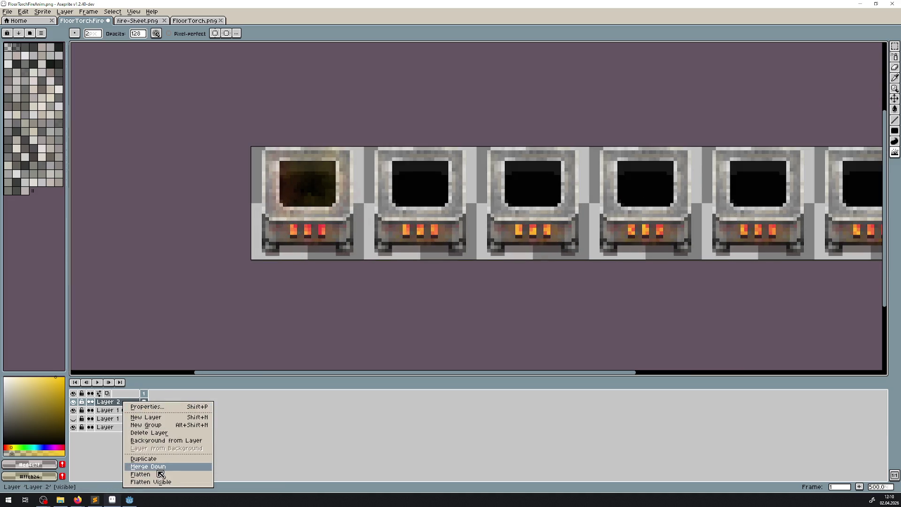
Step: Duplicate the glow layer and move copies into torch frames two and three
click(152, 460)
click(895, 99)
mouse_move(329, 190)
mouse_down()
mouse_move(448, 188)
mouse_move(406, 195)
mouse_move(413, 195)
mouse_up()
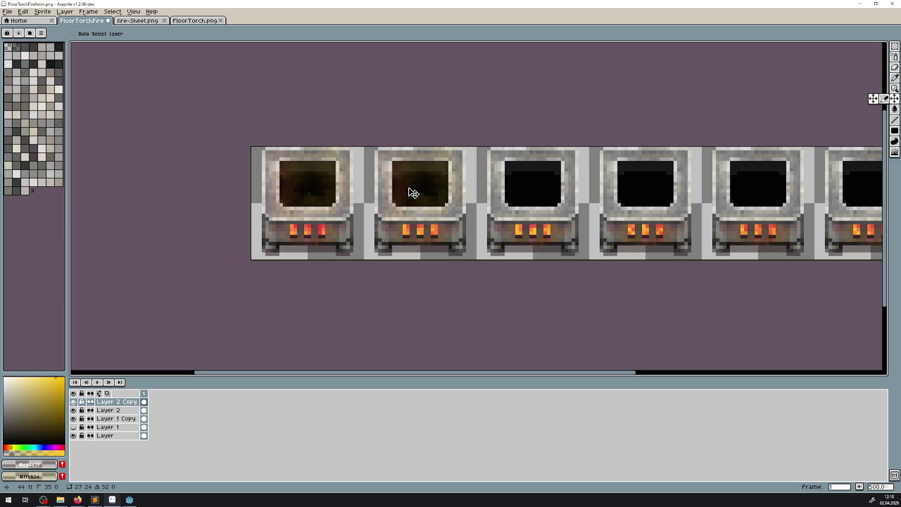
mouse_move(408, 191)
mouse_down()
mouse_move(228, 214)
mouse_move(323, 205)
mouse_move(314, 208)
mouse_up()
right_click(120, 404)
click(151, 460)
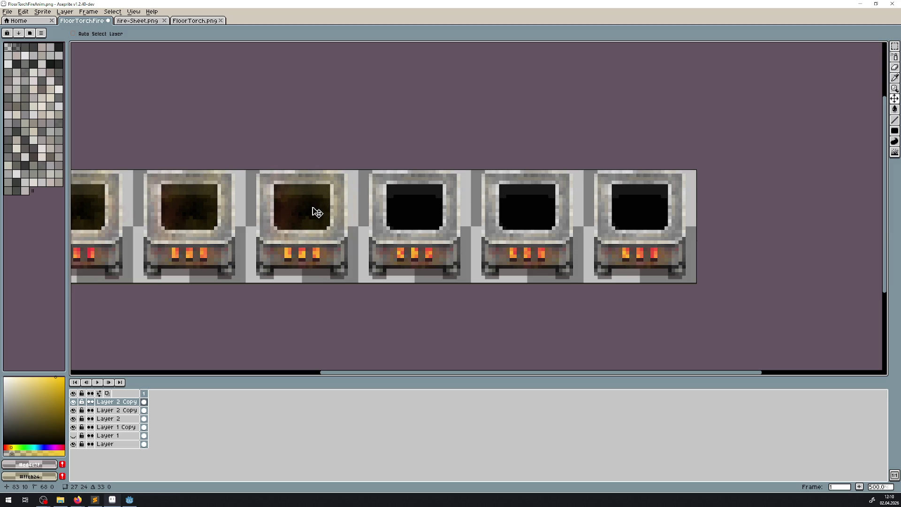
Step: Duplicate the glow three more times, moving copies into frames four, five and six
right_click(130, 404)
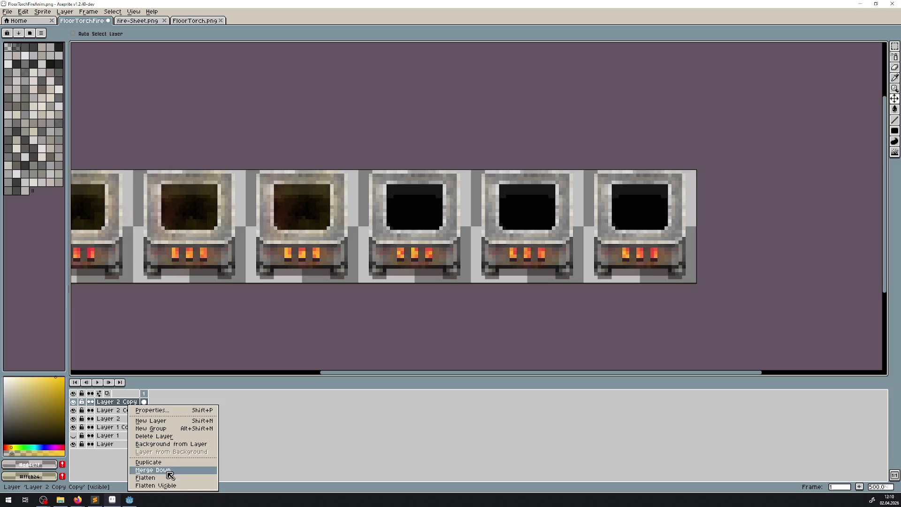
click(149, 462)
drag(291, 217, 409, 221)
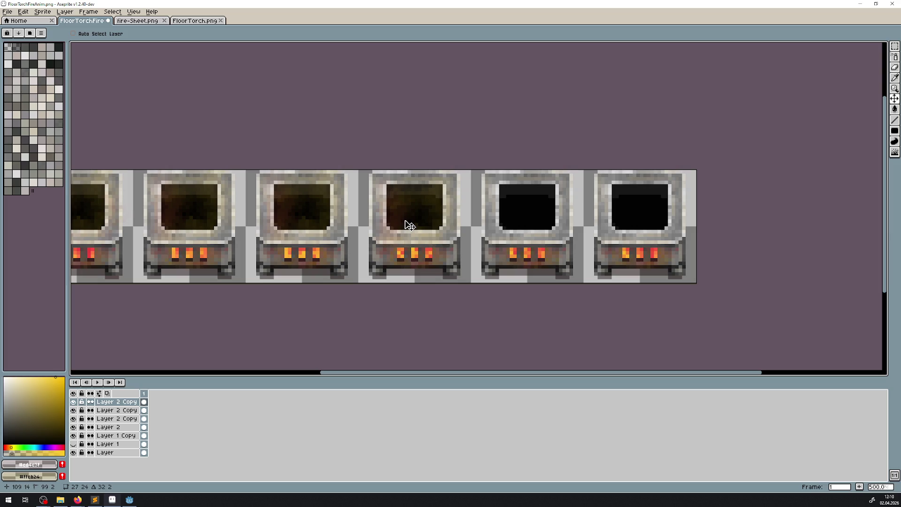
scroll(405, 220, right, 3)
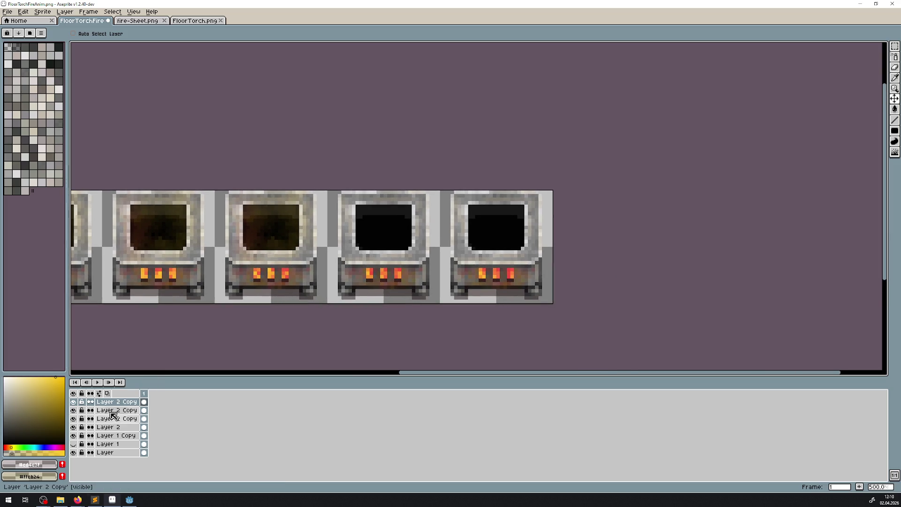
right_click(123, 401)
click(151, 462)
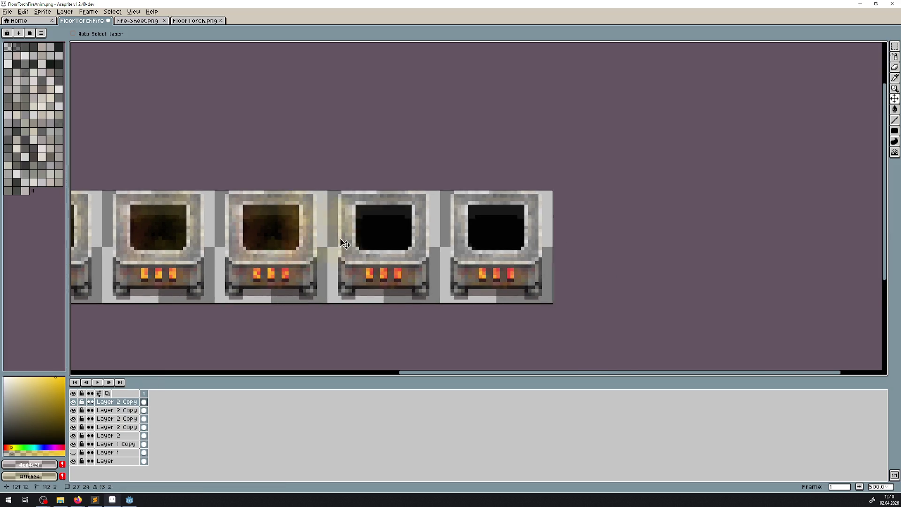
drag(344, 244, 382, 236)
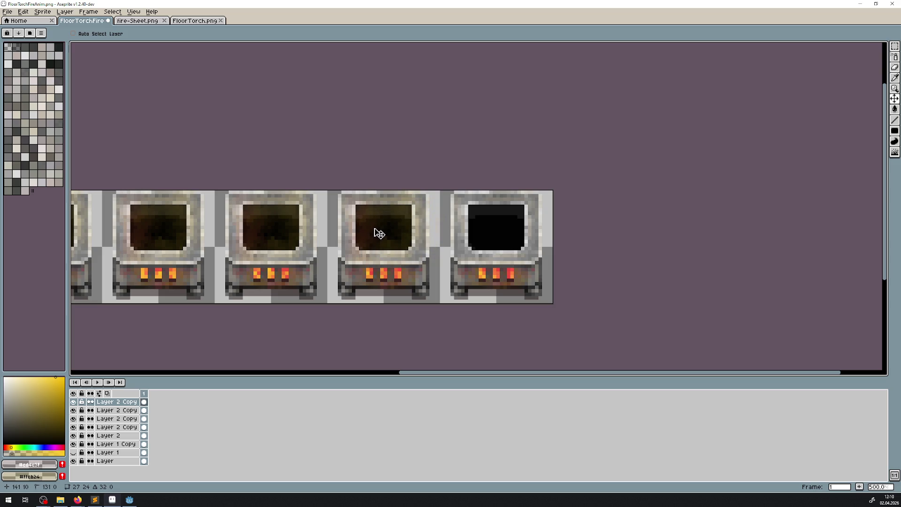
right_click(128, 403)
click(141, 457)
mouse_move(342, 225)
mouse_down()
mouse_move(483, 242)
mouse_move(501, 235)
mouse_up()
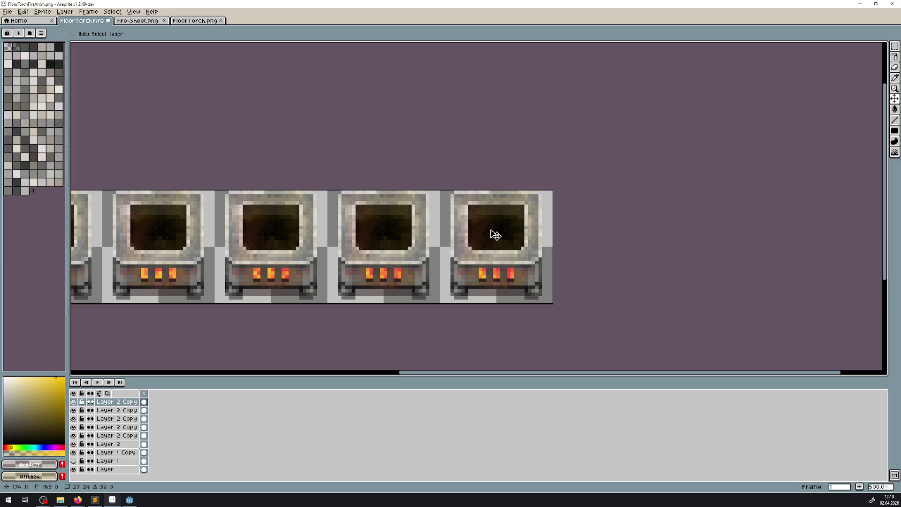
Step: Merge the copied glow layers down repeatedly until only three layers remain
drag(130, 313, 300, 264)
right_click(119, 402)
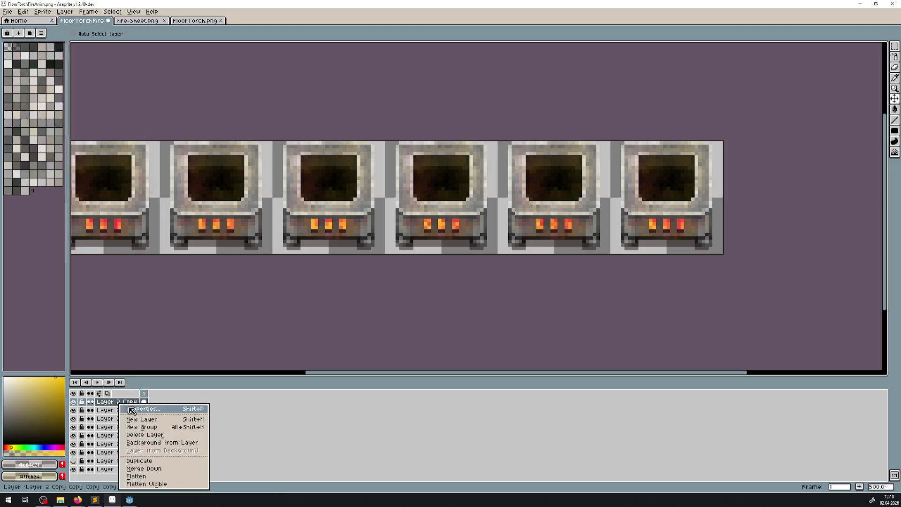
click(163, 469)
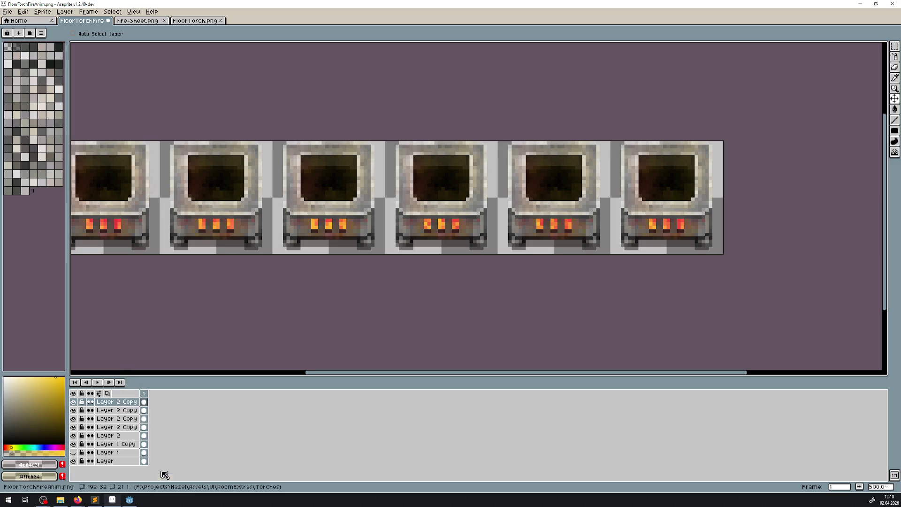
right_click(125, 402)
click(155, 468)
right_click(128, 403)
click(151, 465)
right_click(119, 403)
click(141, 464)
right_click(123, 402)
click(141, 464)
right_click(120, 403)
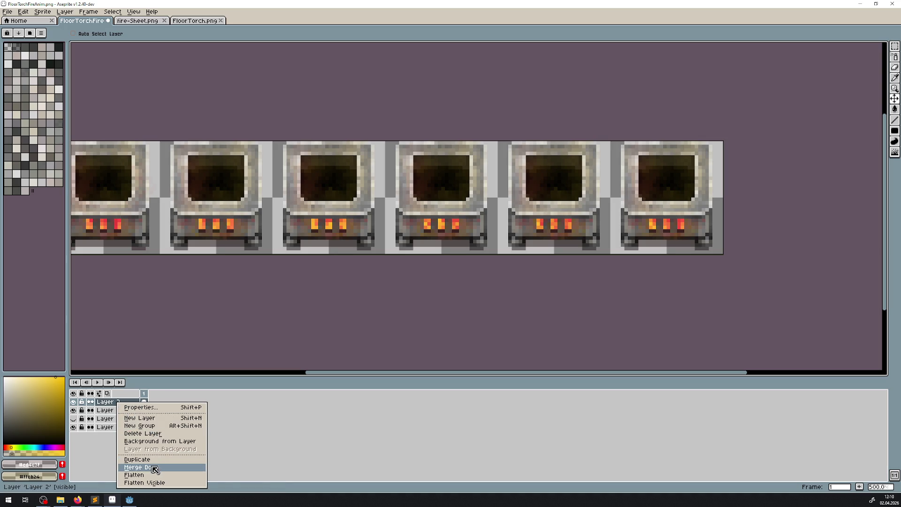
click(153, 467)
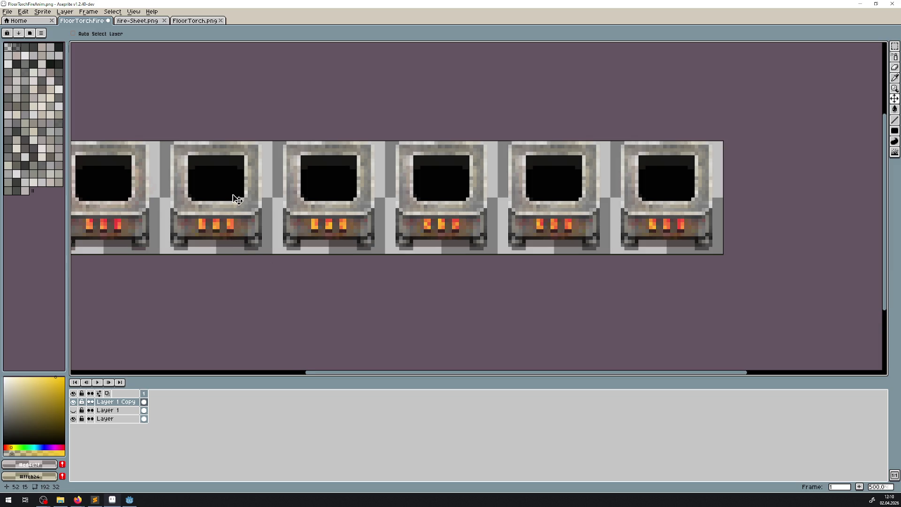
Step: Save the FloorTorchFireAnim sprite sheet with Ctrl+S
scroll(237, 199, left, 5)
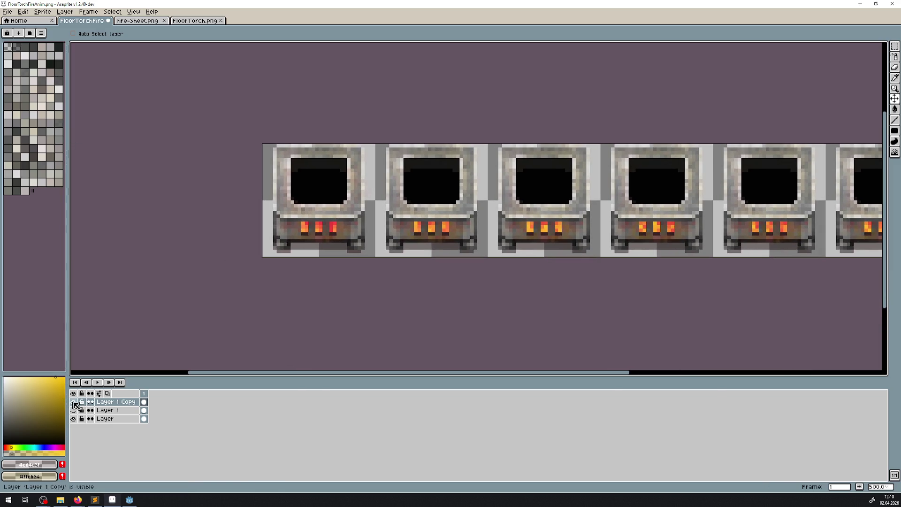
scroll(382, 198, right, 2)
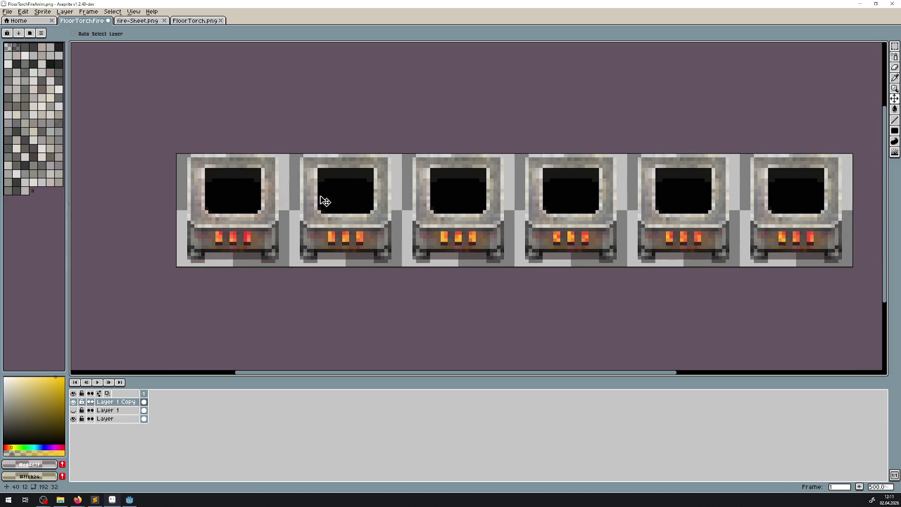
key(ctrl+s)
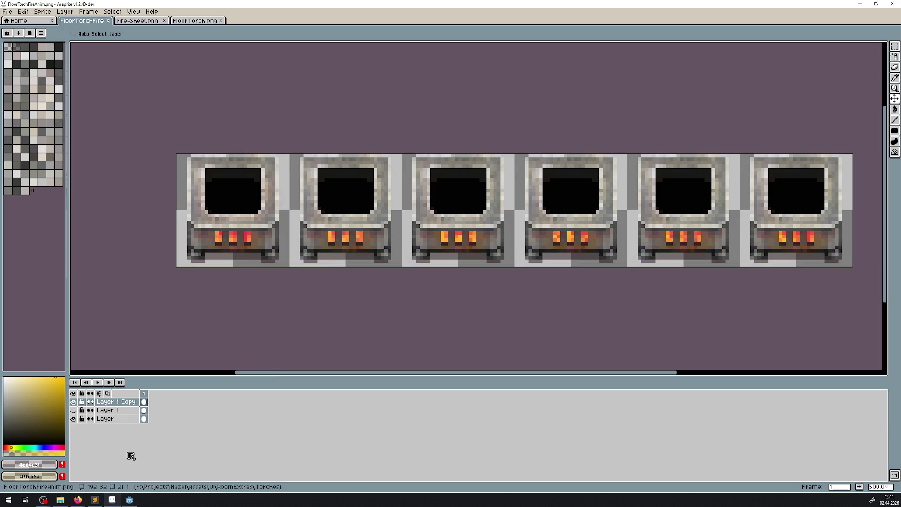
click(130, 499)
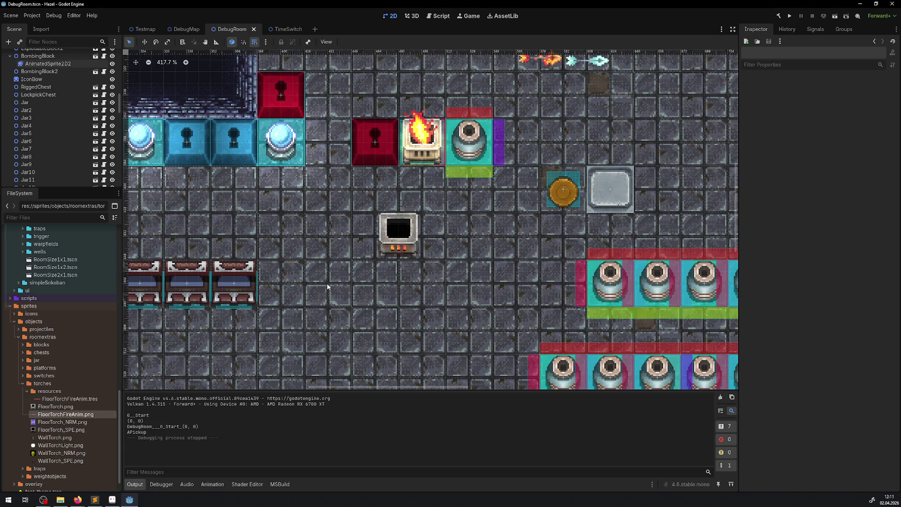
Step: Open Godot's Game workspace and enlarge the Inspector and Output docks
drag(327, 283, 309, 294)
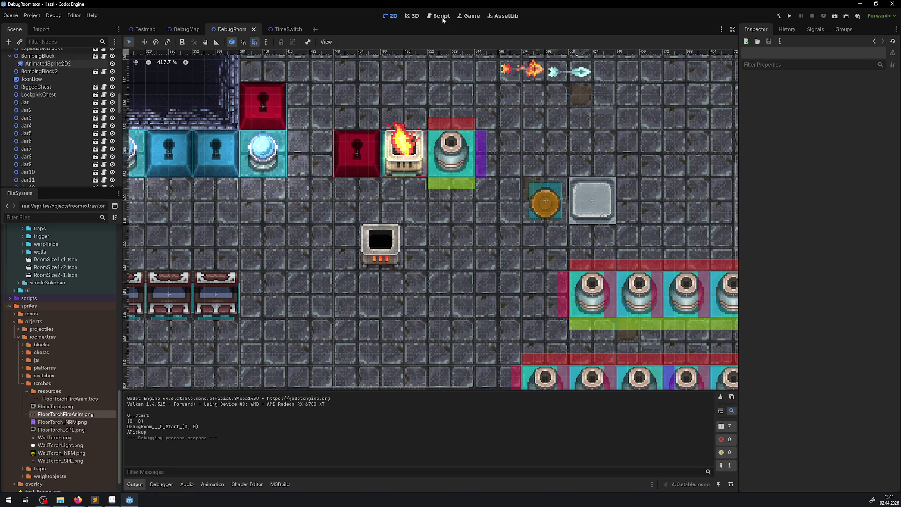
click(468, 16)
click(351, 44)
click(370, 60)
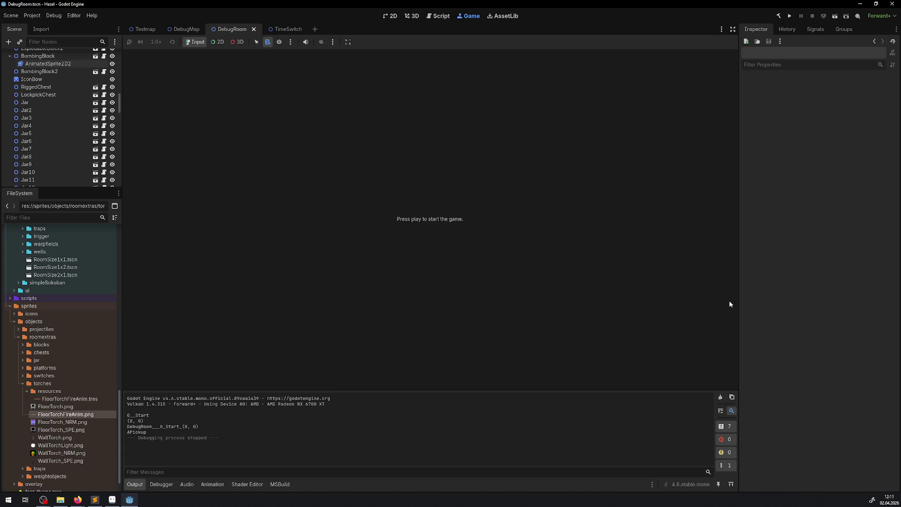
drag(740, 327, 690, 336)
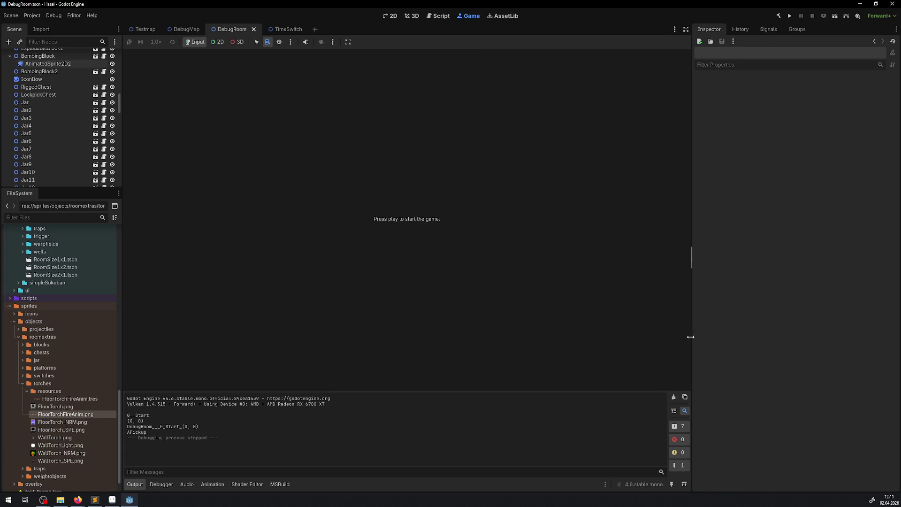
drag(661, 389, 657, 331)
Step: Run the game to check the room with the floor torch, then stop it
click(789, 16)
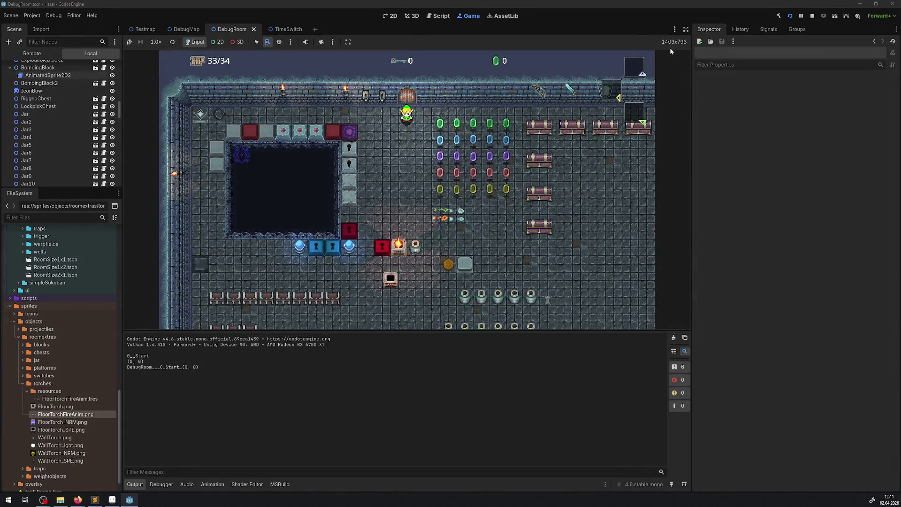
click(811, 16)
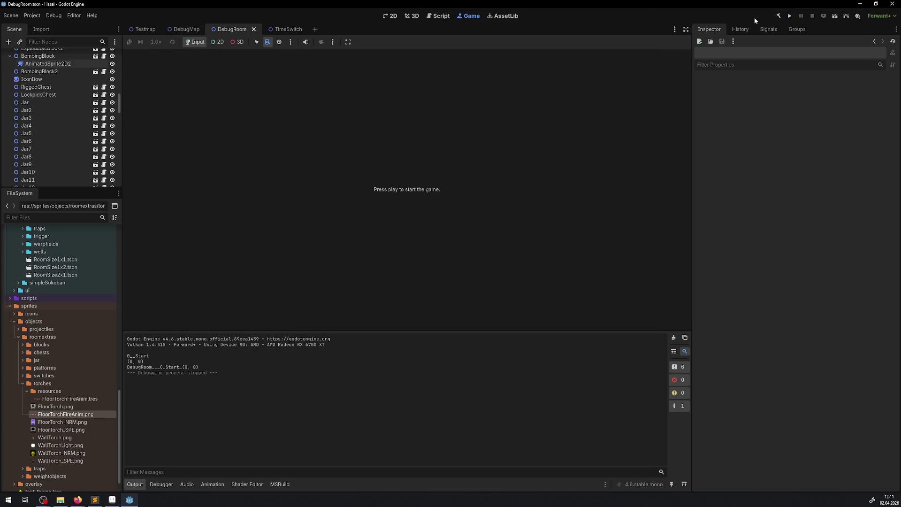
click(350, 42)
Step: Enable Make Game Workspace Floating on Next Play and reload the current project
click(379, 66)
click(32, 16)
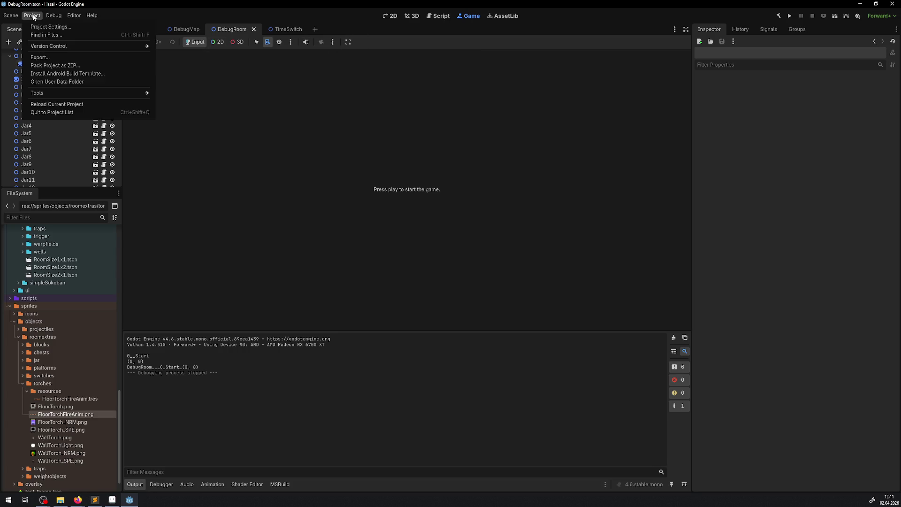
click(61, 105)
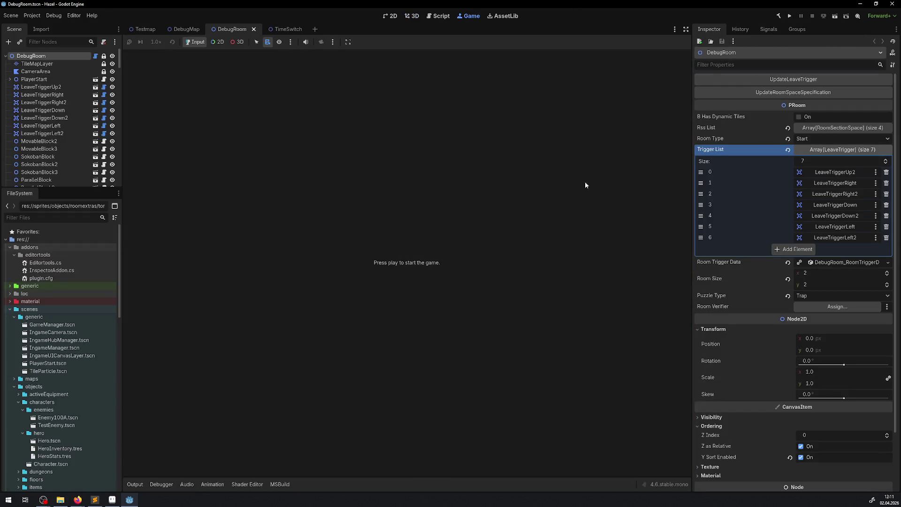
Step: Test-run the game in its floating window, close it, and reload the project again
click(391, 19)
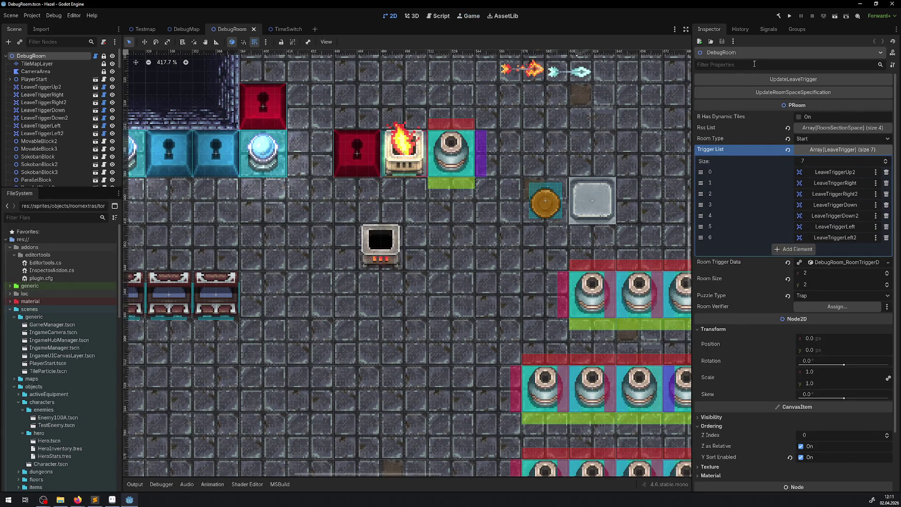
click(135, 484)
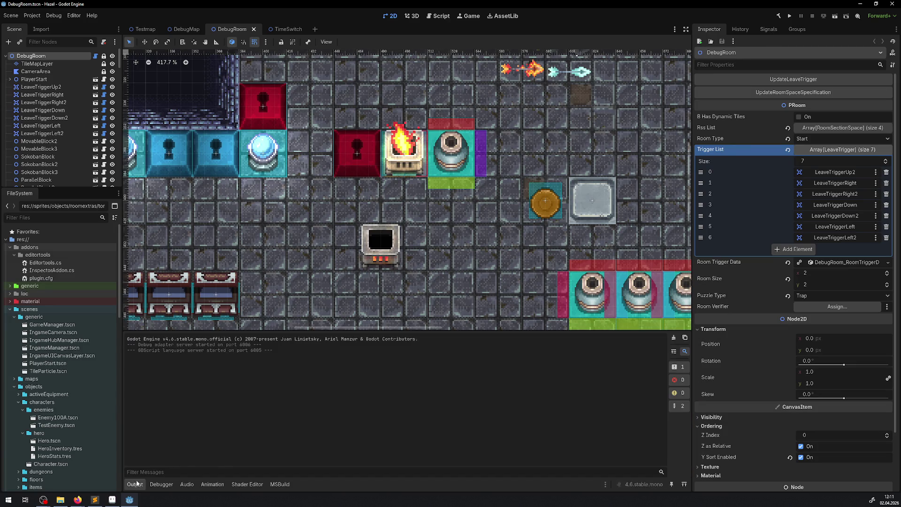
click(789, 16)
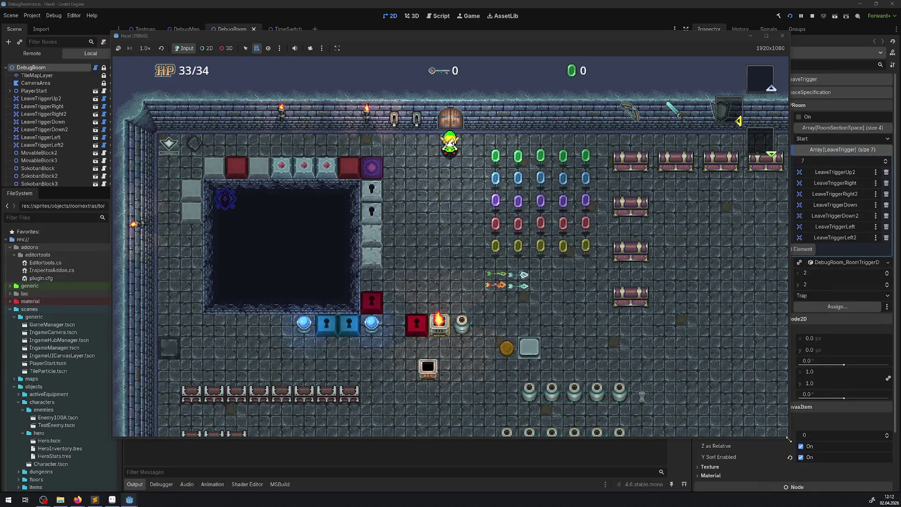
mouse_move(789, 437)
mouse_down()
mouse_move(746, 464)
mouse_move(775, 384)
mouse_move(671, 387)
mouse_move(547, 315)
mouse_move(560, 293)
mouse_move(661, 375)
mouse_move(669, 392)
mouse_move(717, 402)
mouse_move(695, 390)
mouse_up()
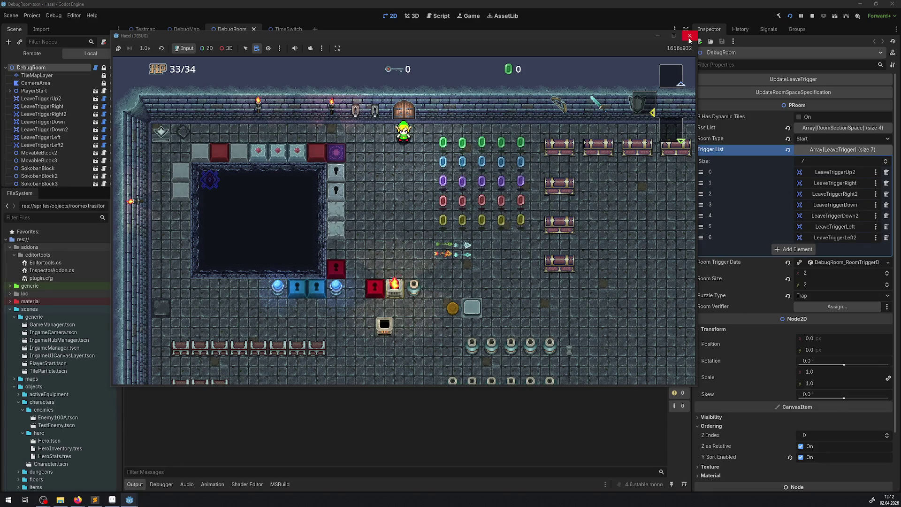
click(689, 36)
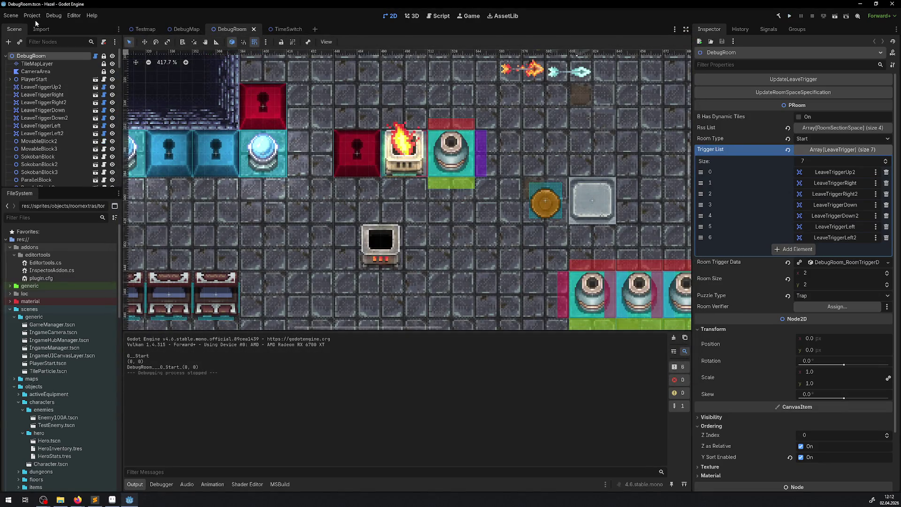
click(33, 15)
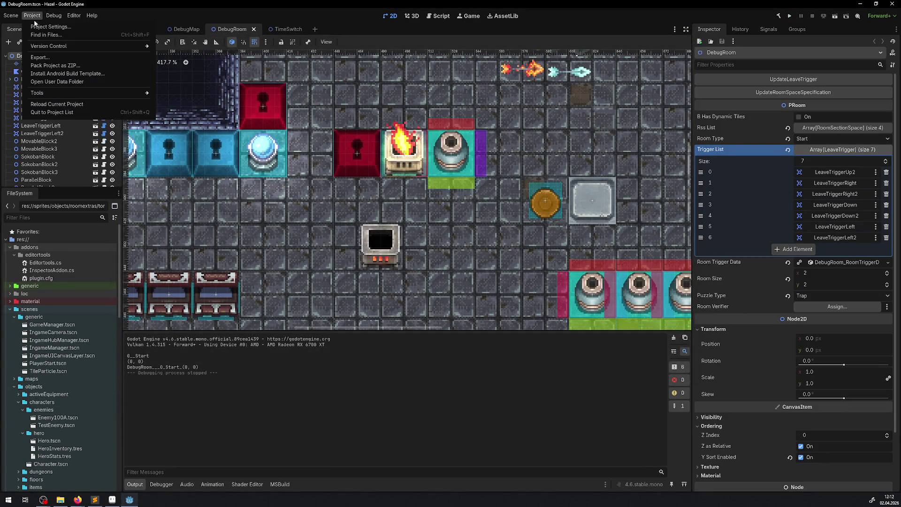
click(64, 104)
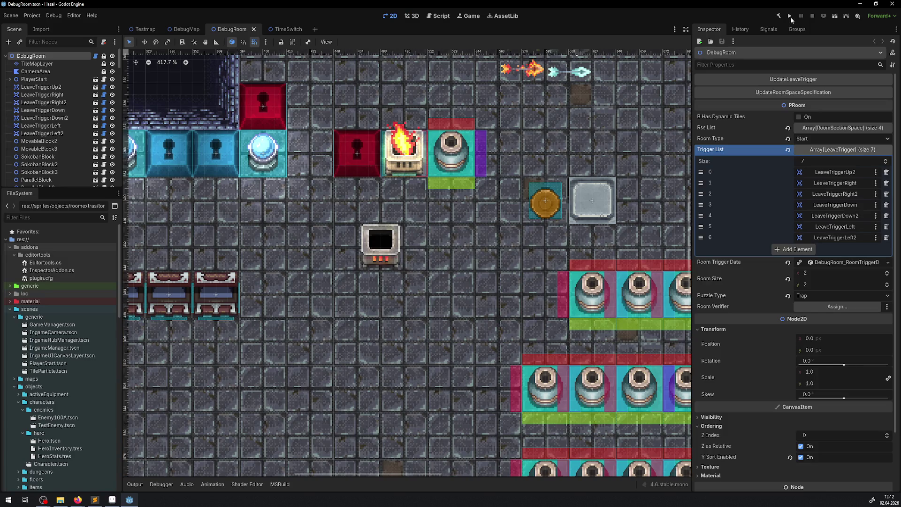
Step: Run the game again and walk the hero down and right into the debug room
click(790, 17)
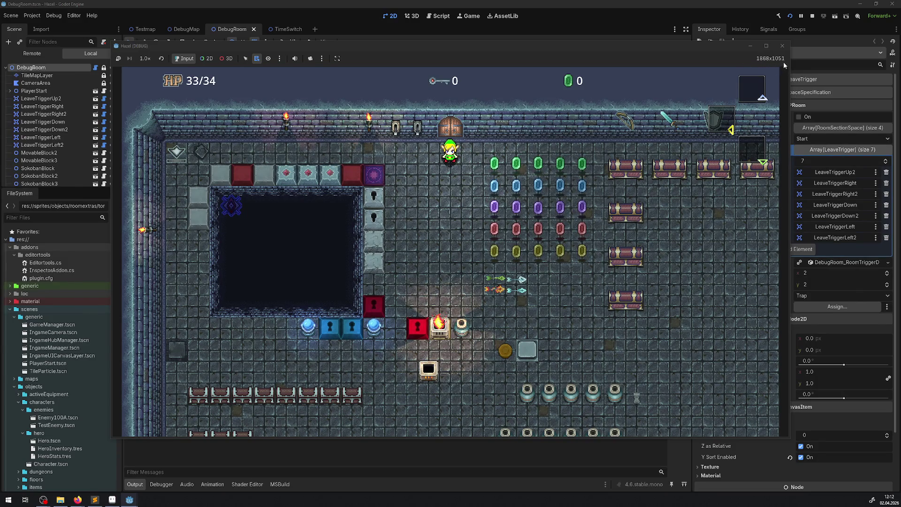
key(Down)
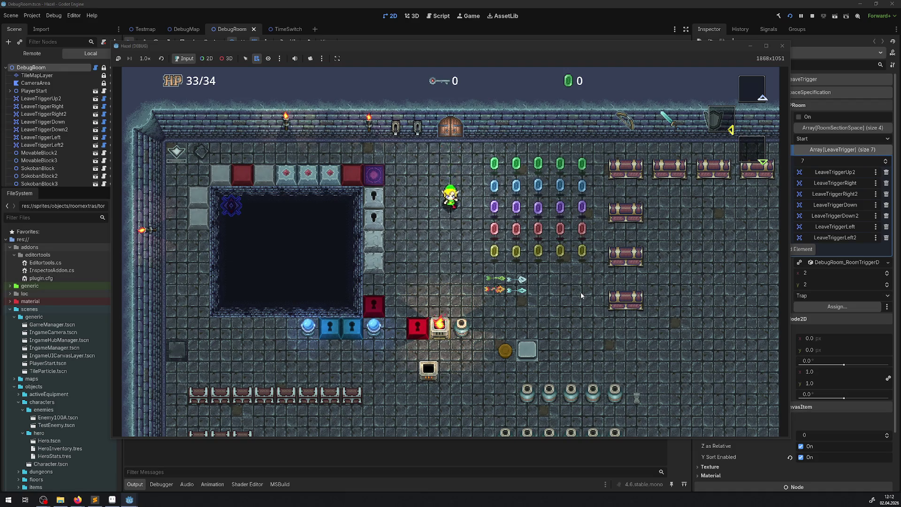
key(Right)
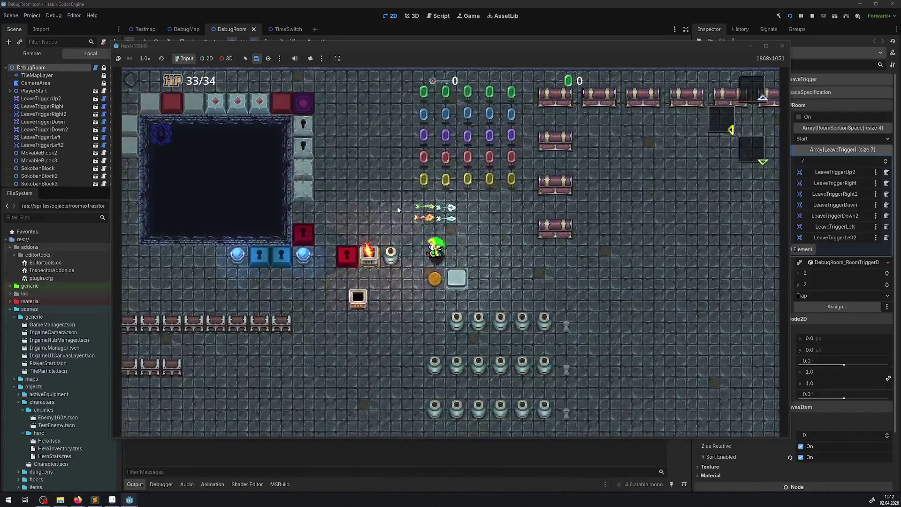
key(Down)
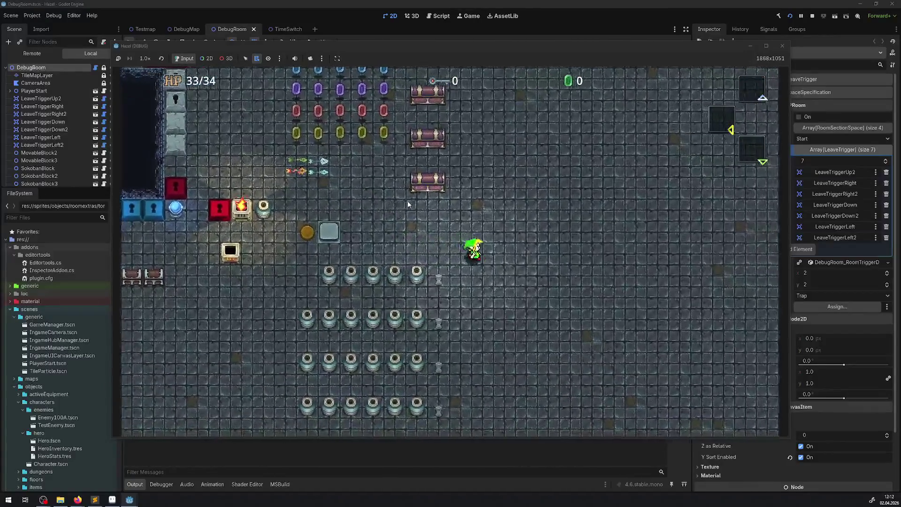
key(Right)
key(Up)
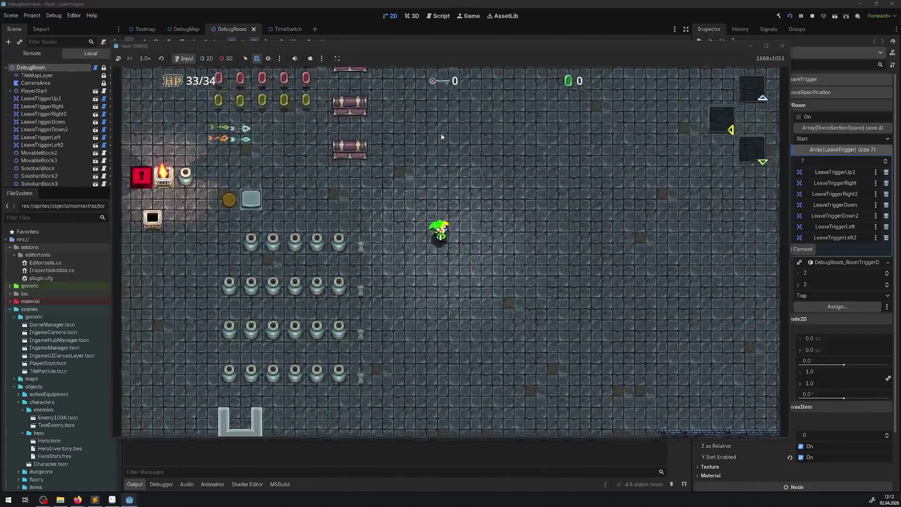
key(Right)
key(Down)
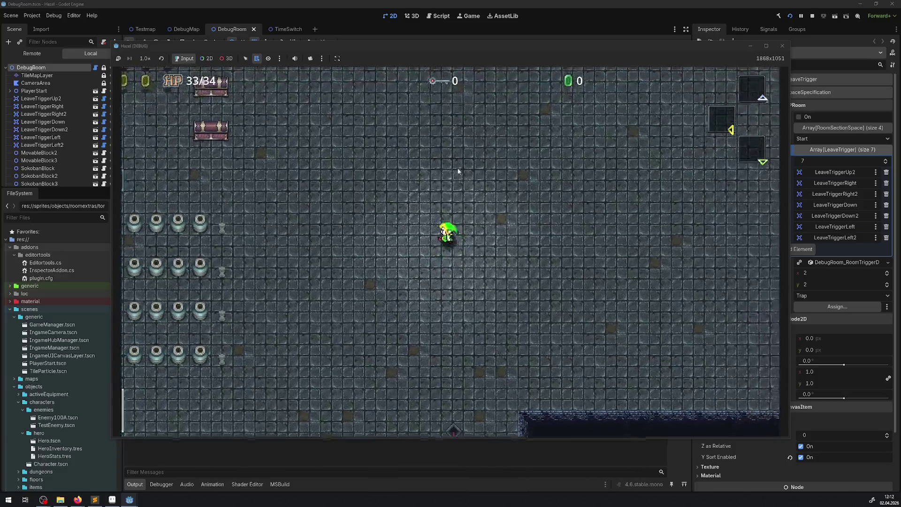
key(Left)
key(Down)
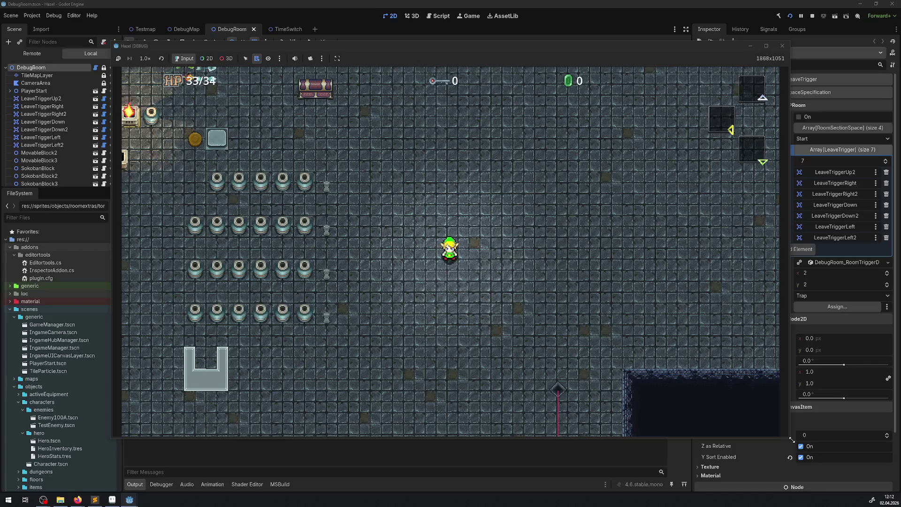
Step: Enlarge the game window and walk the hero left toward the pillars
drag(791, 440, 819, 466)
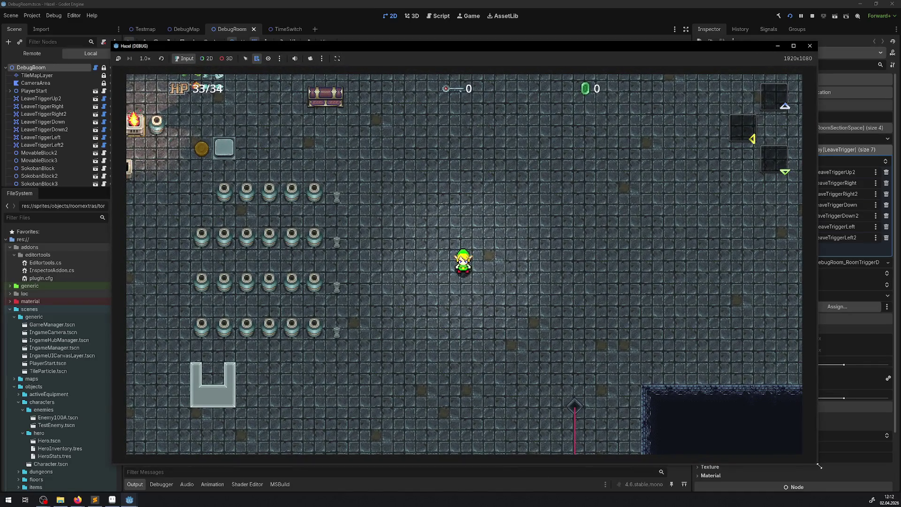
key(Left)
key(Down)
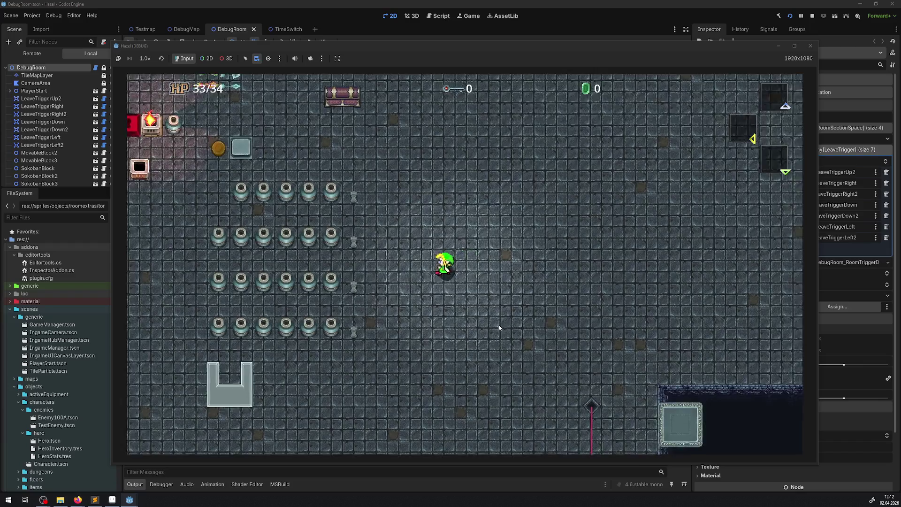
key(Left)
key(Down)
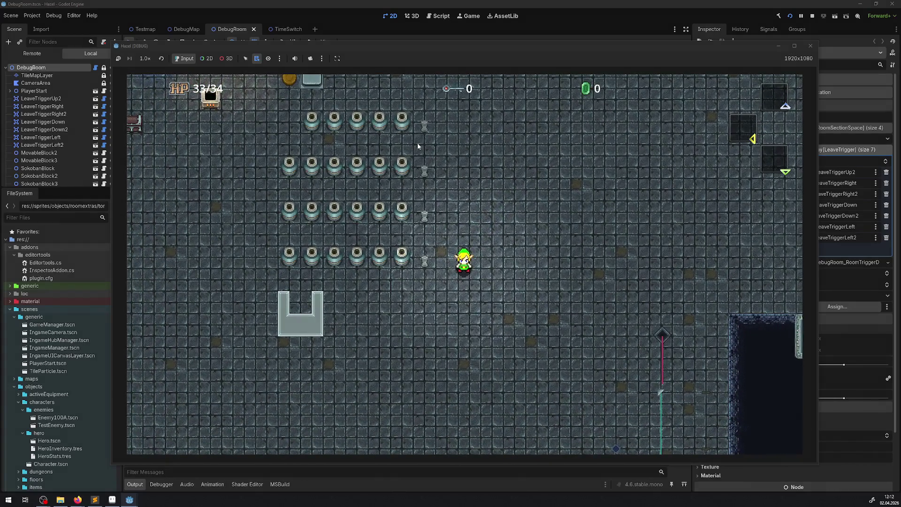
key(Left)
key(Up)
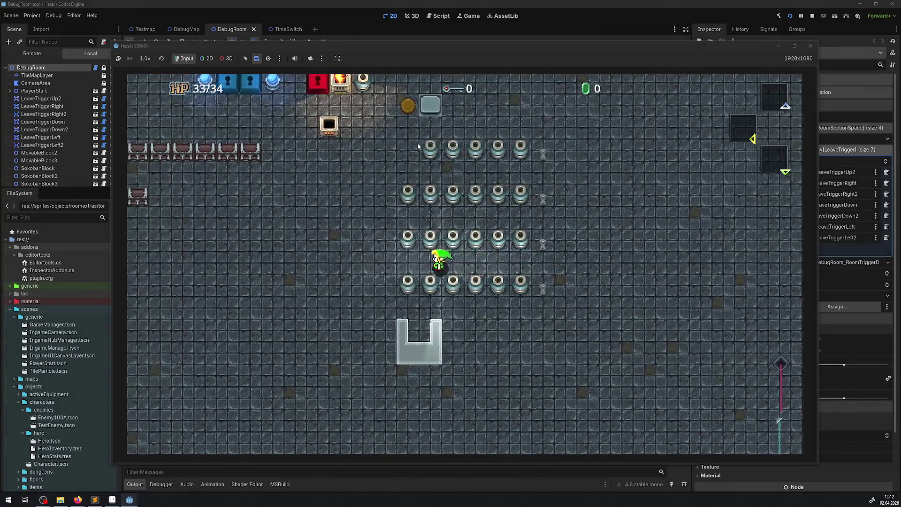
key(Left)
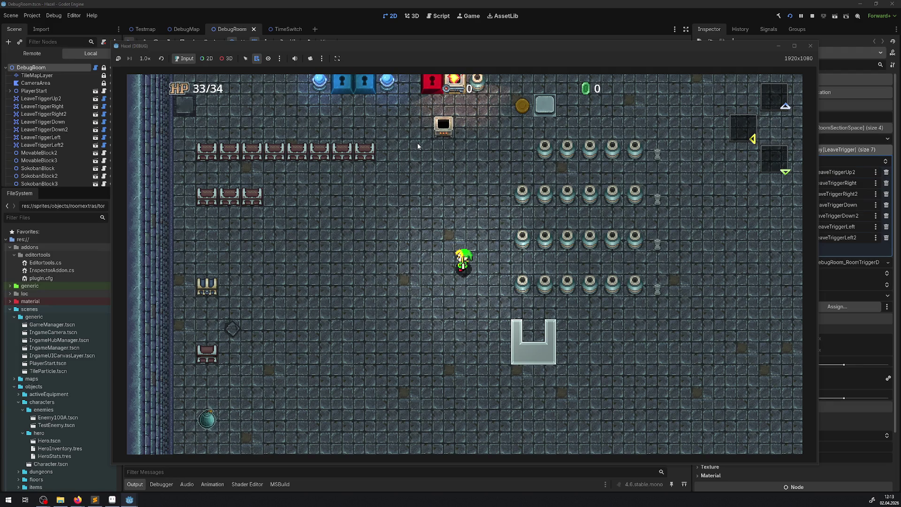
Step: Walk the hero up and right to beside the torch, then stop the game with F8
key(super+e)
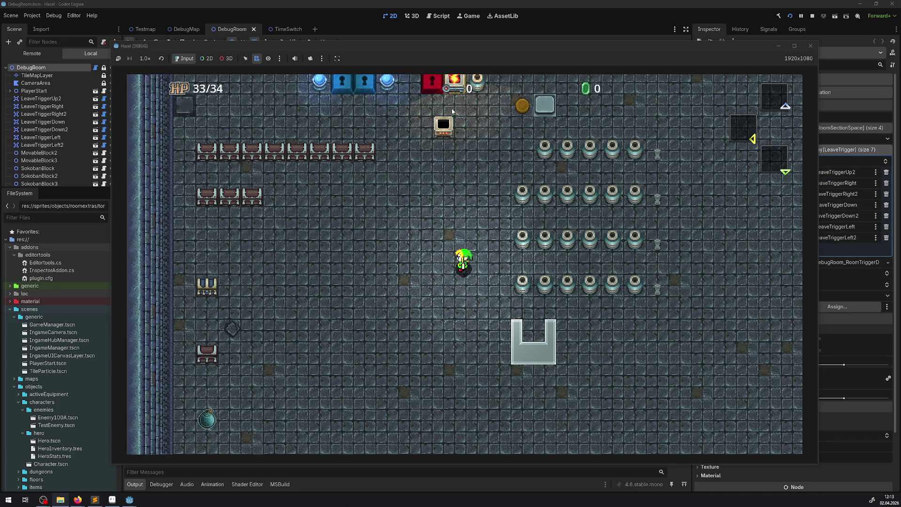
key(Up)
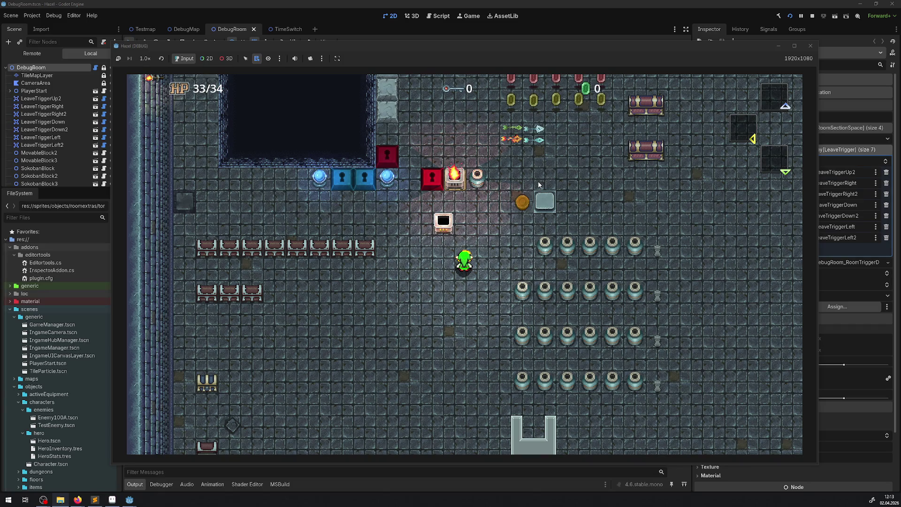
key(Up)
key(Right)
key(Right)
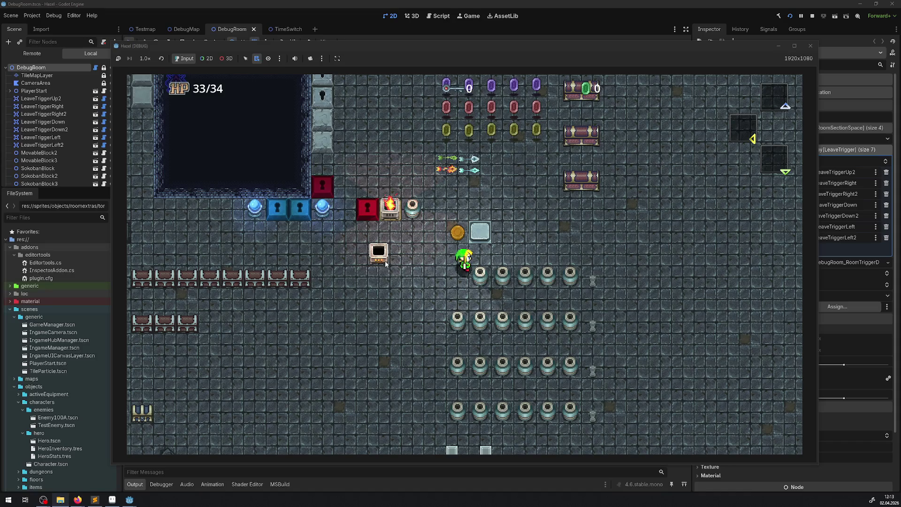
key(Left)
key(Left)
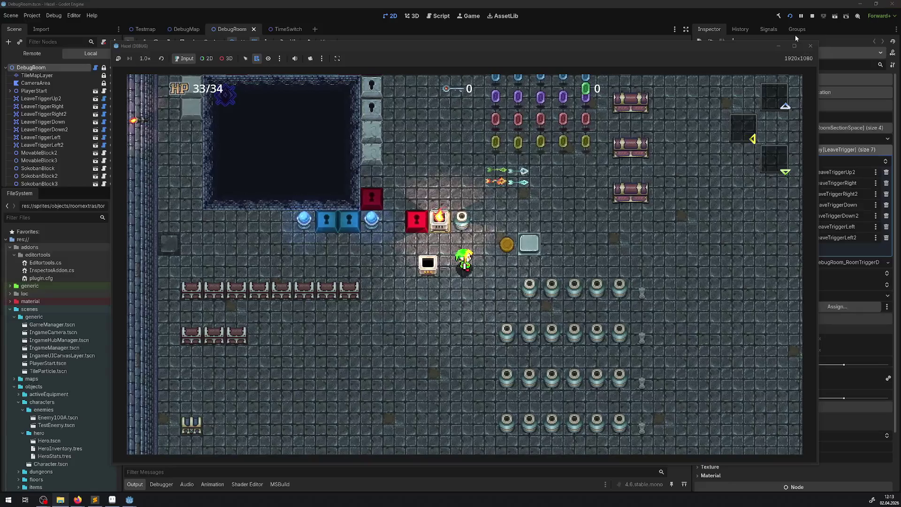
key(F8)
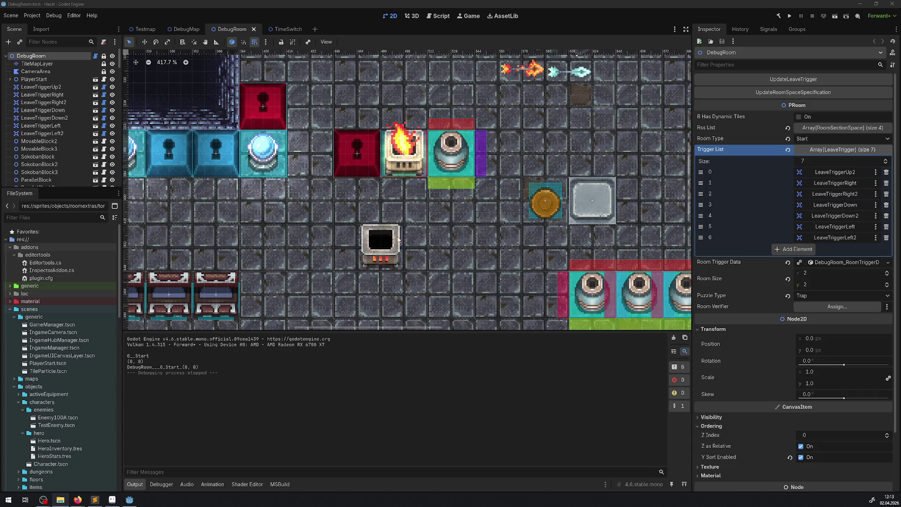
Step: Open the FloorTorche instance's scene and bring up the Create New Node list
click(405, 149)
click(95, 178)
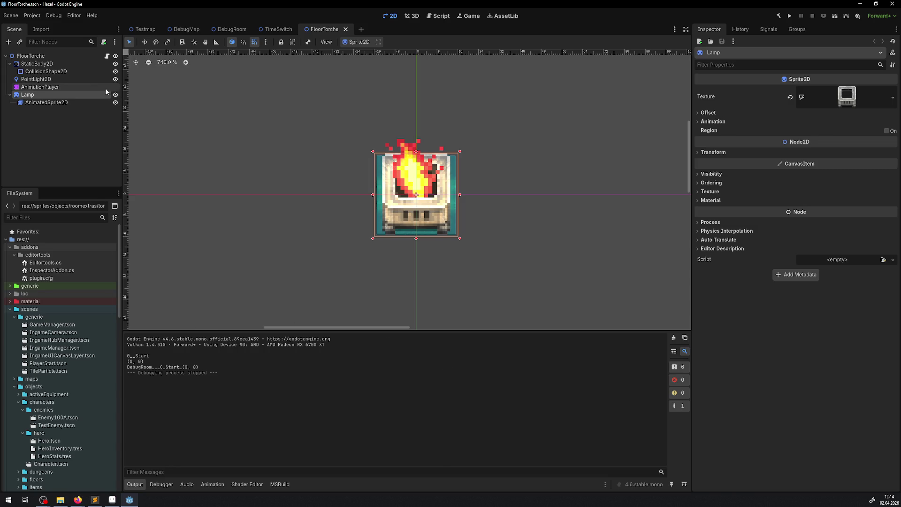
click(8, 43)
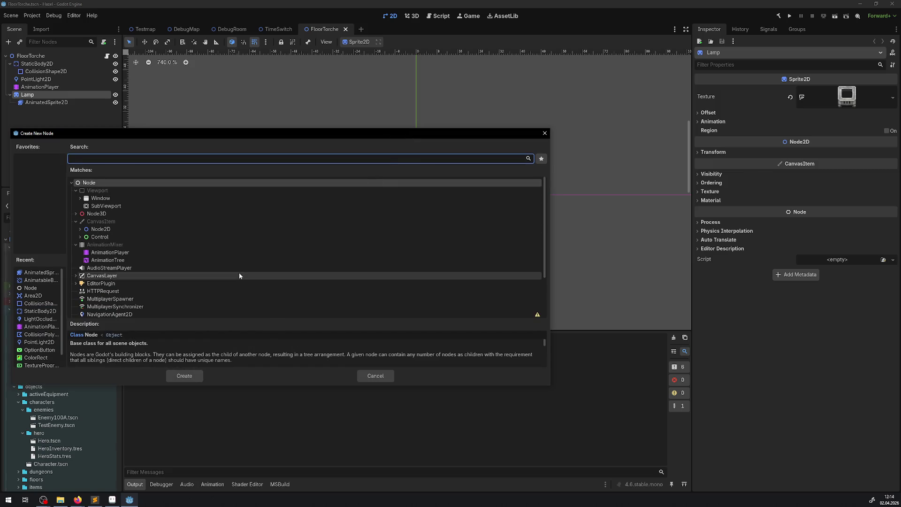
Step: Filter node types by 'vis' and compare the VisibleOnScreenNotifier2D and VisibleOnScreenEnabler2D descriptions
scroll(266, 246, down, 3)
scroll(264, 244, up, 3)
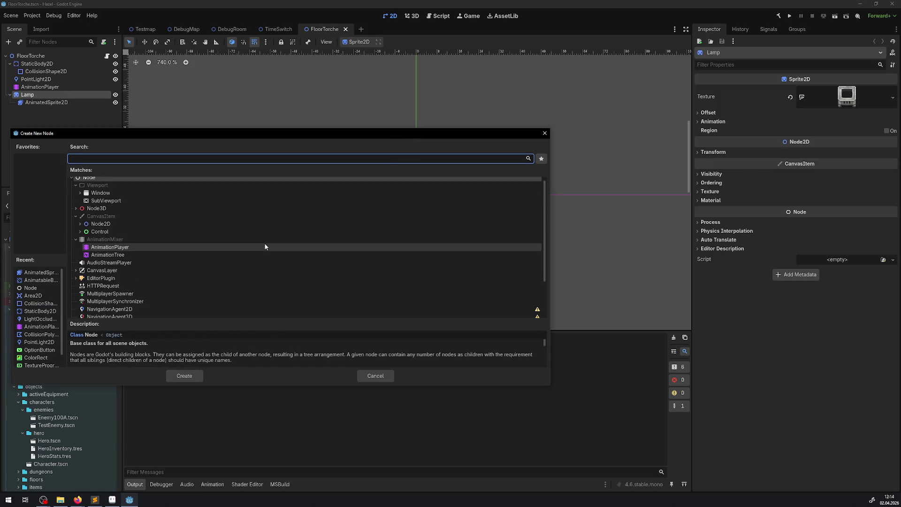
text(vis)
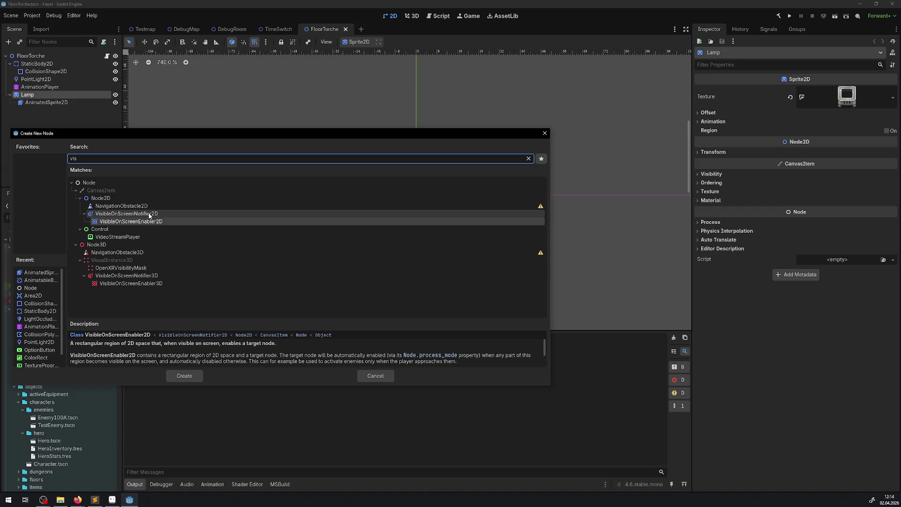
click(152, 218)
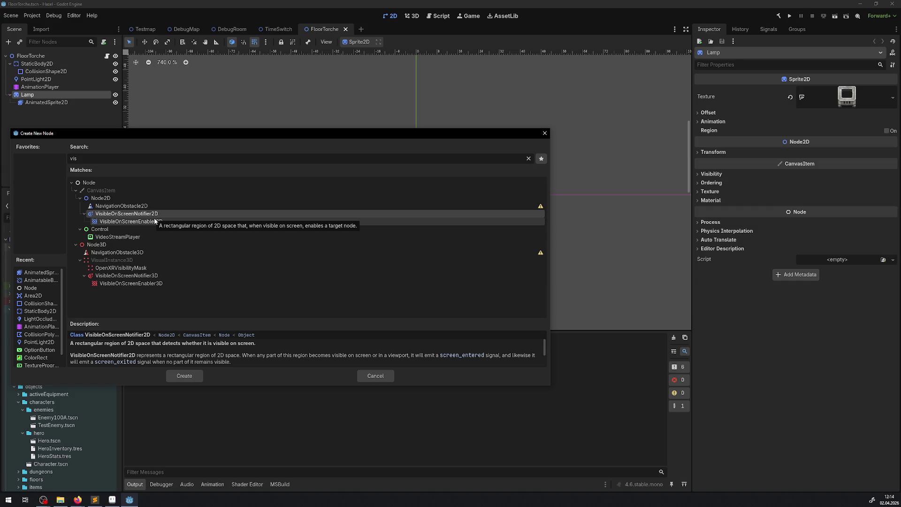
click(154, 220)
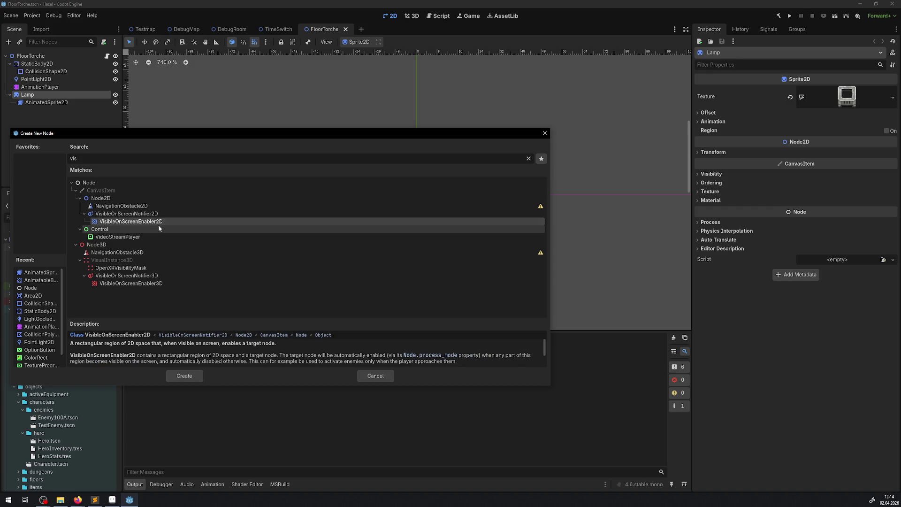
click(139, 216)
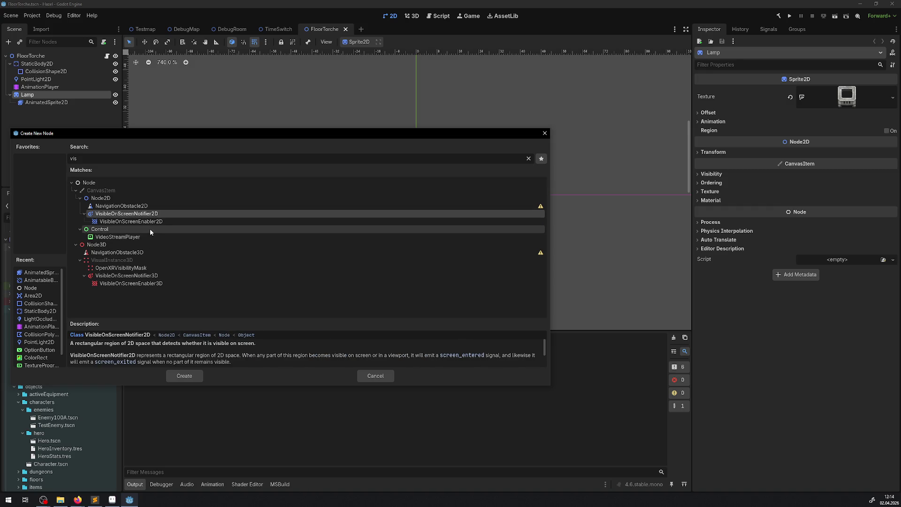
click(151, 221)
click(151, 216)
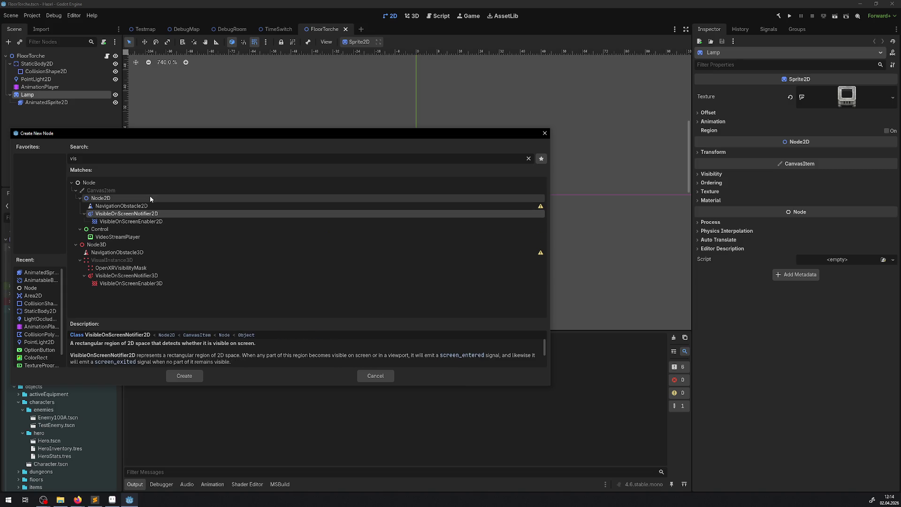
click(146, 222)
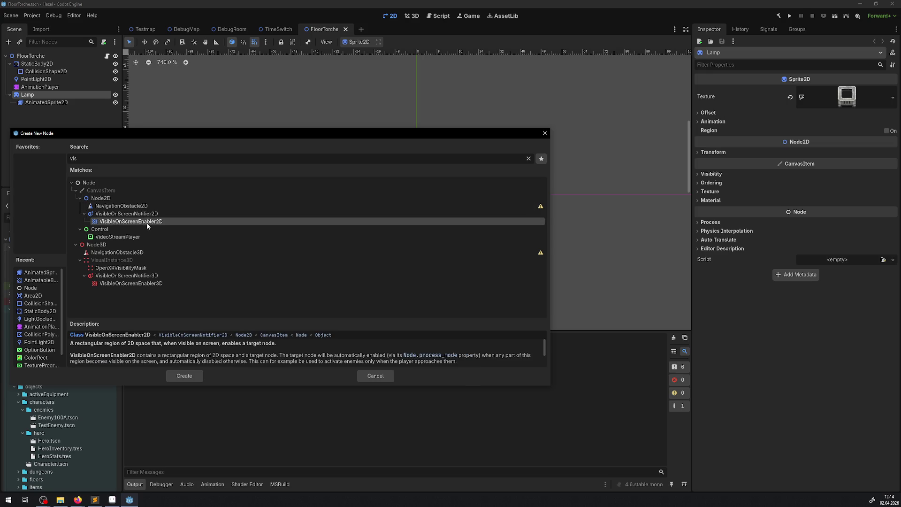
click(150, 215)
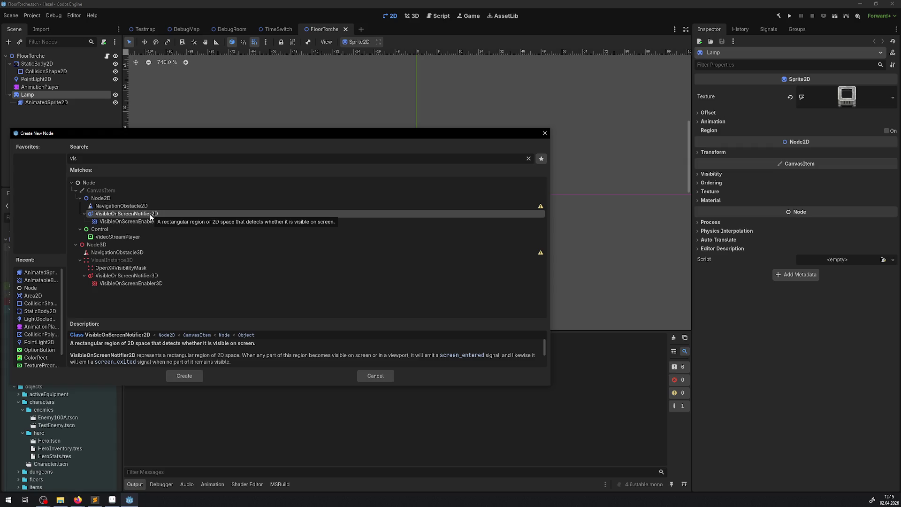
click(146, 224)
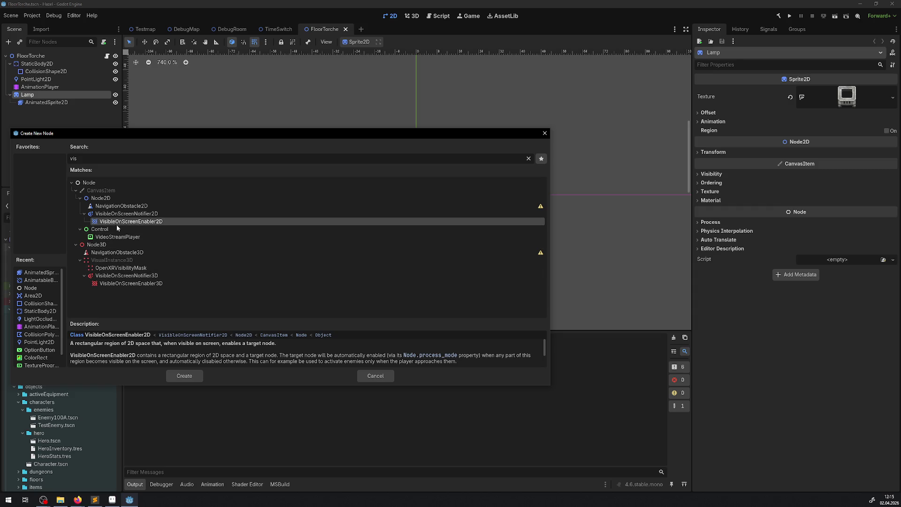
Step: Close the node list without adding anything and inspect the Lamp node's existing flame animation frames
click(546, 133)
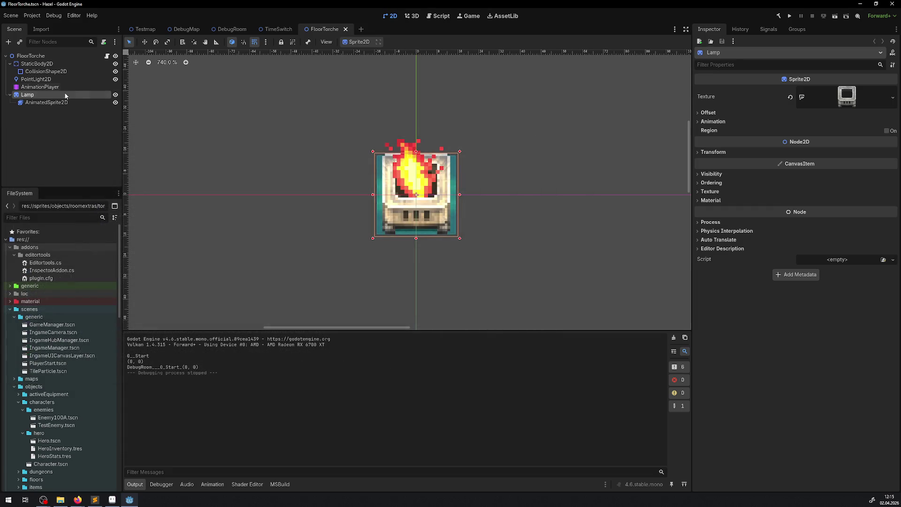
click(40, 104)
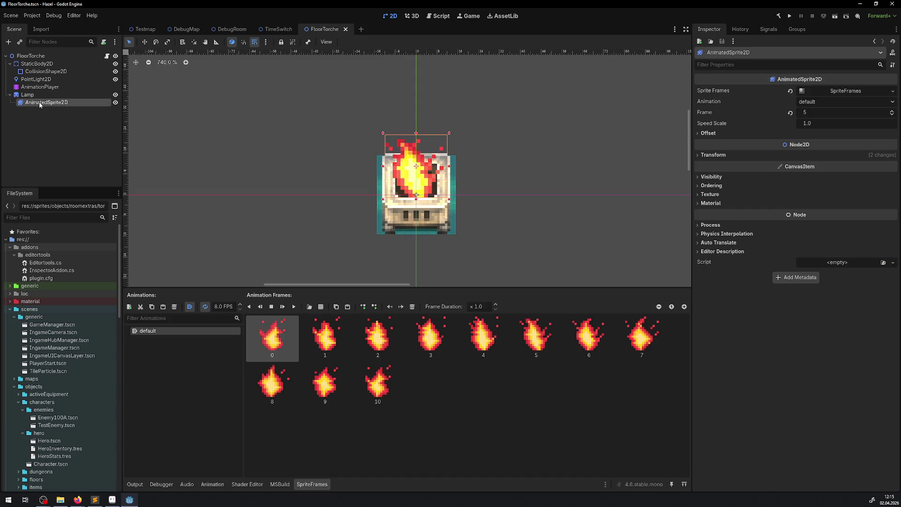
click(26, 95)
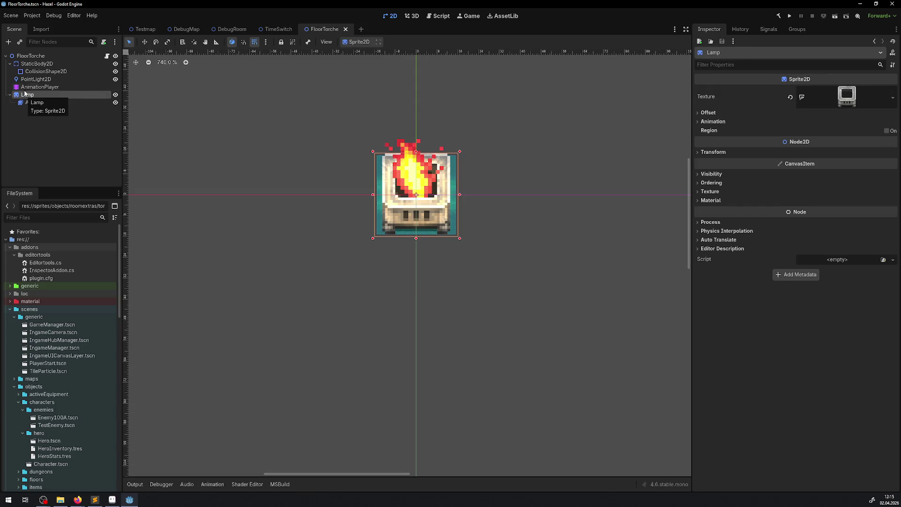
click(46, 104)
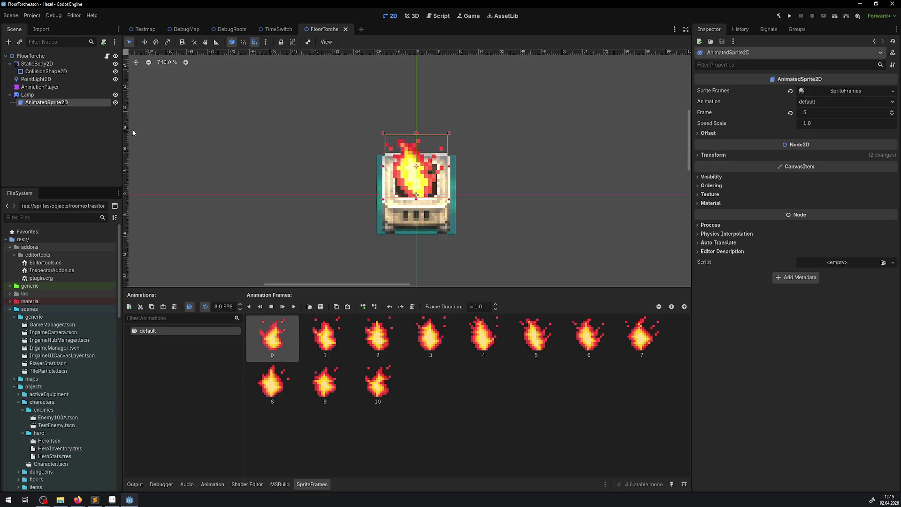
click(27, 95)
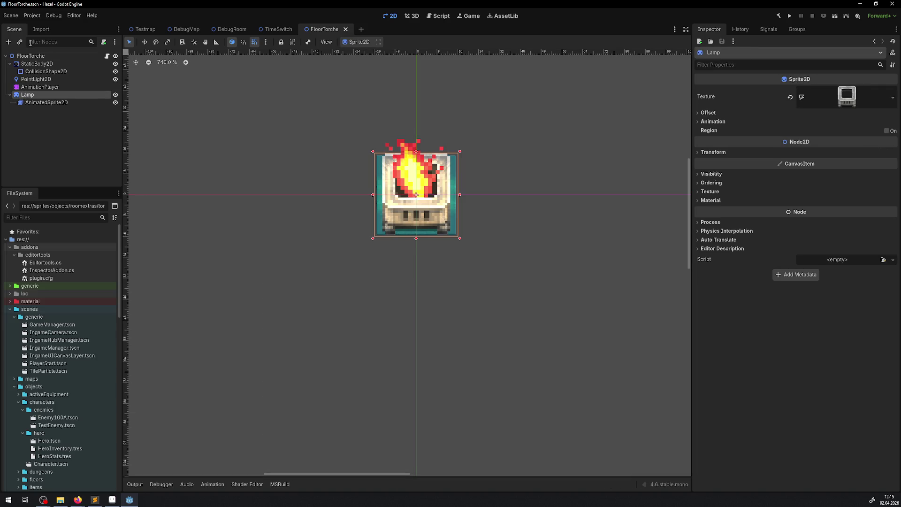
click(31, 56)
Step: Add an AnimatedSprite2D node under the FloorTorche root and name it BaseLamp
click(8, 42)
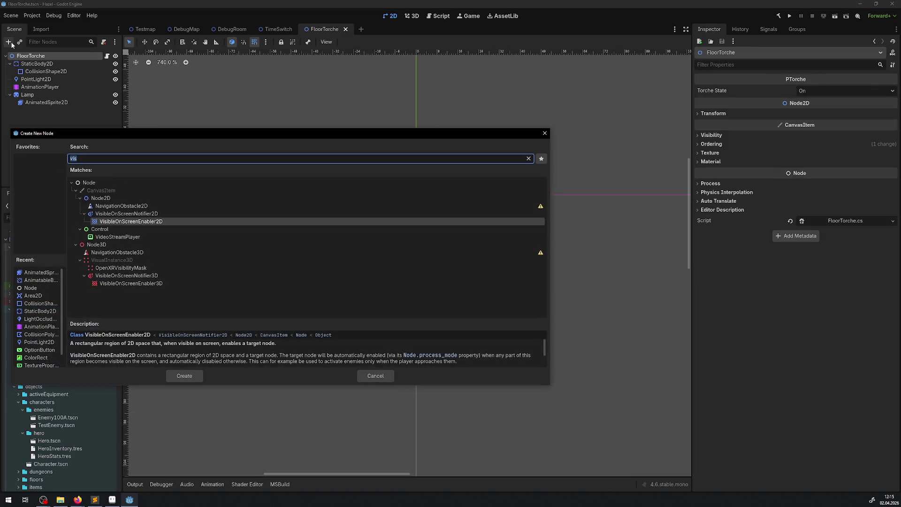
text(anim)
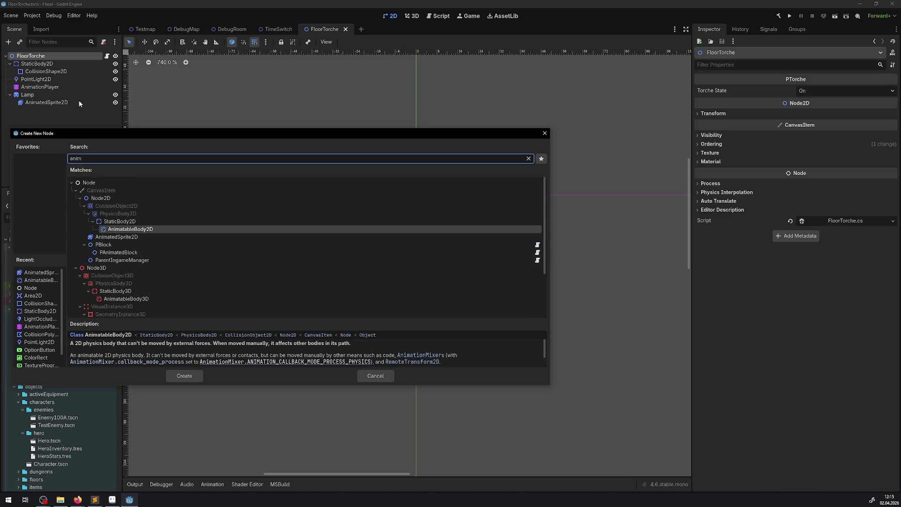
click(102, 239)
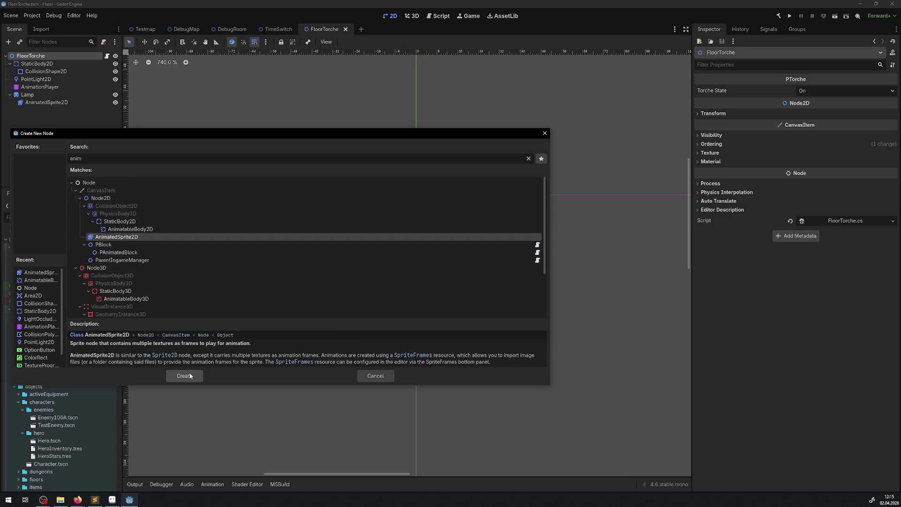
click(190, 375)
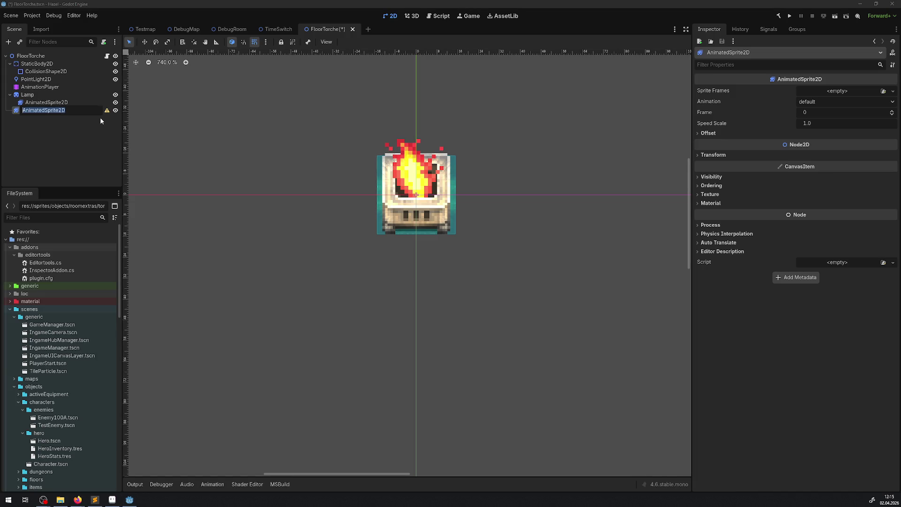
text(Lamp)
key(ctrl+a)
key(BackSpace)
text(BaseLamp)
key(Return)
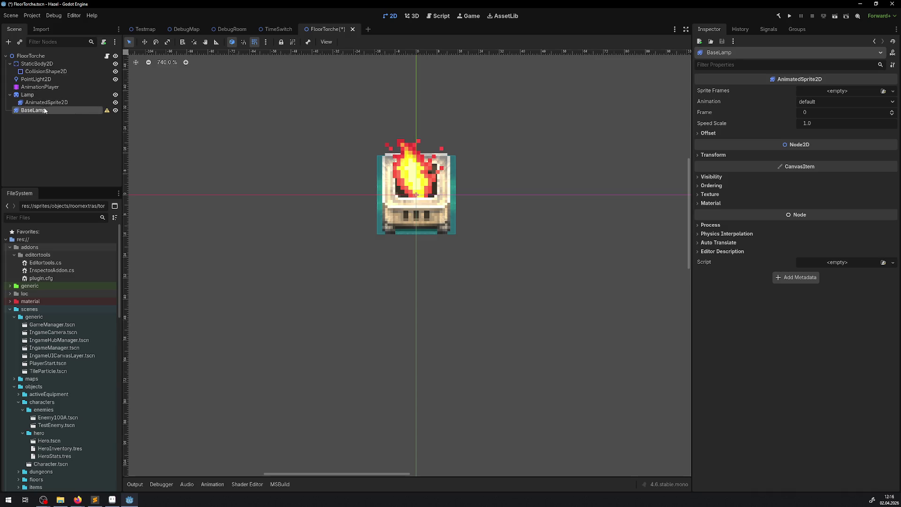
Step: Give BaseLamp a new empty SpriteFrames resource and save the scene
click(893, 91)
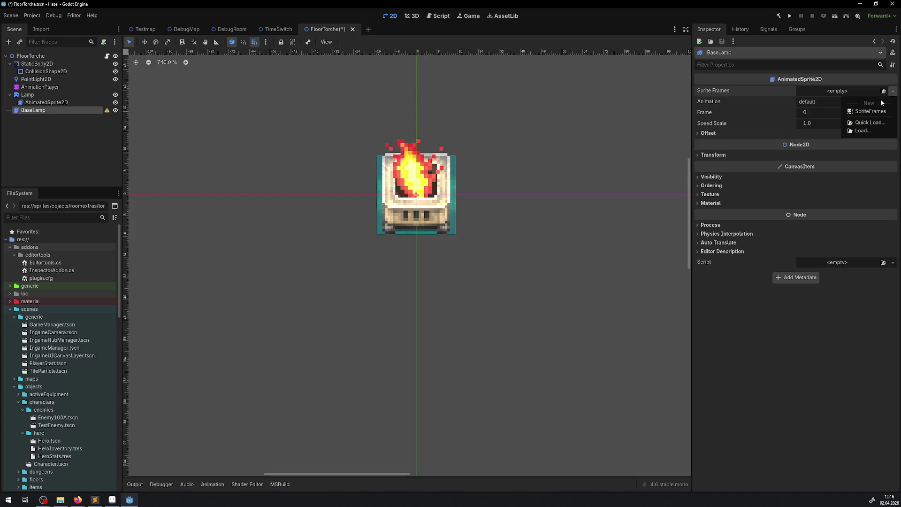
click(873, 113)
click(837, 91)
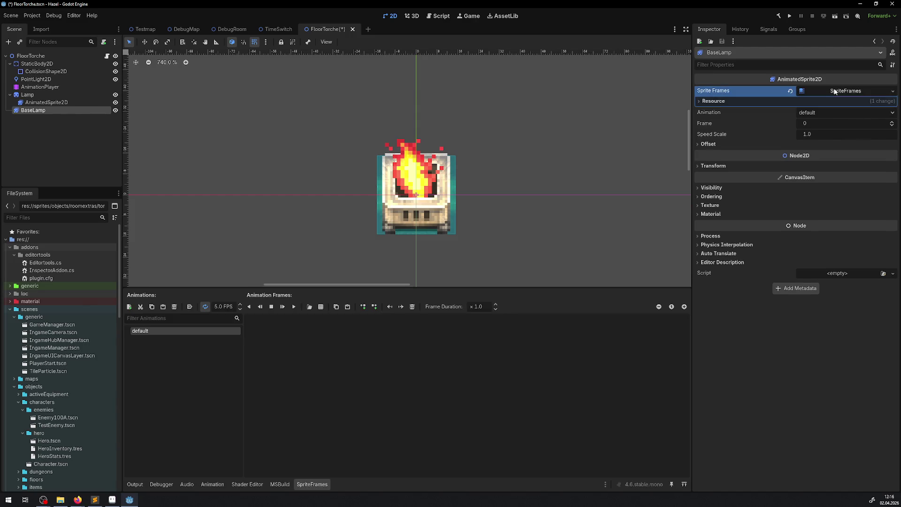
click(834, 91)
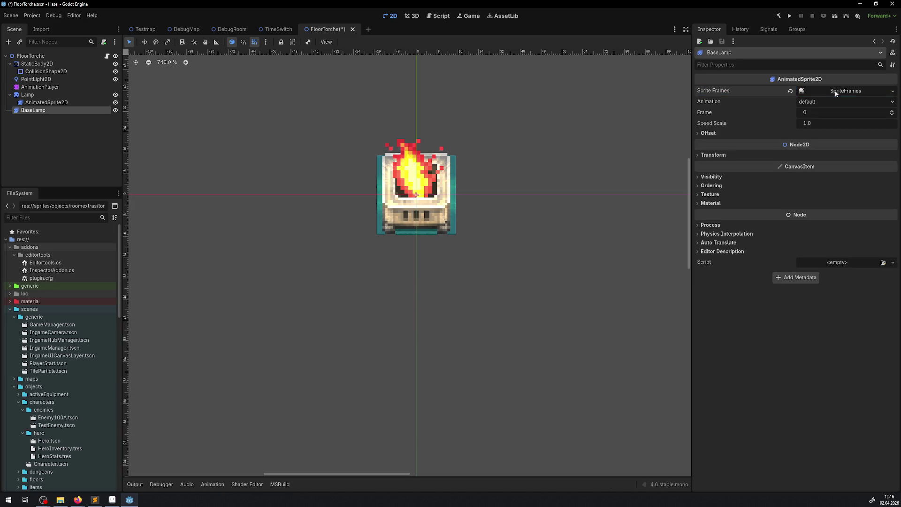
click(834, 91)
click(894, 92)
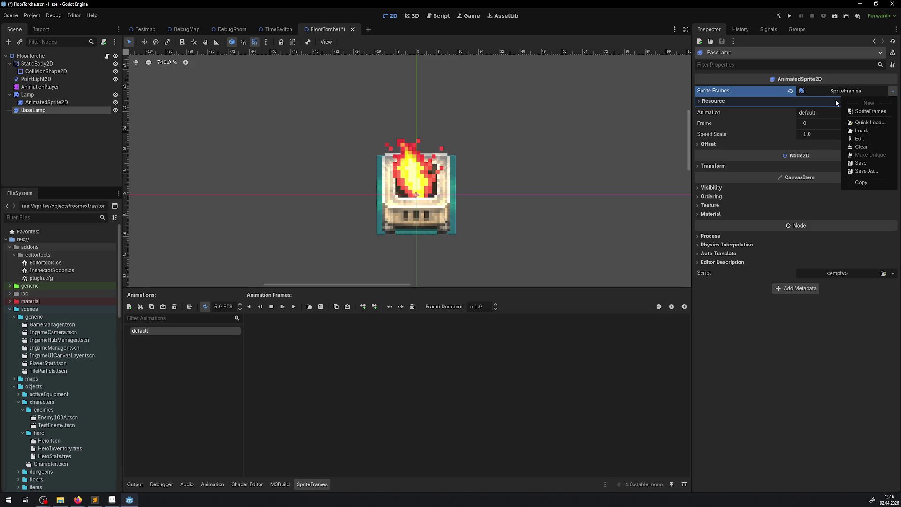
click(806, 298)
key(ctrl+s)
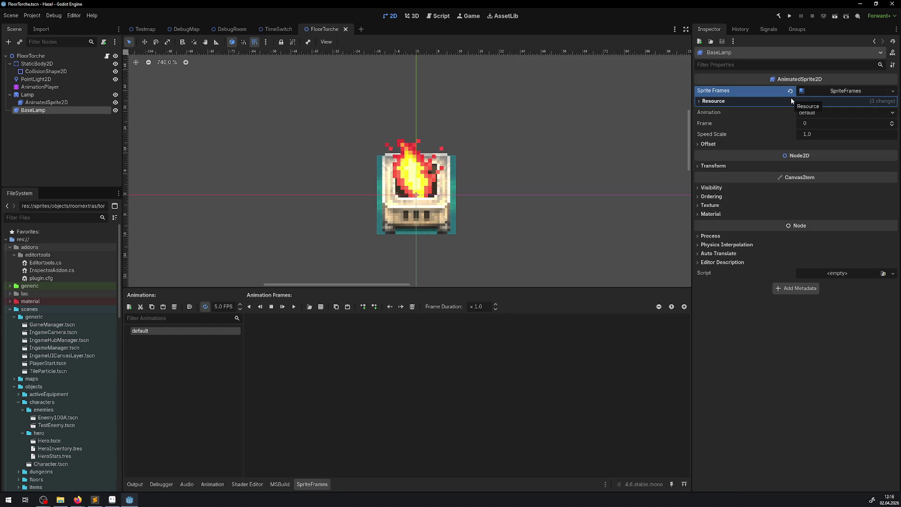
Step: Nest the fire AnimatedSprite2D under BaseLamp and create animations AOn and AOff
drag(46, 102, 39, 111)
click(33, 102)
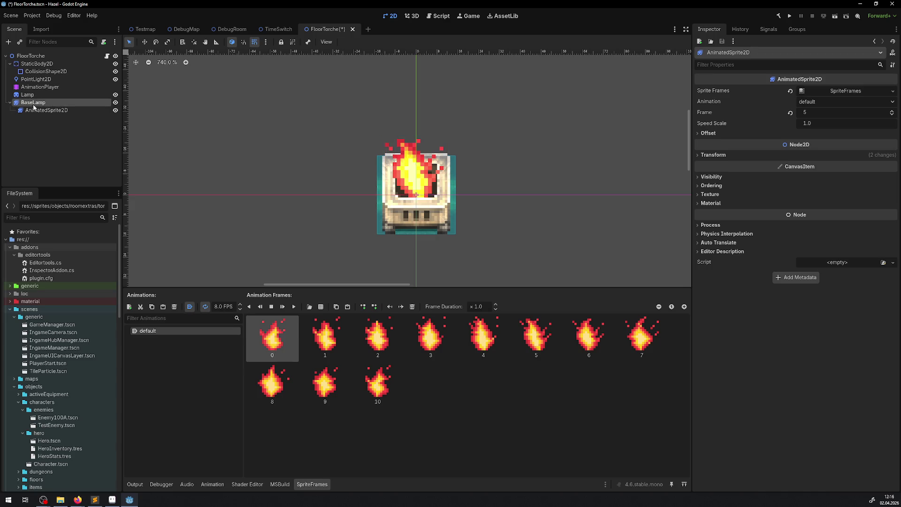
double_click(140, 332)
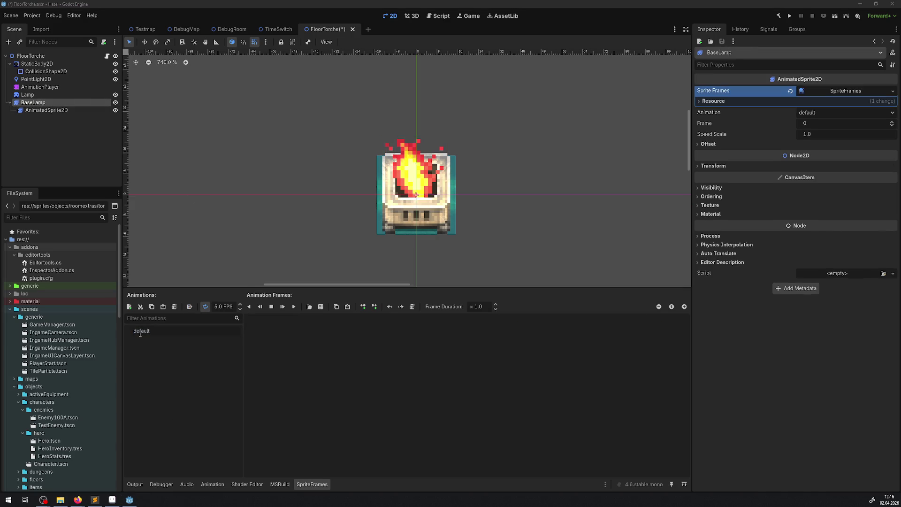
key(ctrl+a)
text(AOn)
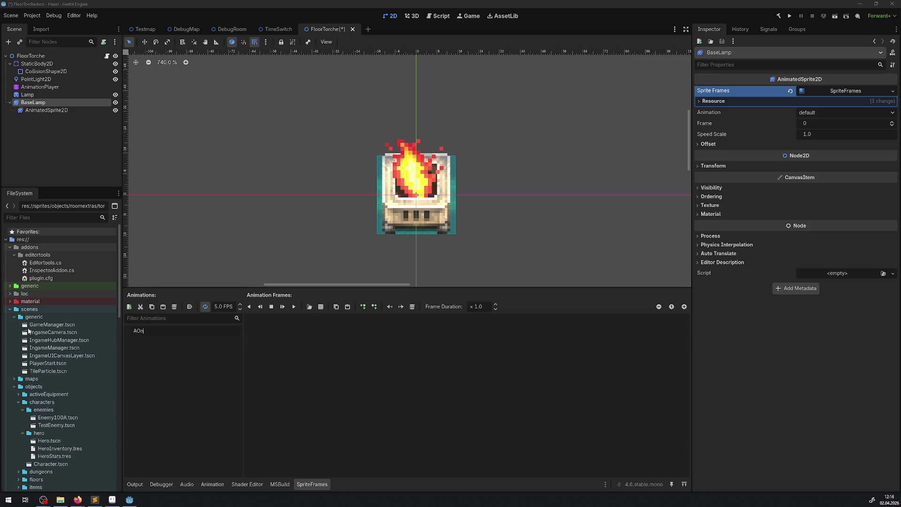
key(Return)
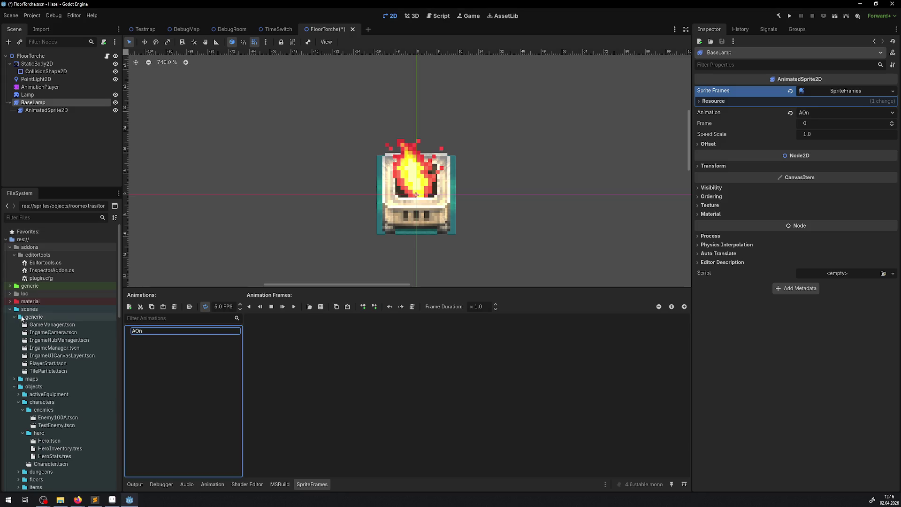
click(131, 308)
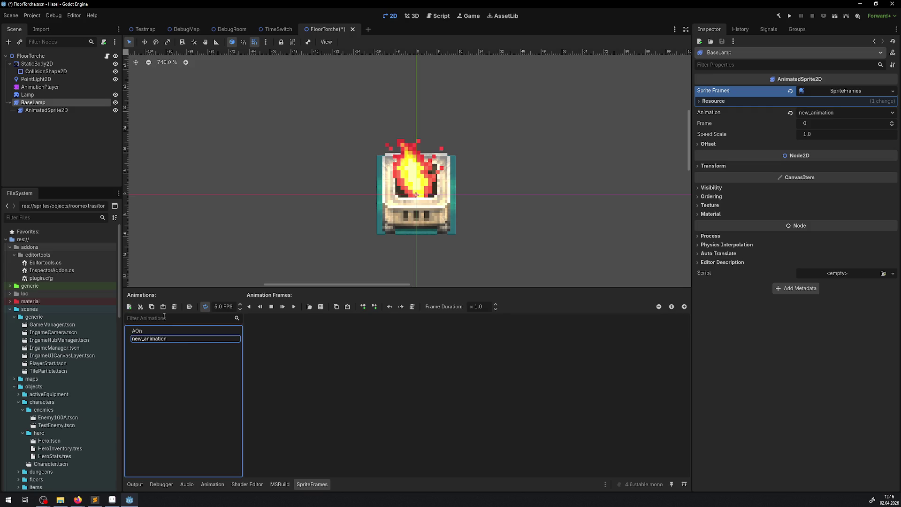
double_click(193, 337)
text(AOff)
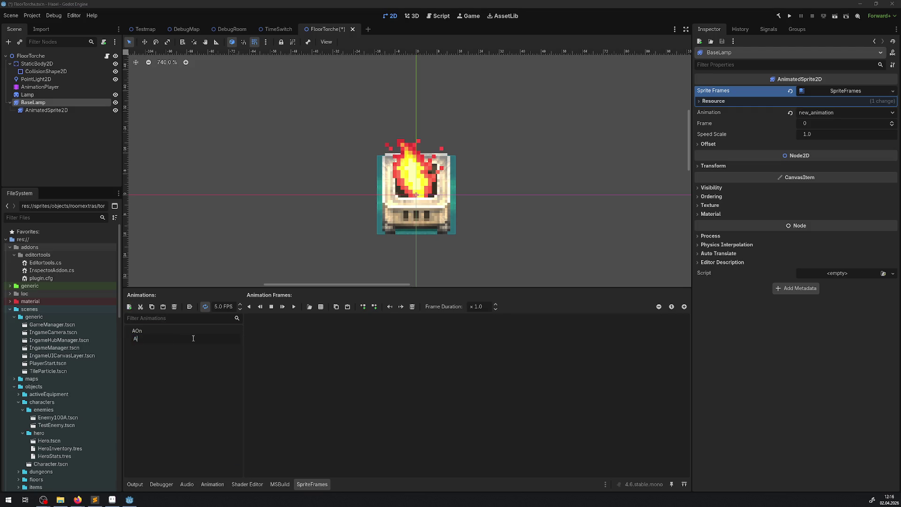
key(Return)
key(ctrl+s)
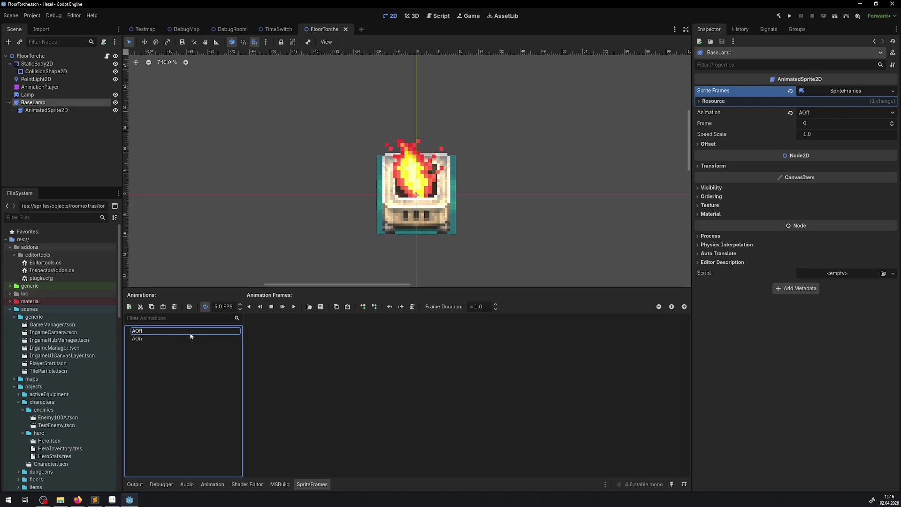
Step: Make AOff autoplay on load at 0 FPS, set AOn to 8 FPS, and save
click(189, 306)
click(158, 338)
double_click(218, 306)
text(8)
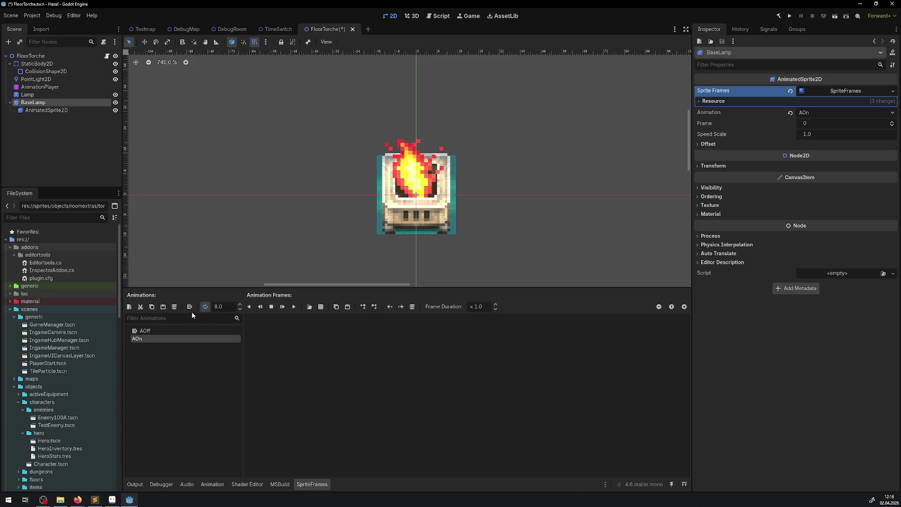
click(180, 330)
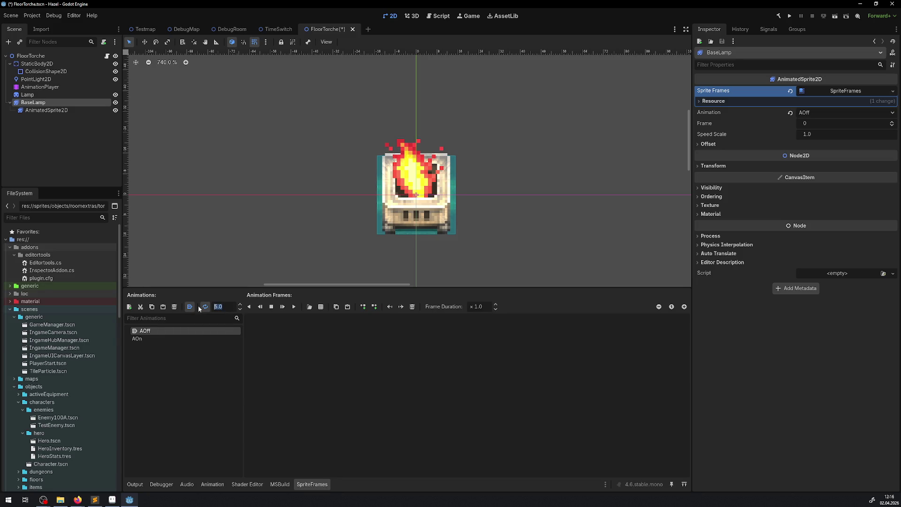
text(0)
key(Return)
key(ctrl+s)
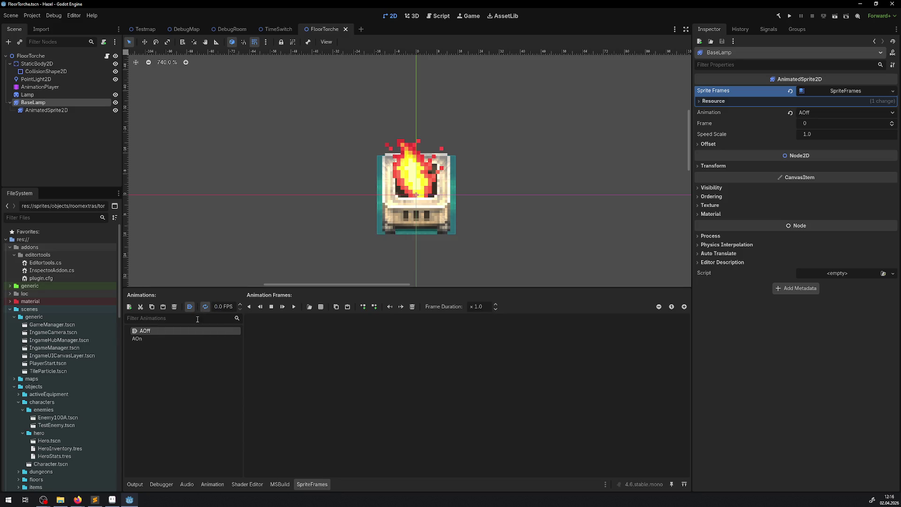
scroll(66, 392, down, 12)
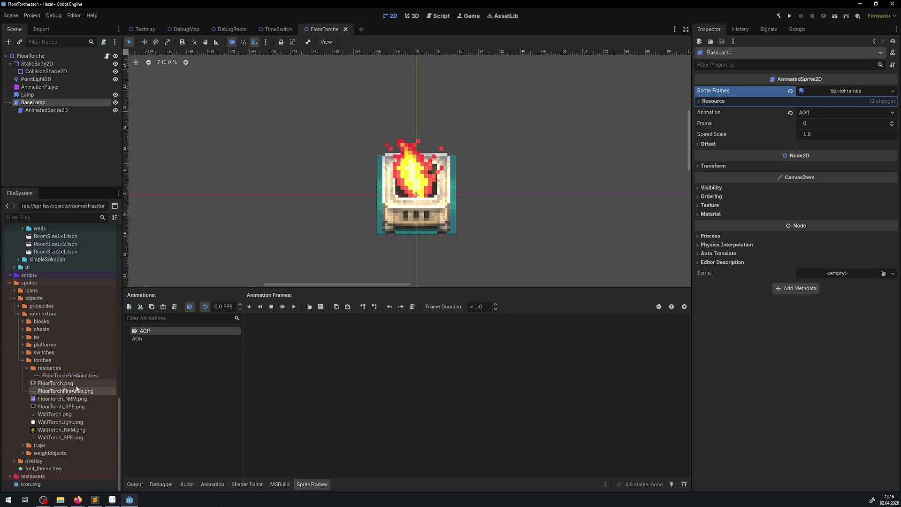
Step: Delete the Lamp node from the FloorTorche scene and save
click(68, 376)
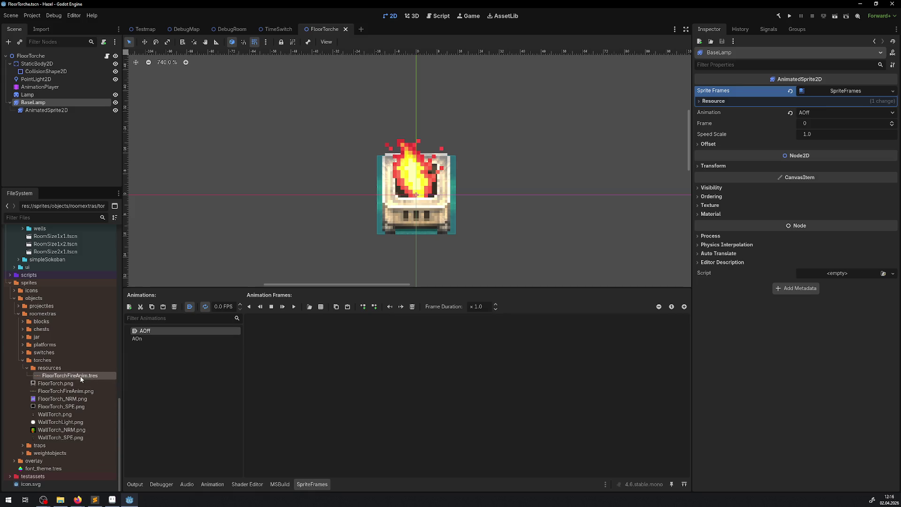
click(29, 95)
key(Delete)
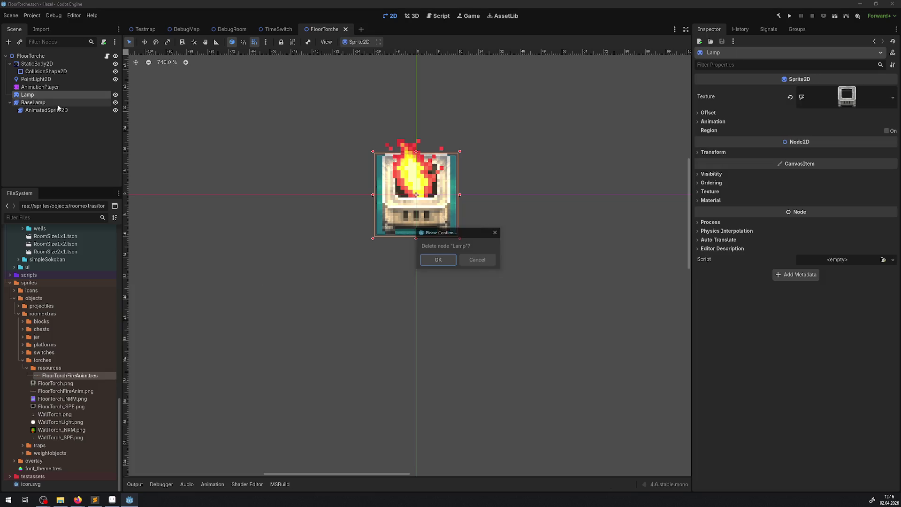
click(438, 258)
key(ctrl+s)
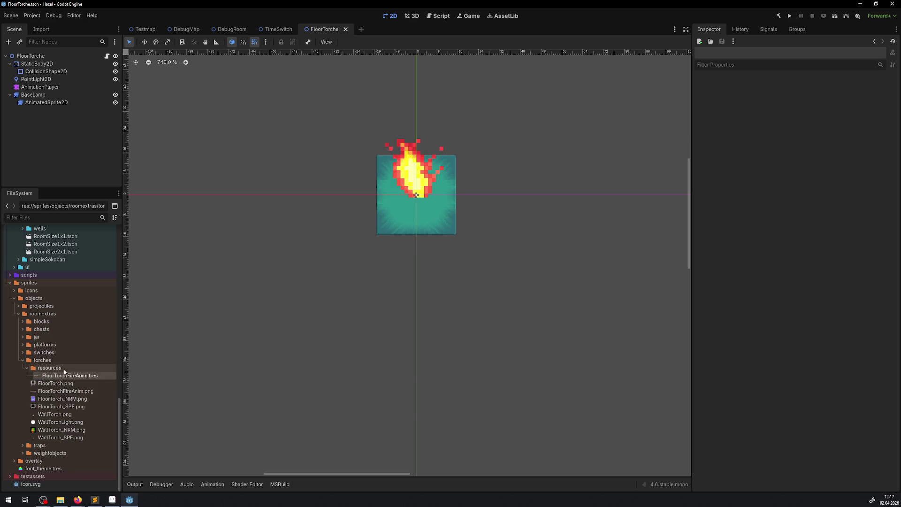
Step: Duplicate FloorTorchFireAnim.tres as FloorTorch.tres in the torch resources folder
right_click(68, 375)
click(101, 431)
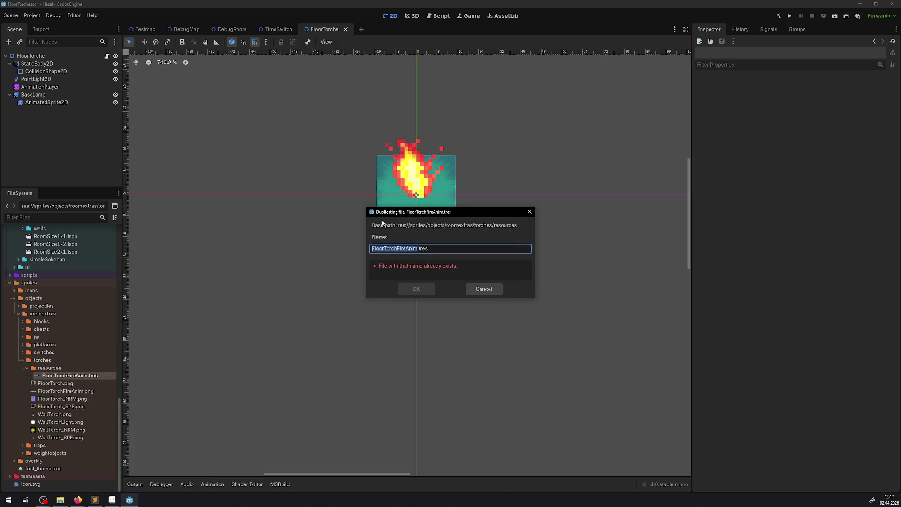
click(411, 248)
key(BackSpace)
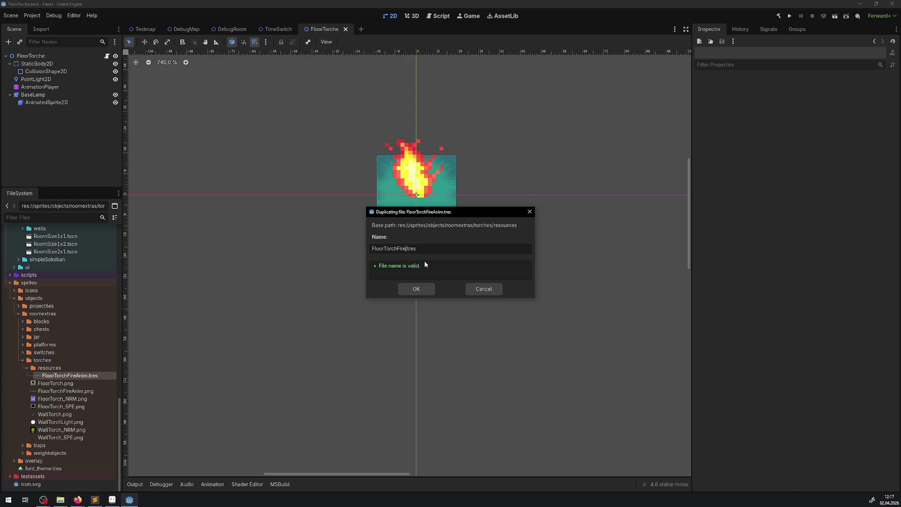
key(Return)
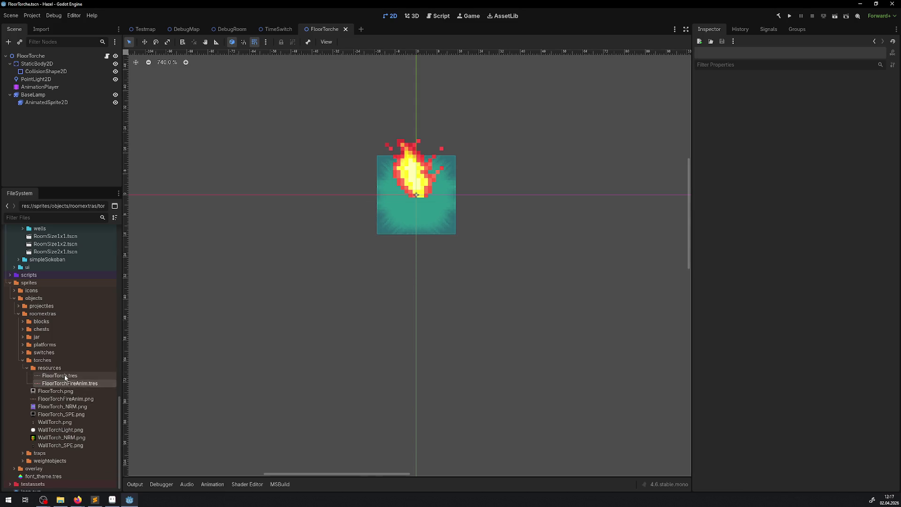
Step: Assign FloorTorch.tres a specular map with 0.3 shininess and save
click(66, 376)
drag(61, 414, 853, 167)
click(825, 195)
text(.3)
key(Return)
key(ctrl+s)
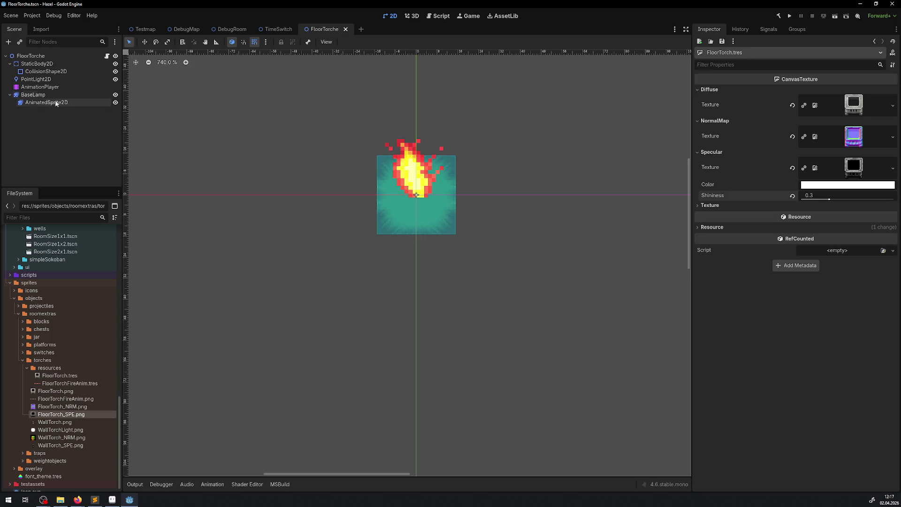
Step: Make FloorTorch.tres AOff's only frame, save, and start adding AOn frames from a sprite sheet
double_click(34, 95)
key(ctrl+c)
click(150, 351)
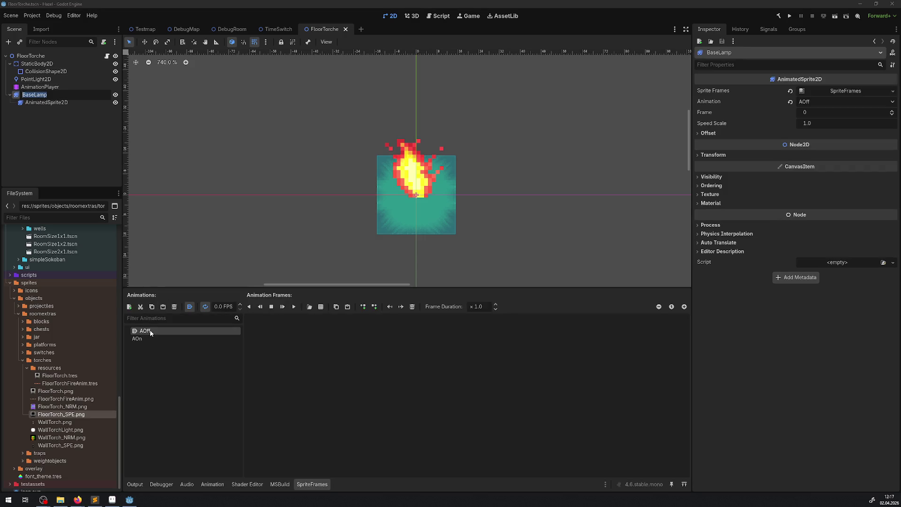
drag(64, 379, 315, 349)
key(ctrl+s)
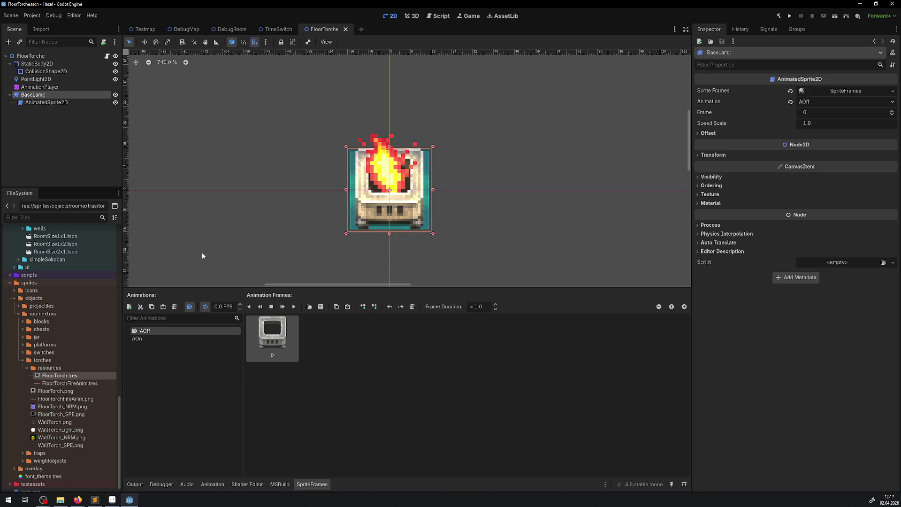
click(144, 338)
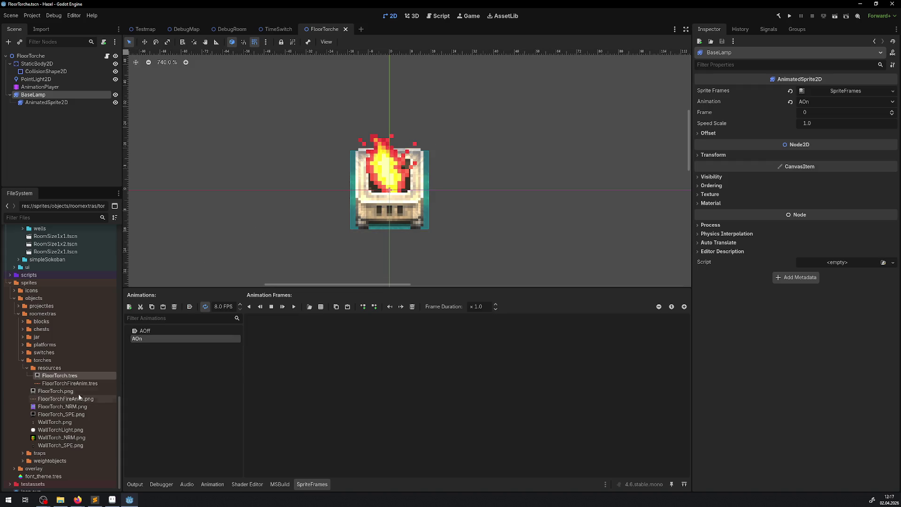
click(321, 307)
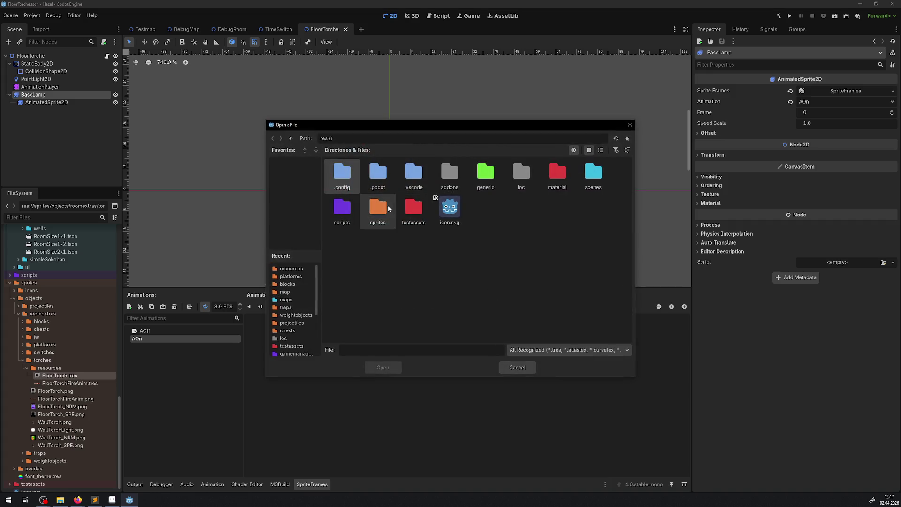
Step: Load torches/resources/FloorTorch.tres as a 6×1 sprite sheet and add all six frames to AOn
click(287, 284)
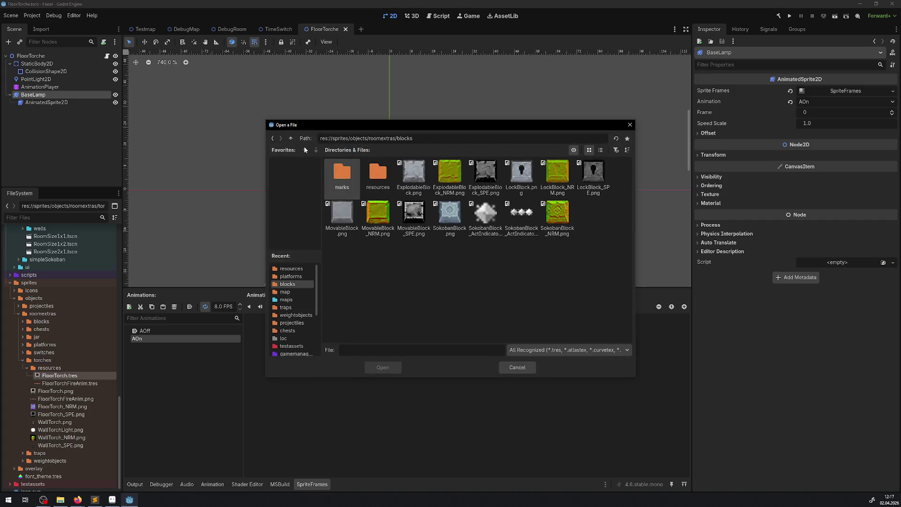
click(291, 138)
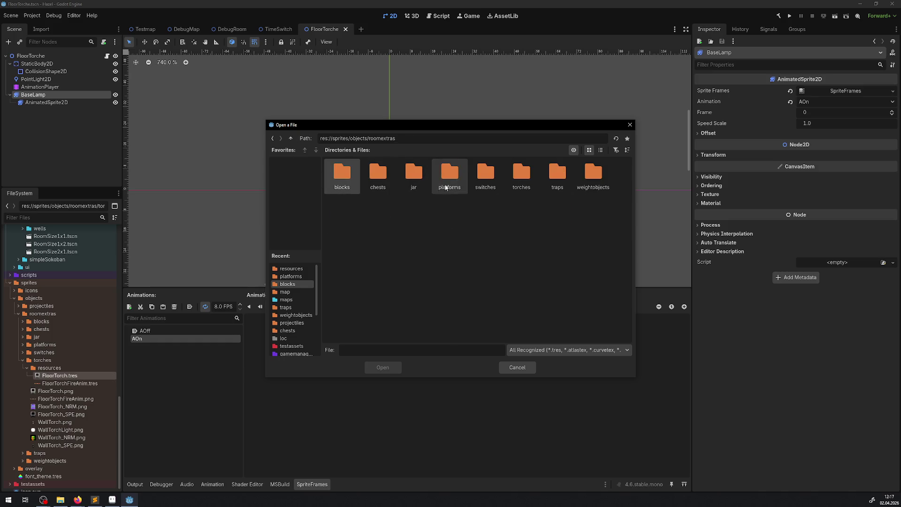
double_click(521, 174)
double_click(329, 181)
click(327, 182)
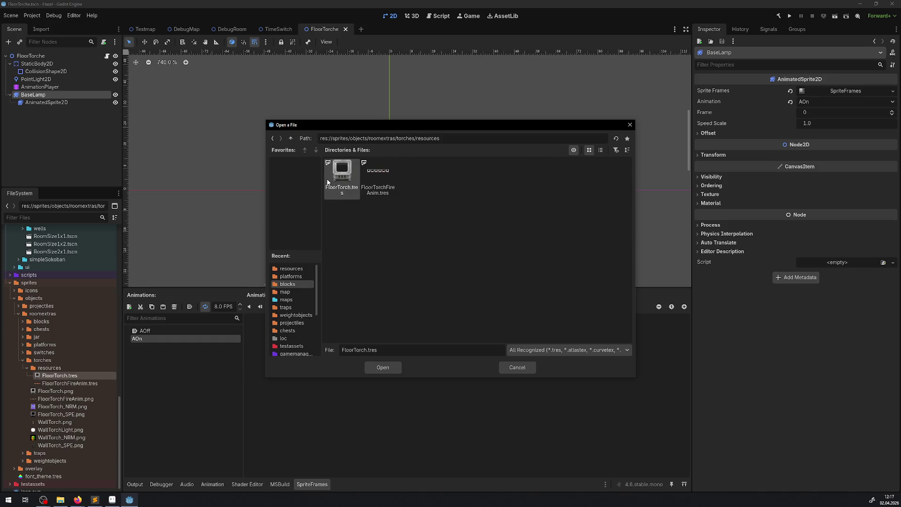
double_click(388, 171)
click(737, 111)
click(737, 111)
click(736, 111)
click(736, 95)
click(736, 95)
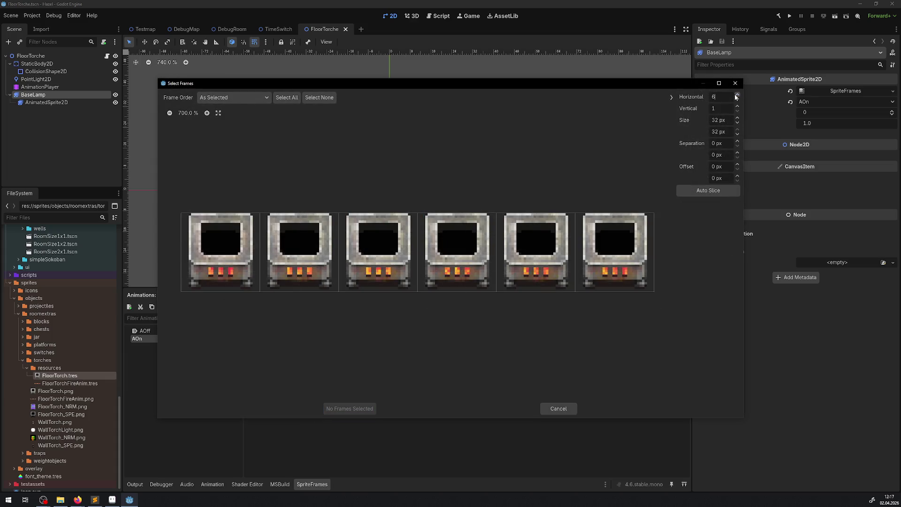
click(285, 98)
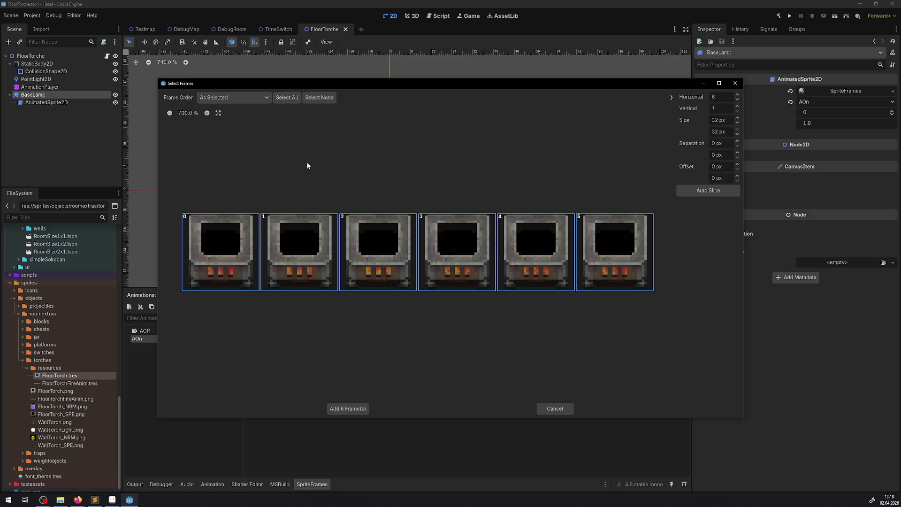
click(348, 408)
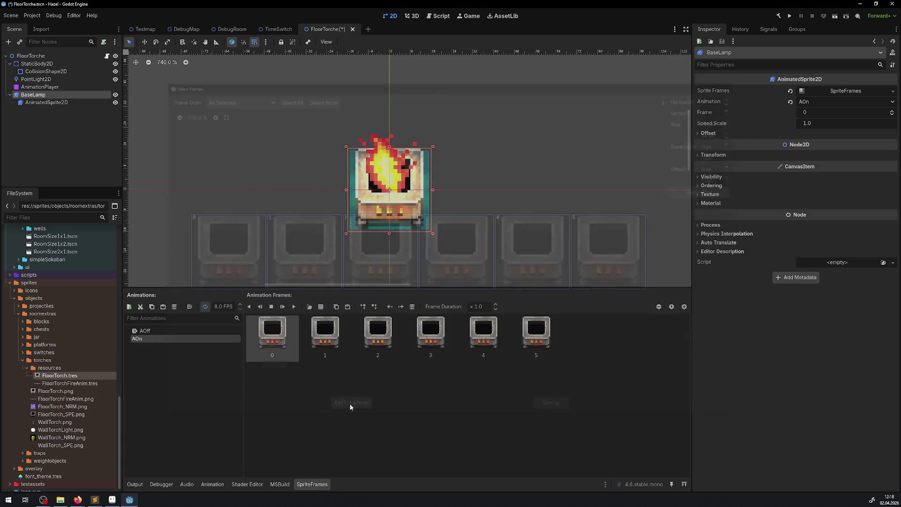
Step: Preview the AOn torch animation playing and save the scene
click(295, 309)
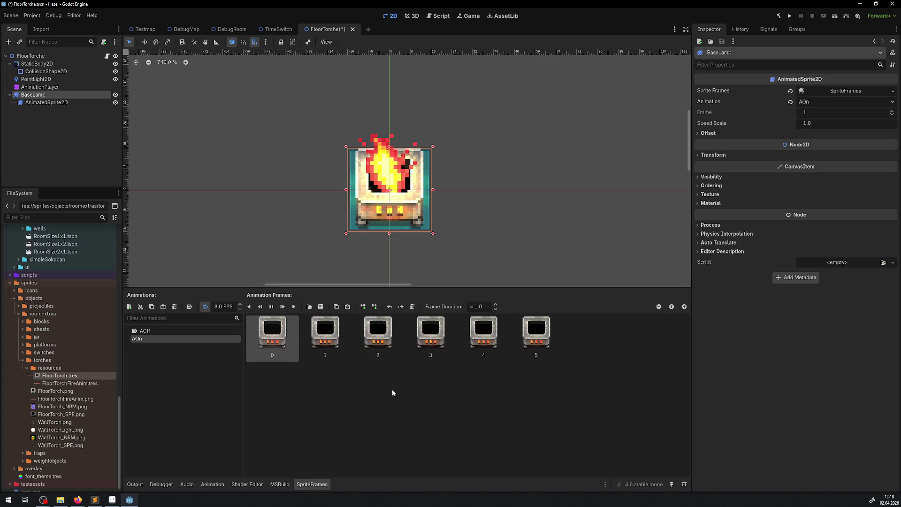
key(ctrl+s)
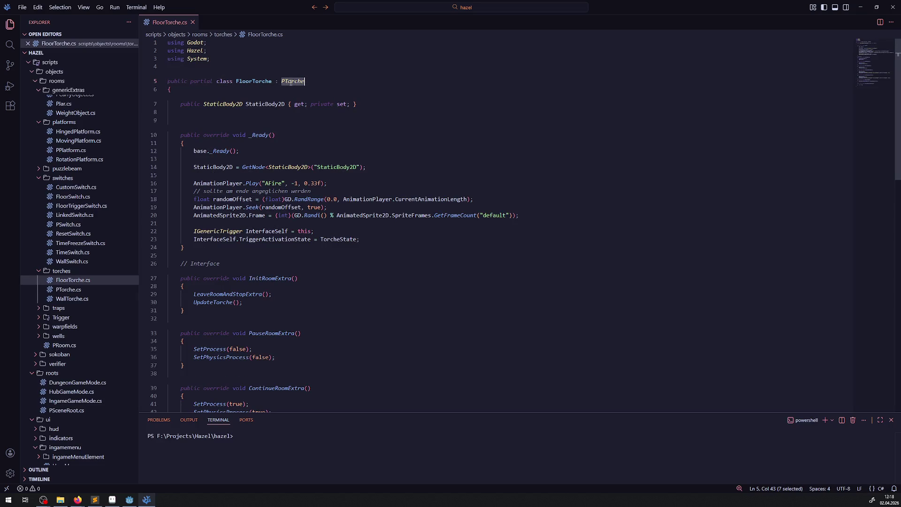
Step: Add a BaseLamp placeholder line in FloorTorche.cs and copy PTorche.cs's AnimatedSprite2D property
click(409, 111)
key(Return)
key(ctrl+v)
click(282, 81)
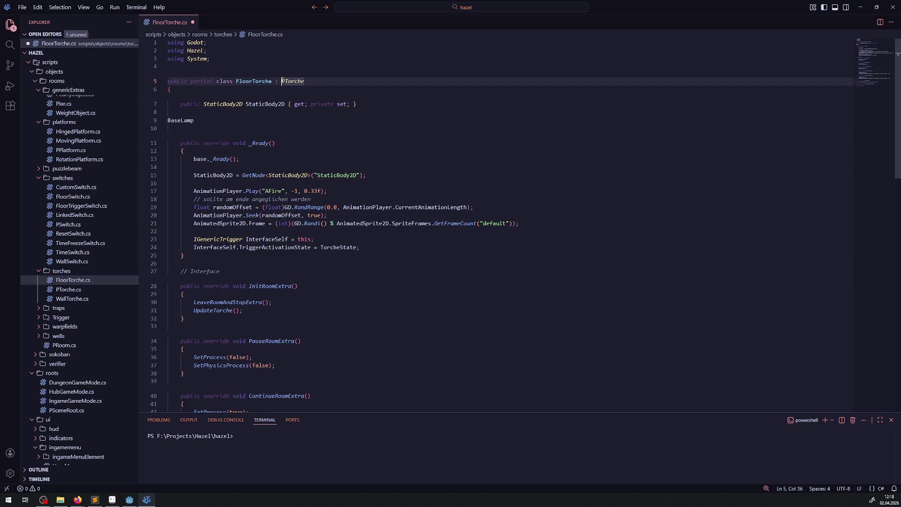
click(70, 289)
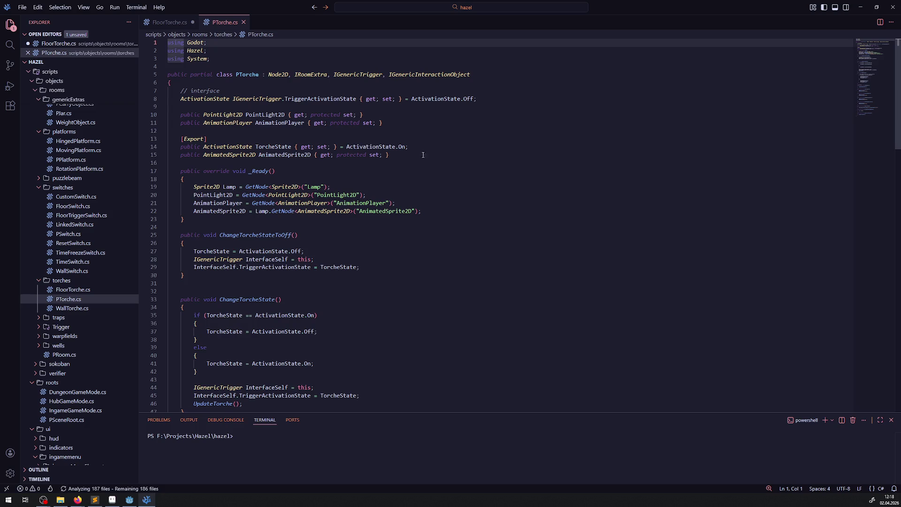
drag(390, 154, 168, 154)
key(ctrl+c)
Step: Paste the AnimatedSprite2D property into FloorTorche.cs, rename it BaseLamp, and save the file
click(177, 18)
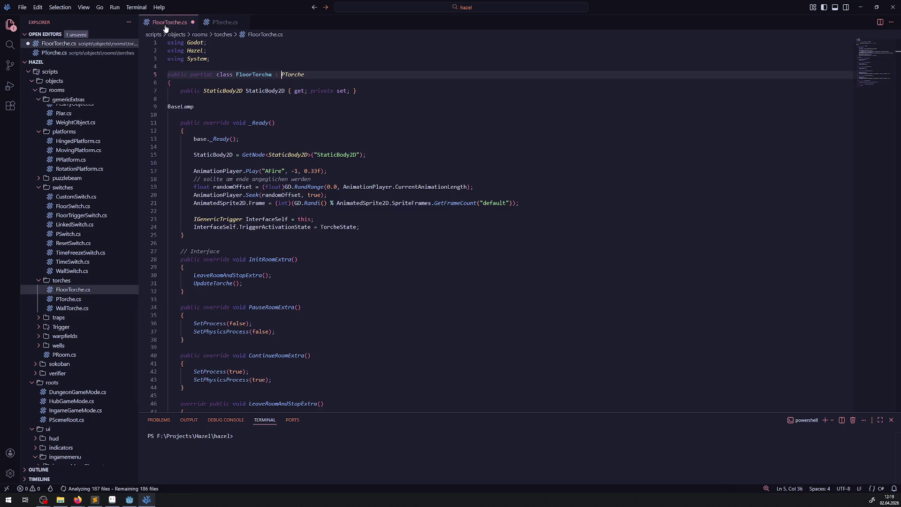
click(206, 114)
key(ctrl+v)
key(Up)
key(shift+Home)
key(BackSpace)
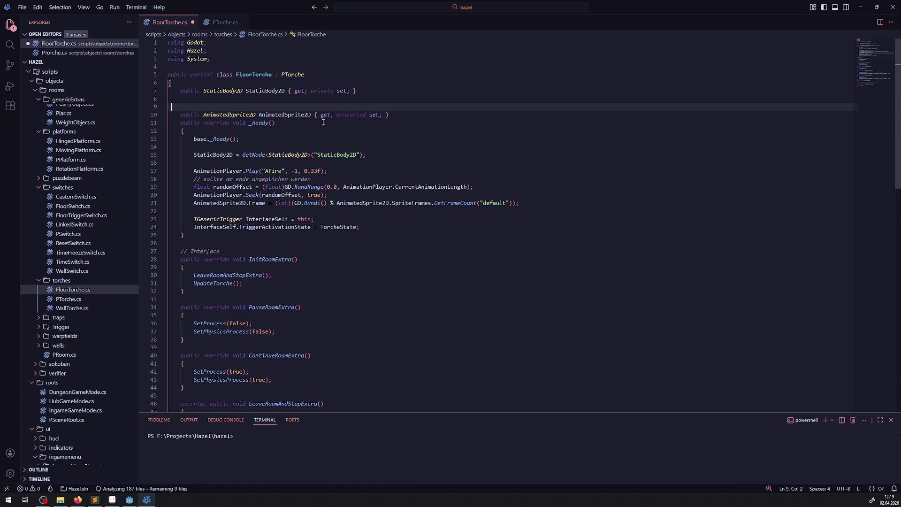
double_click(293, 116)
text(BaseLamp)
click(362, 115)
key(Return)
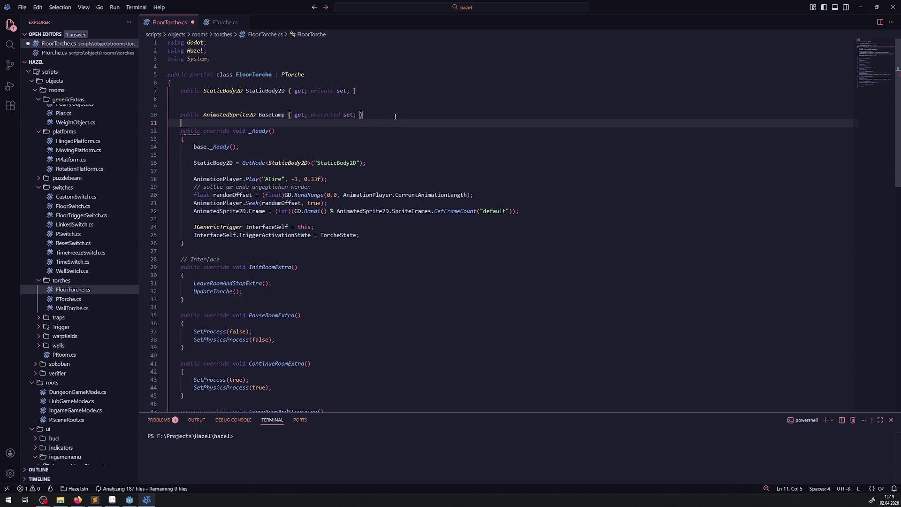
key(ctrl+s)
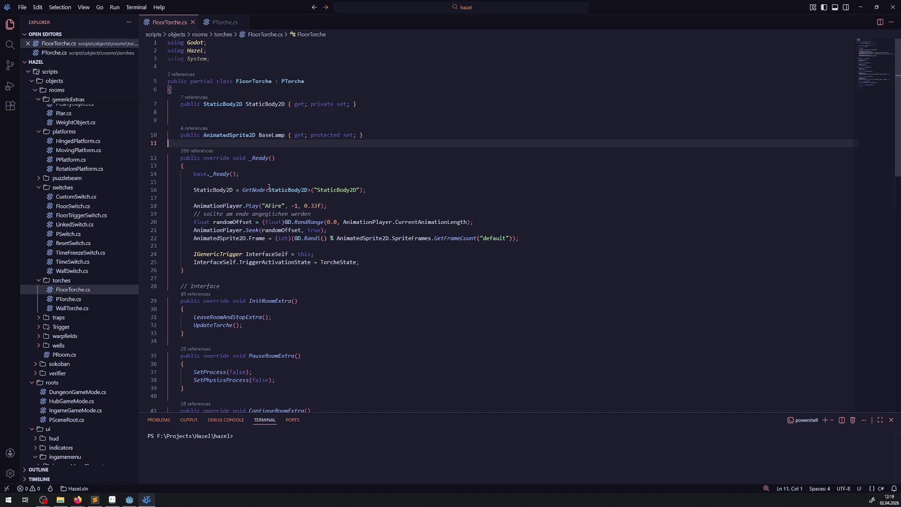
click(130, 500)
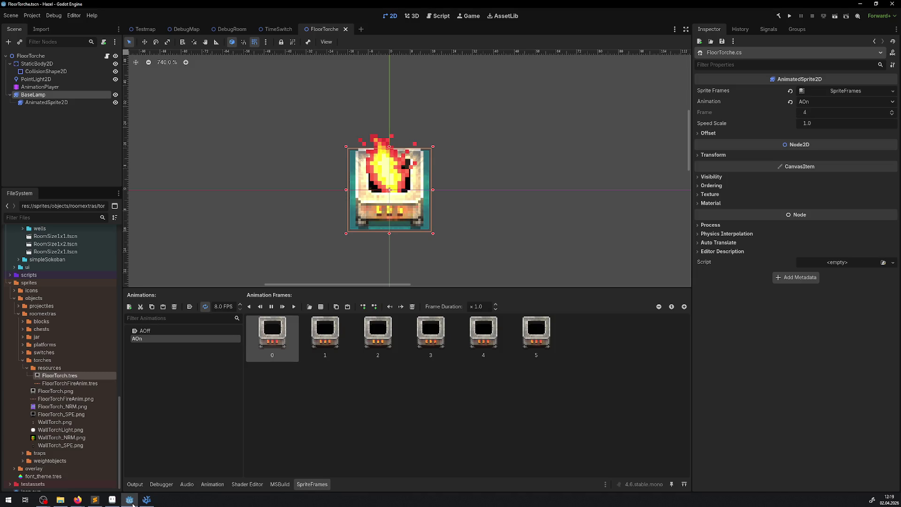
Step: In PTorche.cs, compare with FloorTorche.cs and select the AnimationPlayer and AnimatedSprite2D lookups in _Ready
click(147, 500)
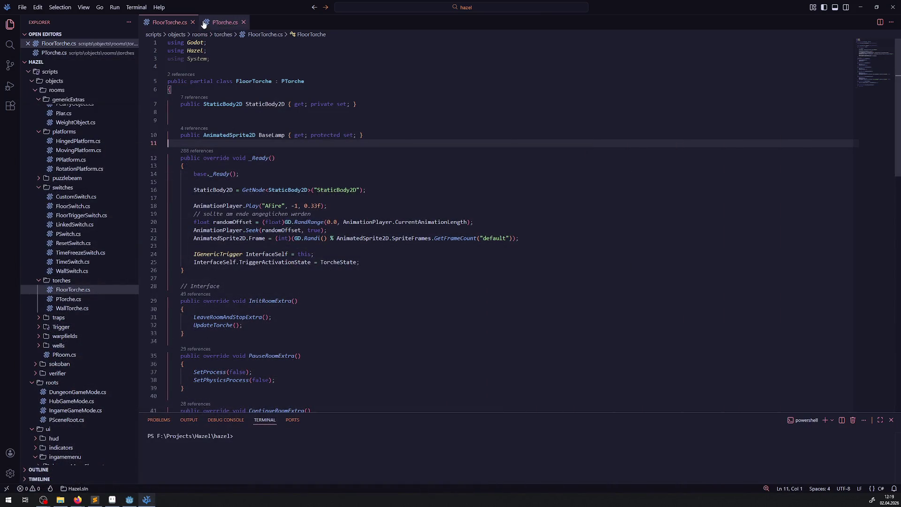
click(225, 22)
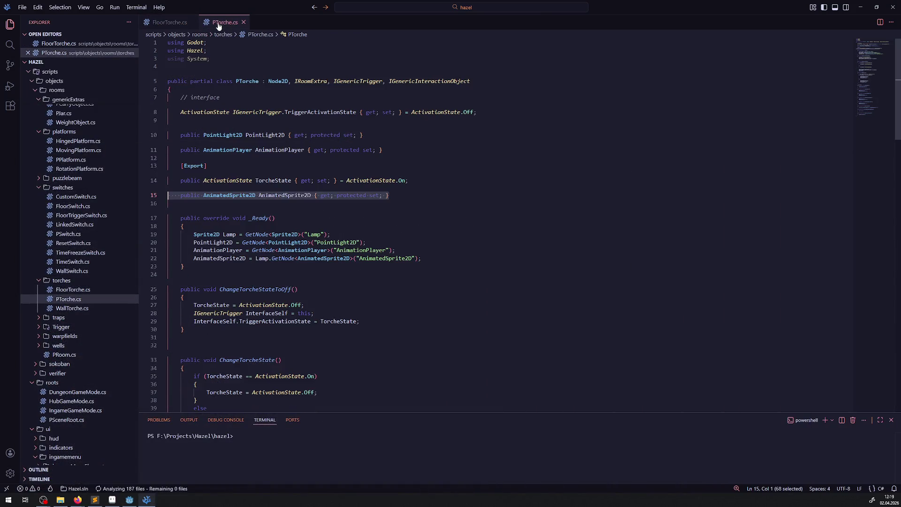
double_click(230, 235)
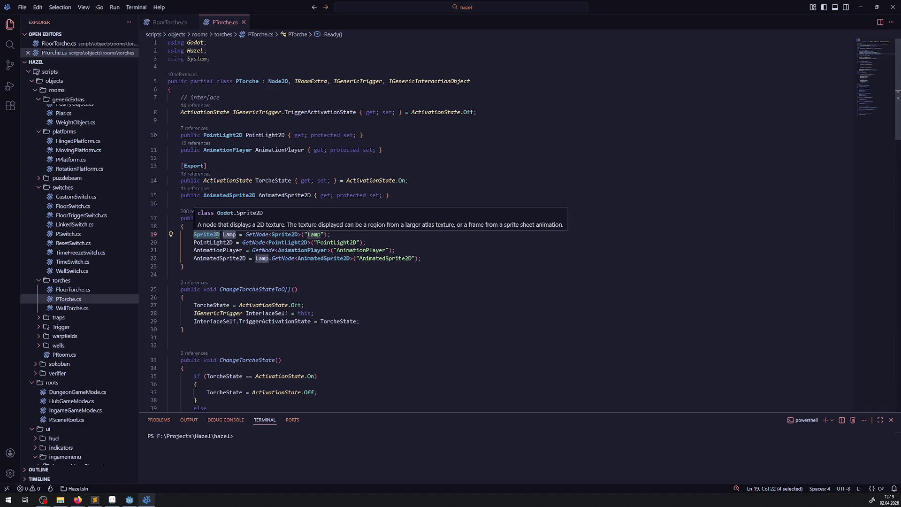
click(190, 20)
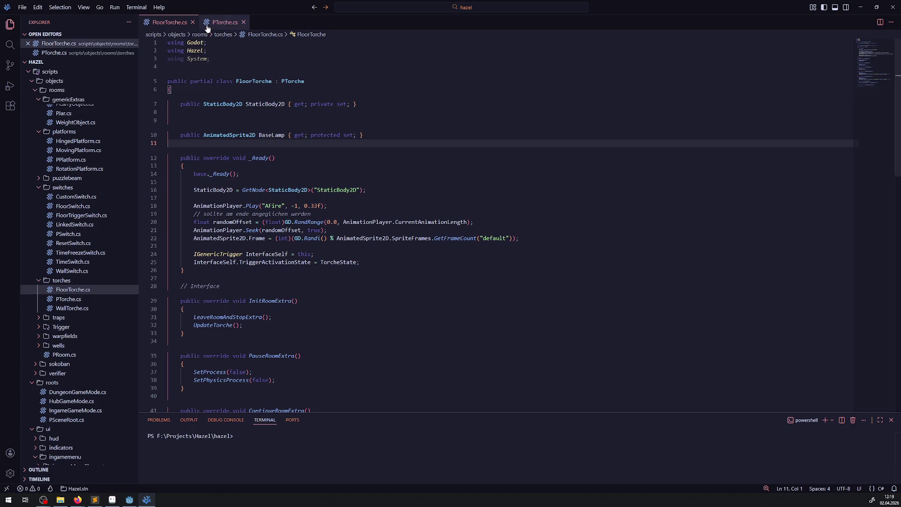
click(224, 22)
mouse_move(421, 258)
mouse_down()
mouse_move(165, 258)
mouse_move(143, 236)
mouse_up()
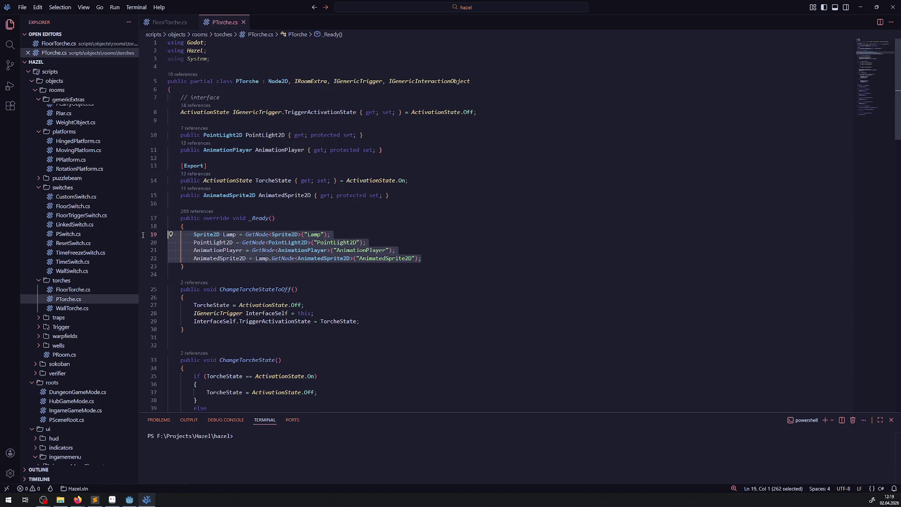
click(276, 265)
drag(229, 250, 427, 257)
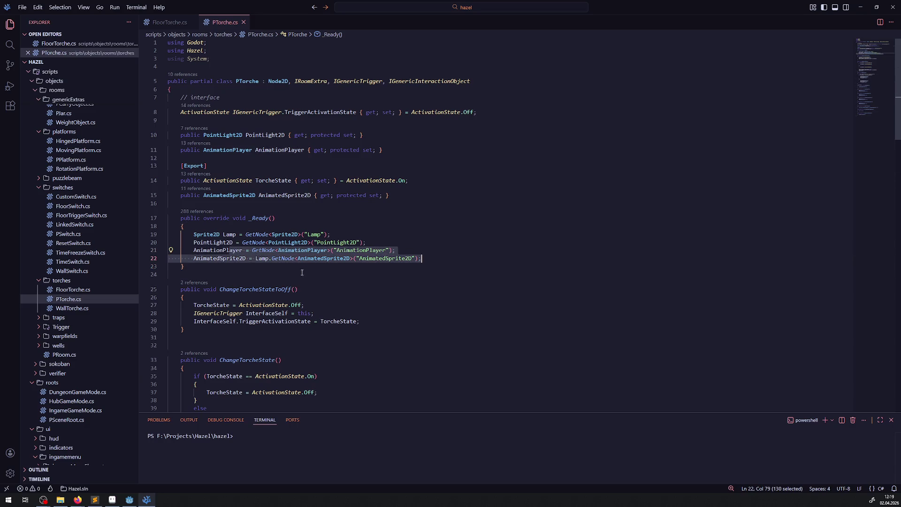
click(243, 259)
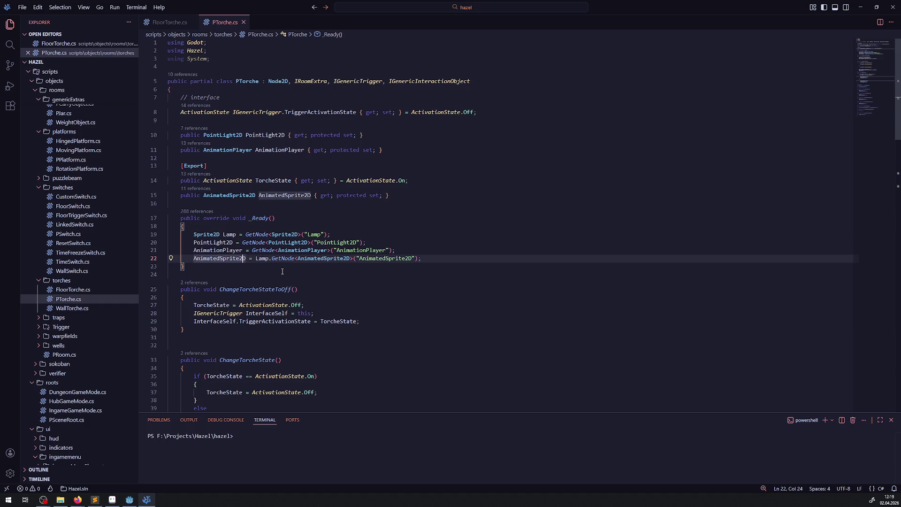
click(332, 281)
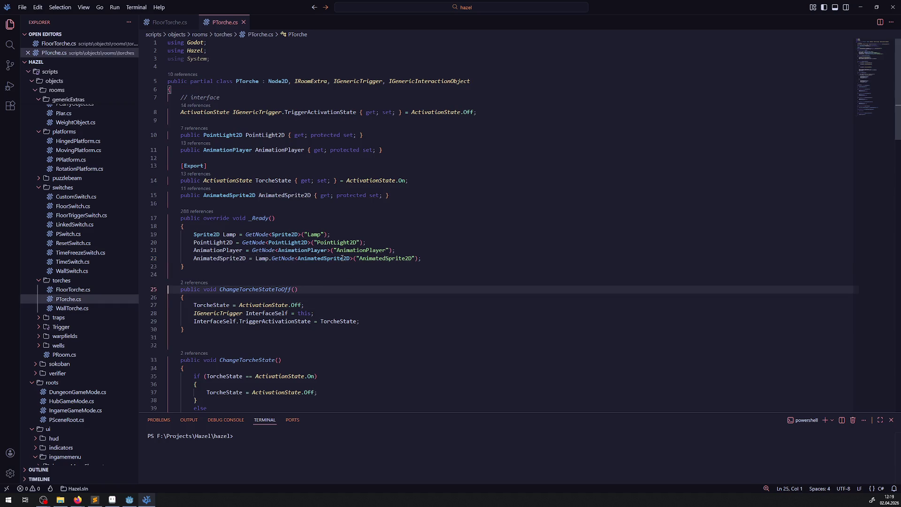
drag(443, 261, 173, 250)
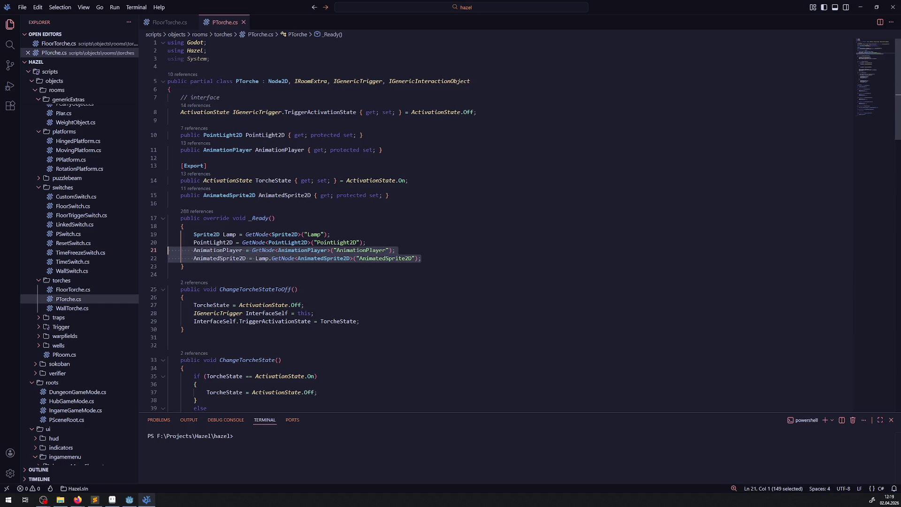
Step: Move the AnimationPlayer and AnimatedSprite2D lookups to just below the Lamp lookup, above PointLight2D
click(134, 502)
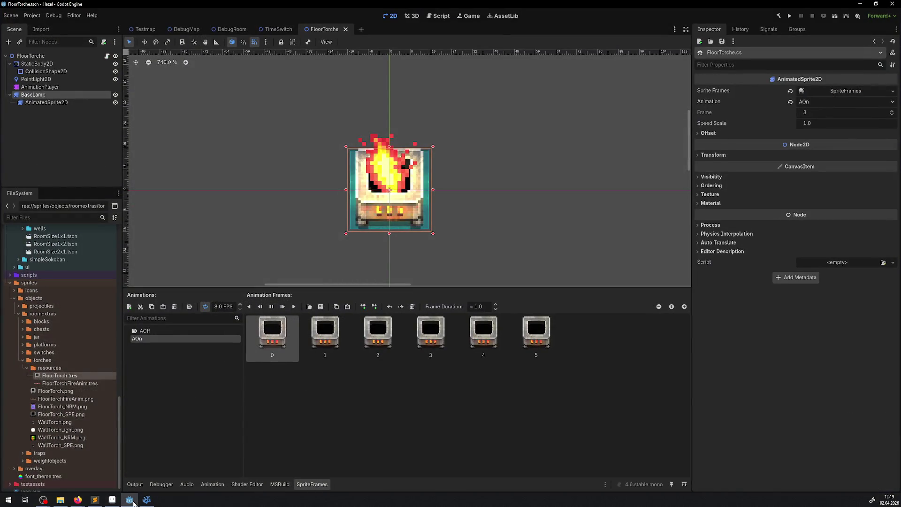
click(133, 503)
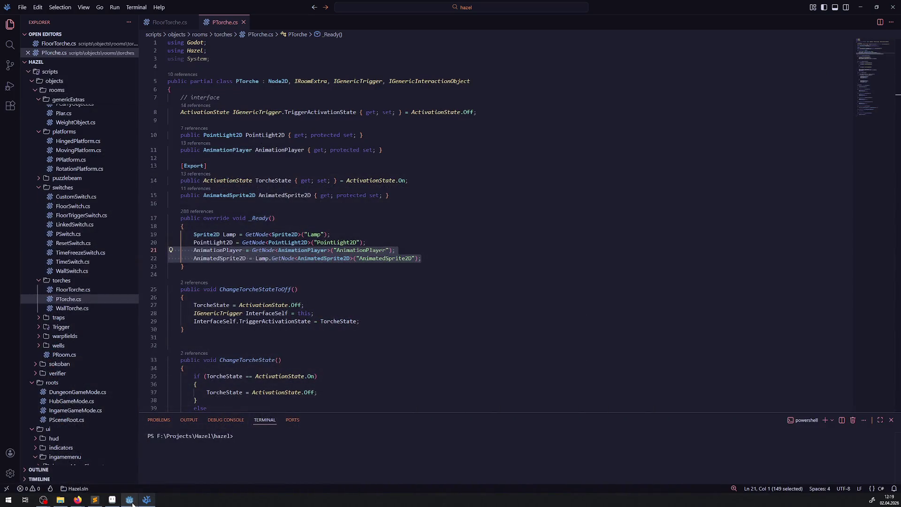
click(132, 503)
click(133, 504)
key(ctrl+x)
click(343, 236)
key(Return)
key(ctrl+v)
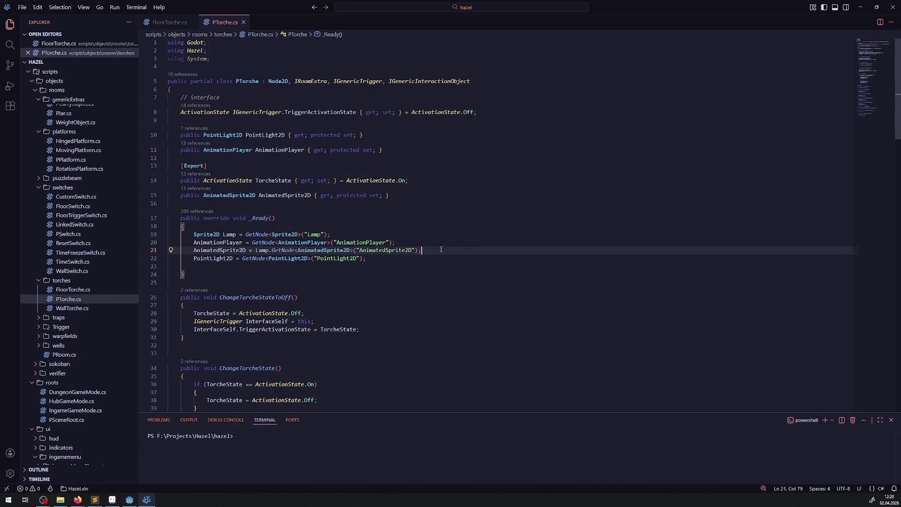
drag(441, 251, 169, 235)
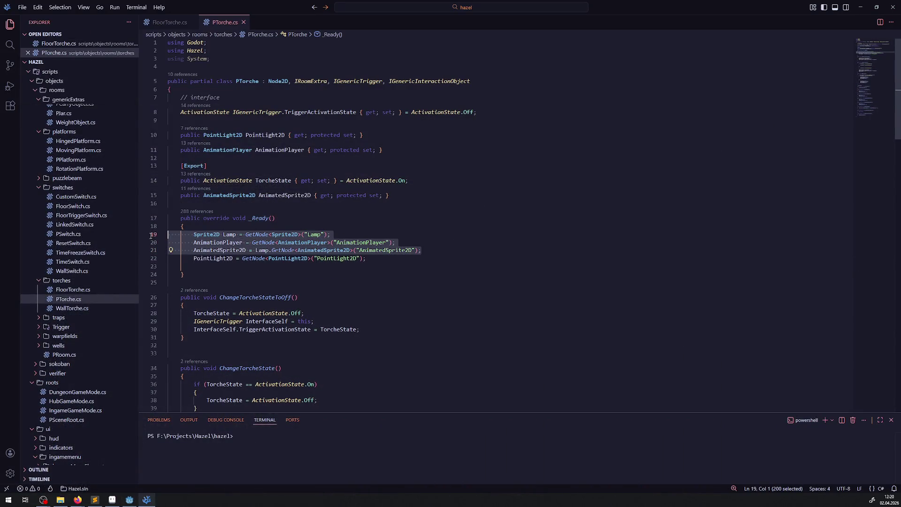
click(70, 308)
Step: Paste the Lamp, AnimationPlayer and AnimatedSprite2D lookups below base._Ready() in WallTorche.cs and save
click(246, 134)
key(Return)
key(ctrl+v)
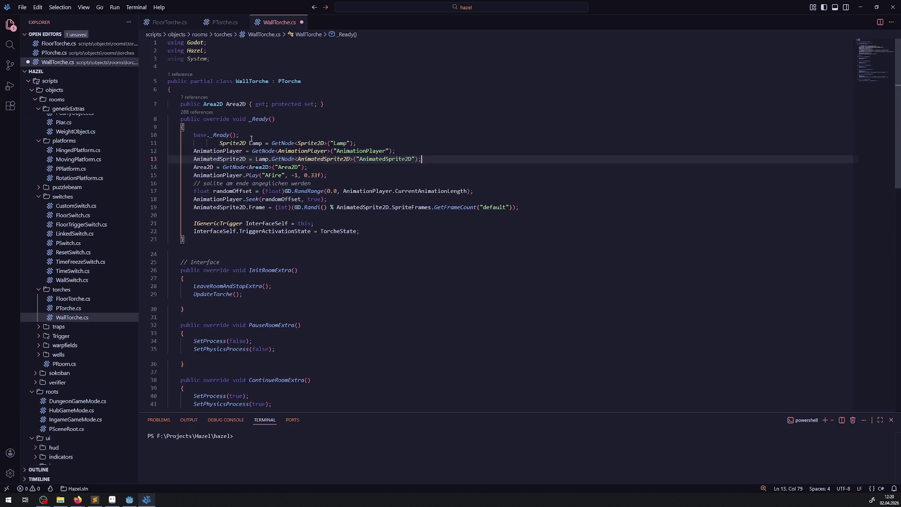
click(251, 136)
key(Return)
click(426, 167)
key(Return)
key(ctrl+s)
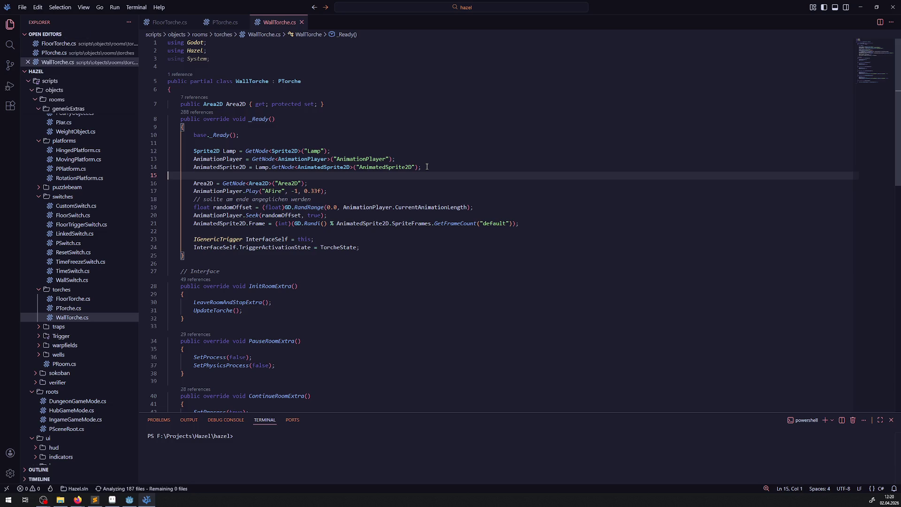
Step: Paste the same three lookups after base._Ready() in FloorTorche.cs's _Ready
click(169, 22)
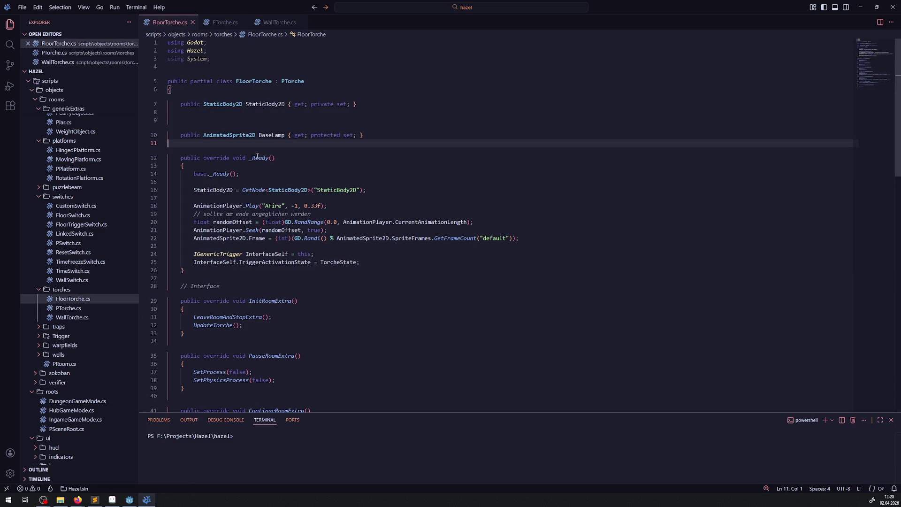
click(251, 182)
key(ctrl+v)
key(Return)
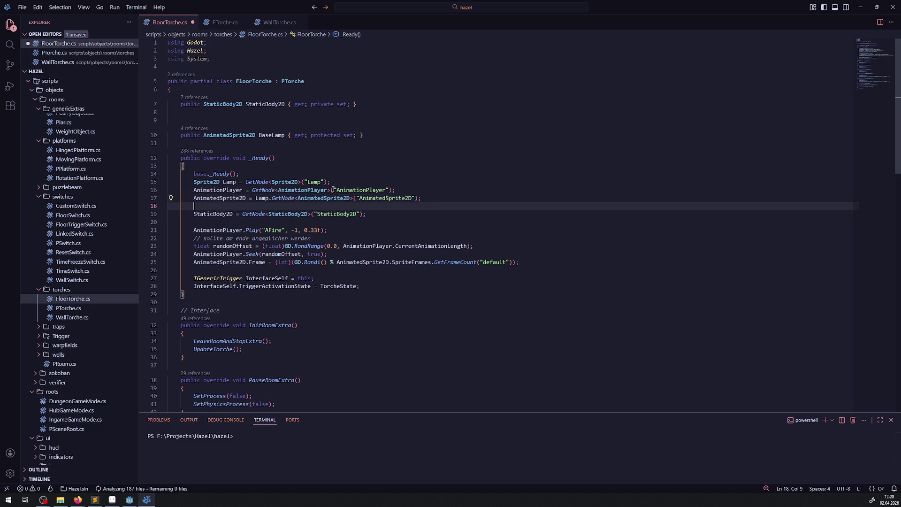
Step: Delete the three lookups from PTorche's _Ready, leaving PointLight2D, and save PTorche.cs and FloorTorche.cs
click(222, 22)
key(Delete)
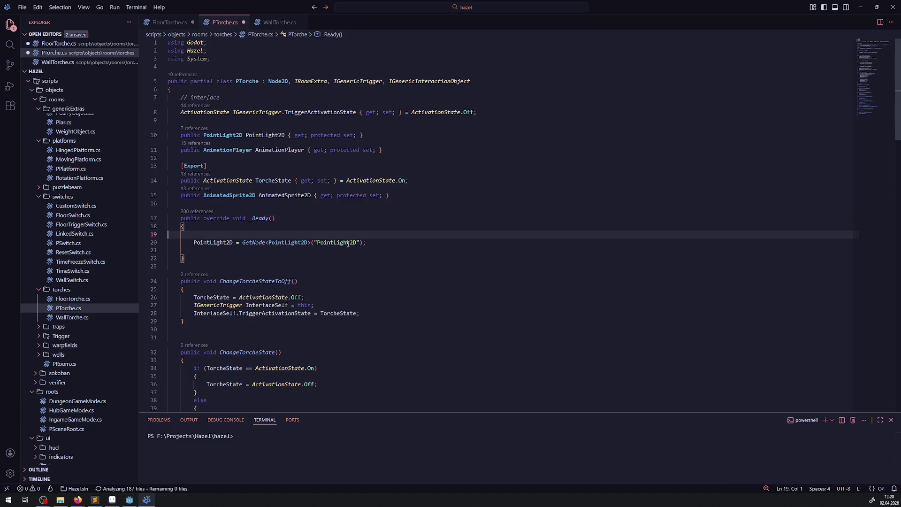
key(BackSpace)
click(199, 242)
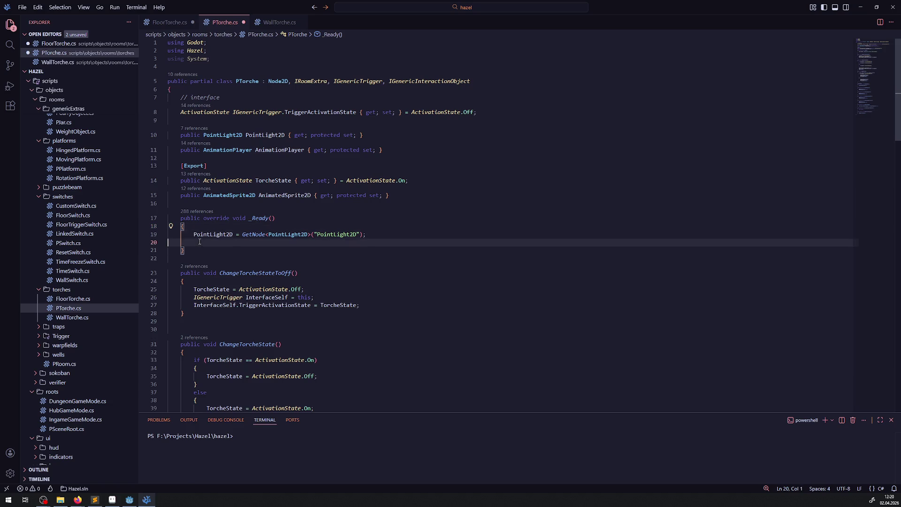
key(Delete)
key(Down)
key(ctrl+s)
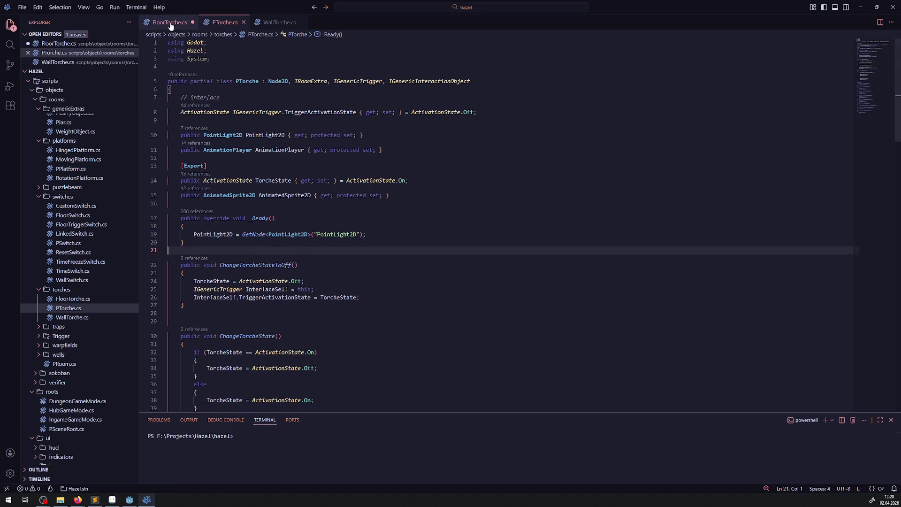
click(169, 22)
click(466, 220)
key(ctrl+s)
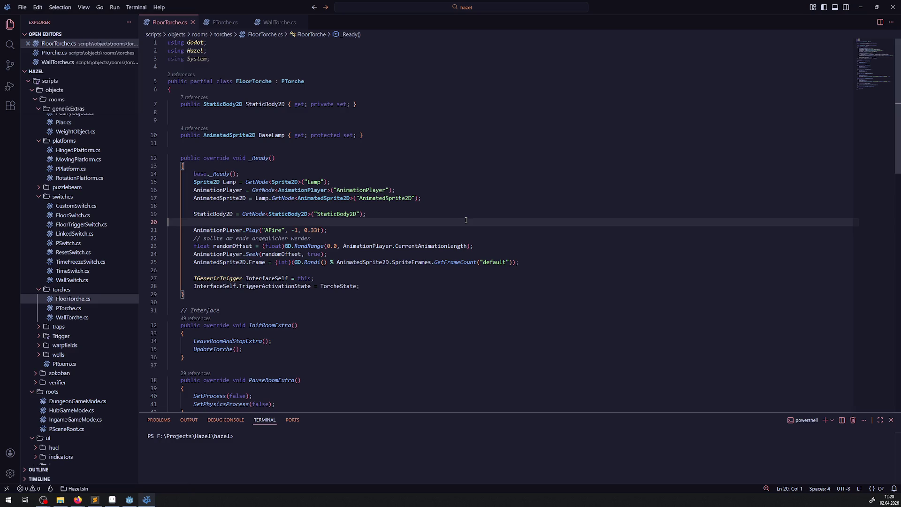
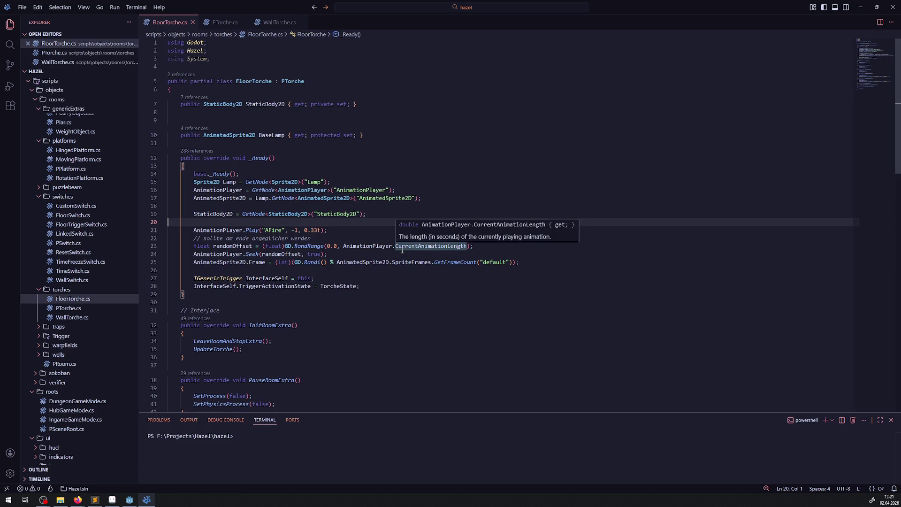
Step: Delete the Sprite2D Lamp lookup and duplicate the AnimatedSprite2D lookup to fetch "BaseLamp"
scroll(275, 216, down, 1)
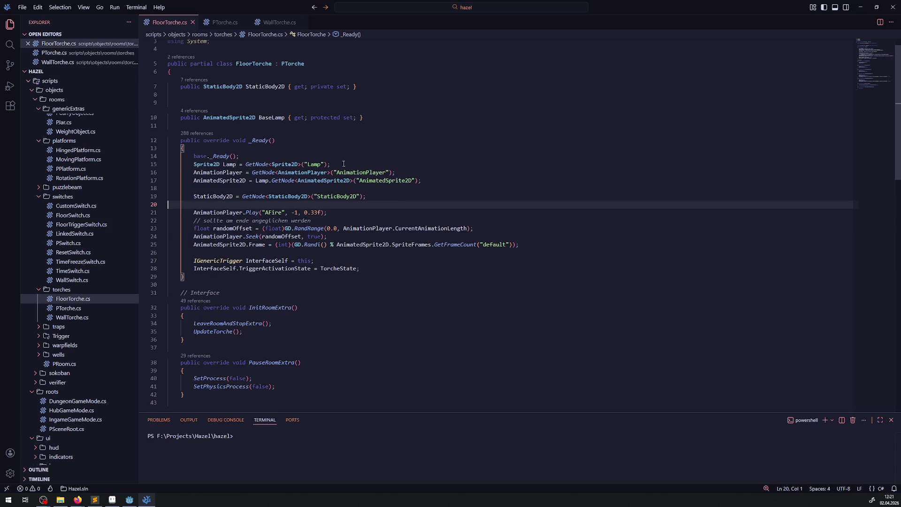
double_click(268, 118)
key(ctrl+c)
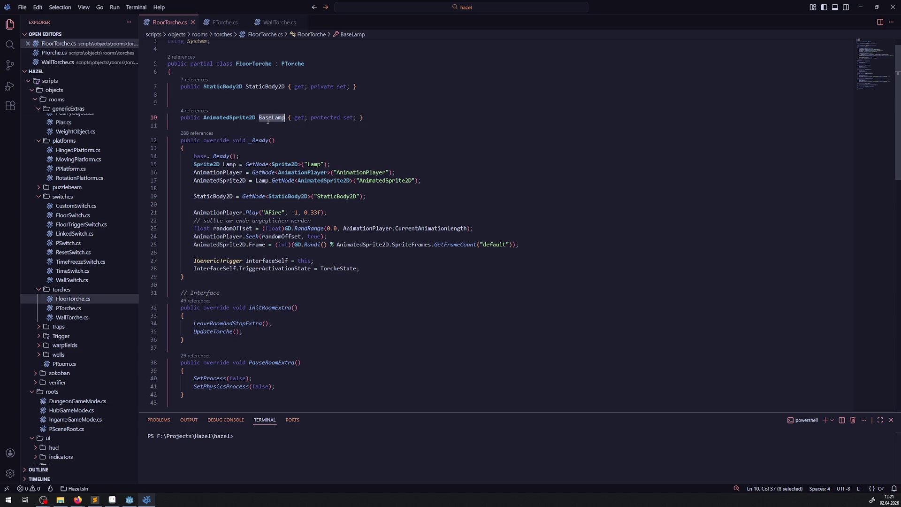
drag(339, 165, 167, 165)
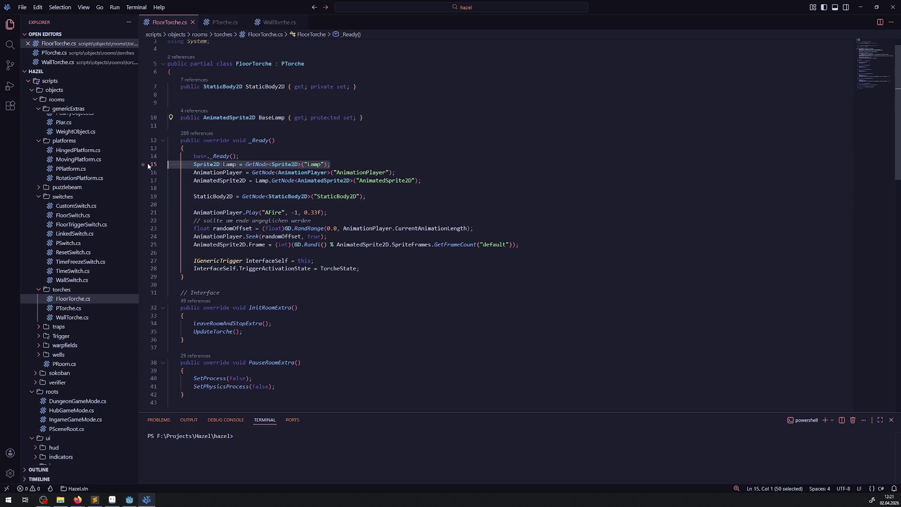
key(BackSpace)
click(338, 180)
key(shift+alt+Down)
key(ctrl+Right)
key(ctrl+shift+Right)
key(ctrl+v)
drag(256, 188, 271, 188)
key(BackSpace)
Step: Assign the new lookup to BaseLamp and move it to line 15, right after base._Ready()
drag(380, 188, 161, 191)
double_click(230, 188)
text(BaseLamp)
drag(356, 188, 164, 189)
key(ctrl+x)
key(Up)
key(Up)
key(Up)
key(ctrl+v)
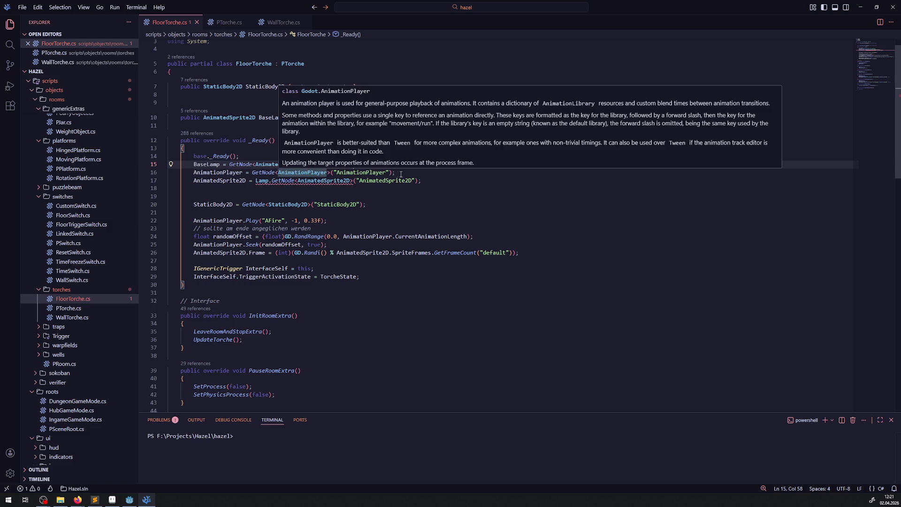
Step: Cut the AnimationPlayer GetNode line out of FloorTorche's _Ready
key(Down)
key(End)
key(shift+Right)
key(shift+Right)
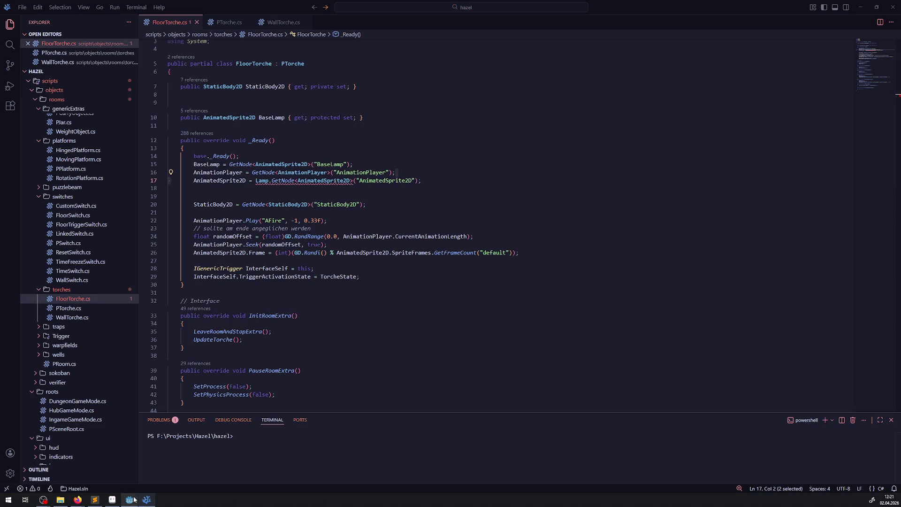
click(141, 504)
key(alt+Tab)
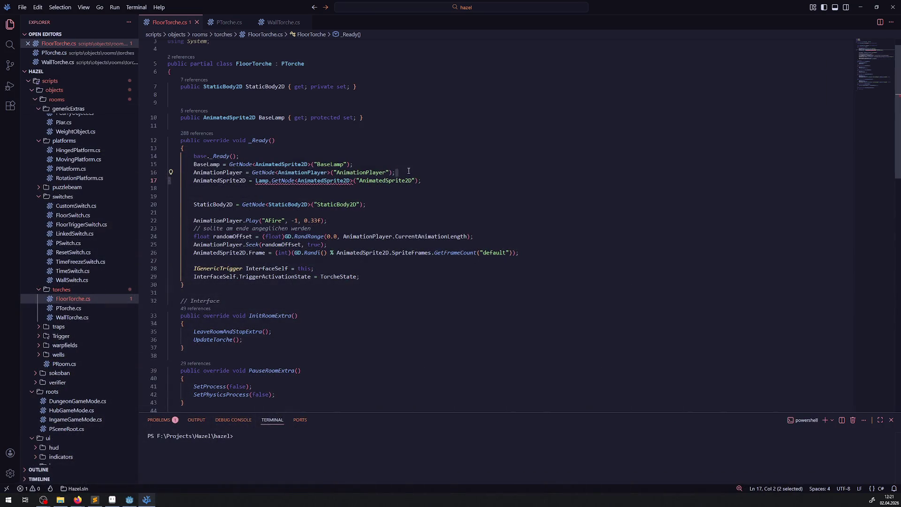
drag(408, 171, 151, 172)
key(ctrl+x)
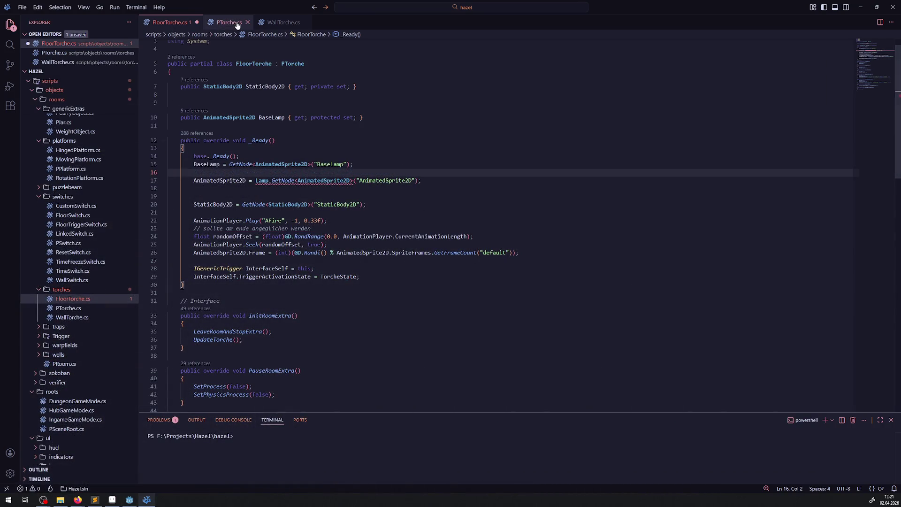
Step: Paste the AnimationPlayer lookup into PTorche's _Ready method
click(230, 22)
click(245, 227)
key(Return)
key(ctrl+v)
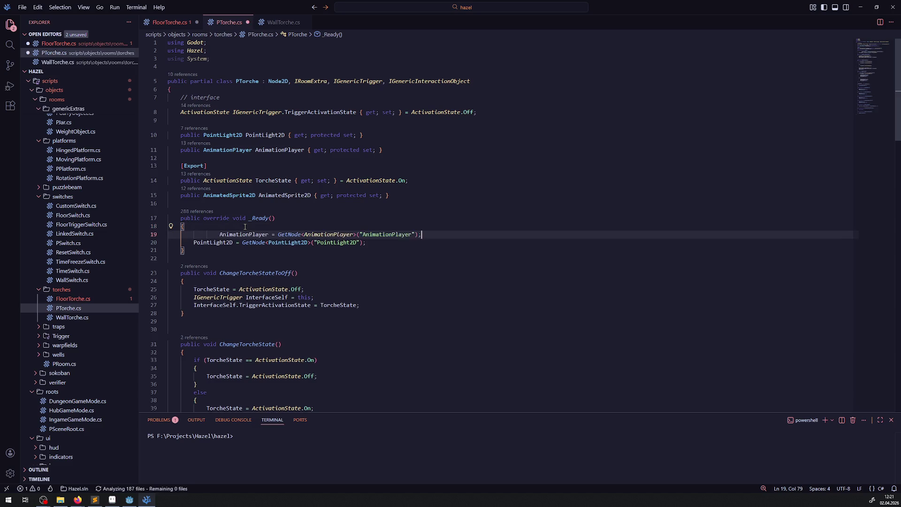
Step: Remove the AnimationPlayer lookup from WallTorche.cs and save it
click(279, 24)
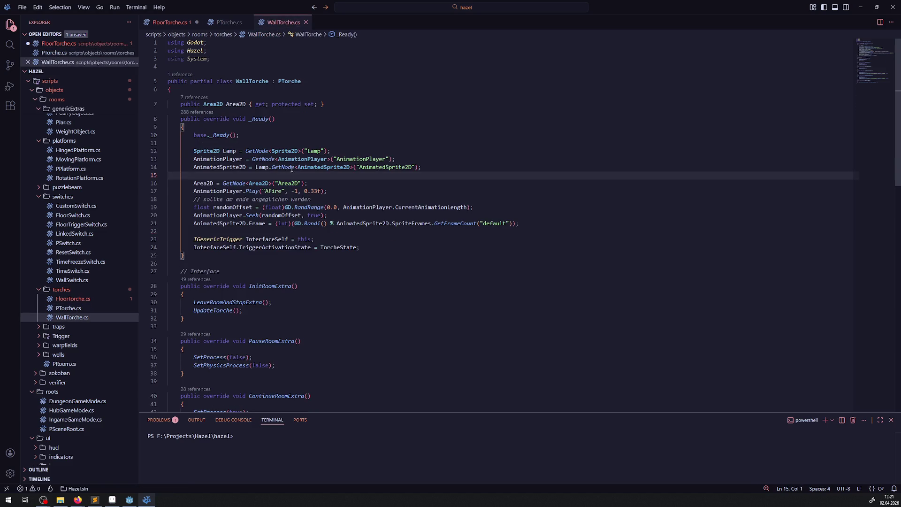
triple_click(406, 160)
key(ctrl+x)
click(355, 135)
key(ctrl+s)
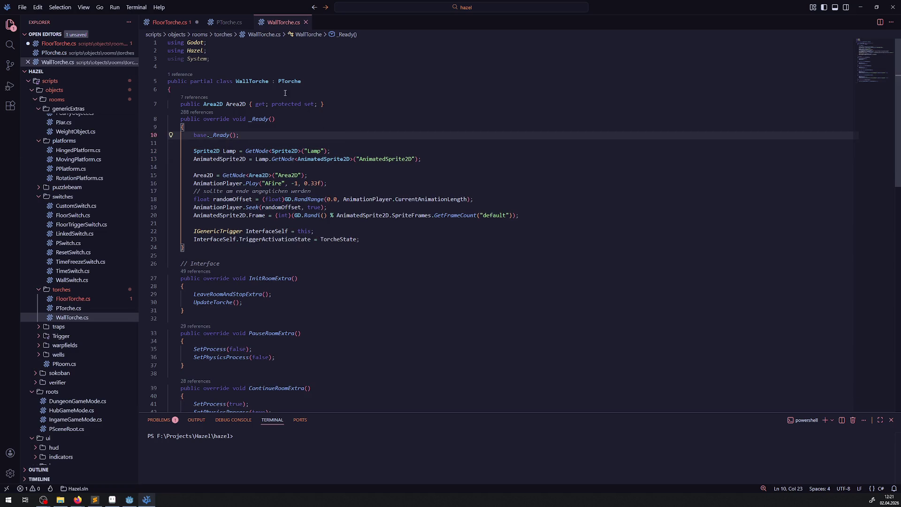
Step: In FloorTorche.cs, replace Lamp with BaseLamp on the AnimatedSprite2D lookup line
click(170, 24)
click(371, 204)
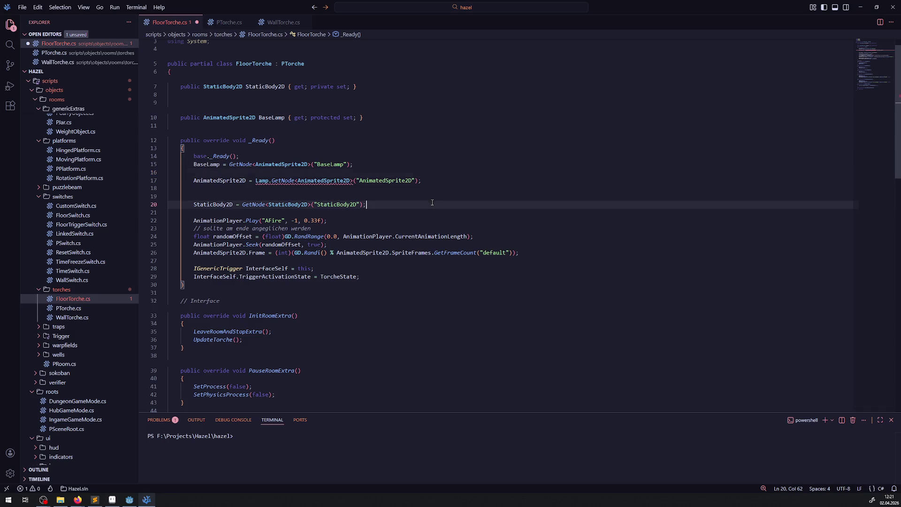
click(201, 164)
double_click(207, 164)
key(ctrl+c)
double_click(262, 181)
key(ctrl+v)
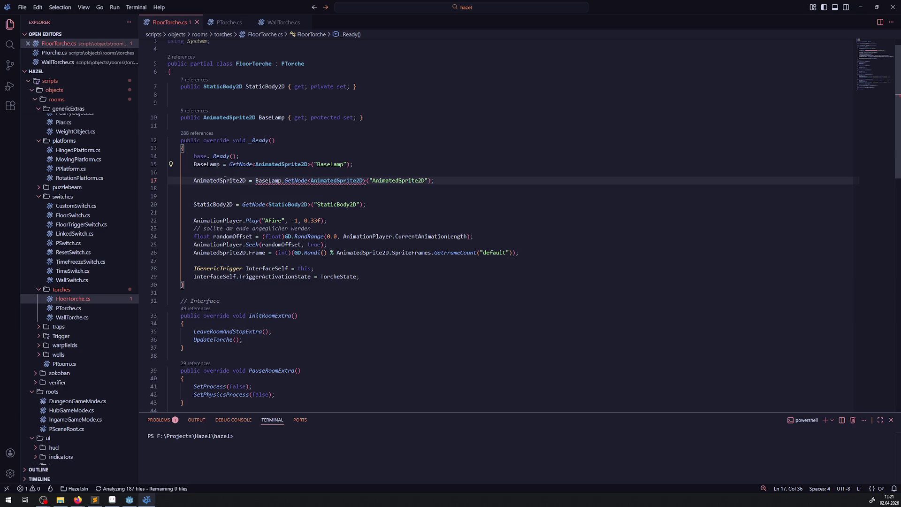
Step: Remove the blank lines around the StaticBody2D lookup and save FloorTorche.cs
key(Up)
key(Delete)
click(222, 188)
key(Delete)
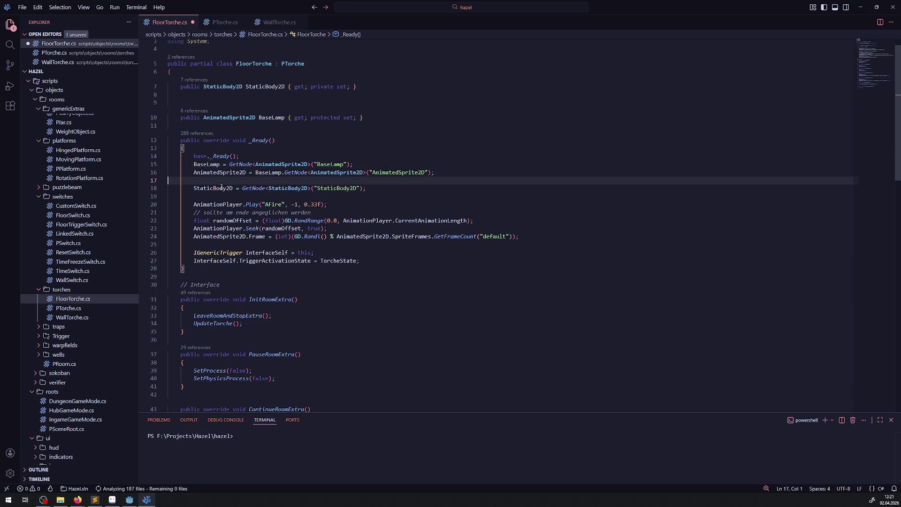
key(BackSpace)
key(Down)
key(ctrl+s)
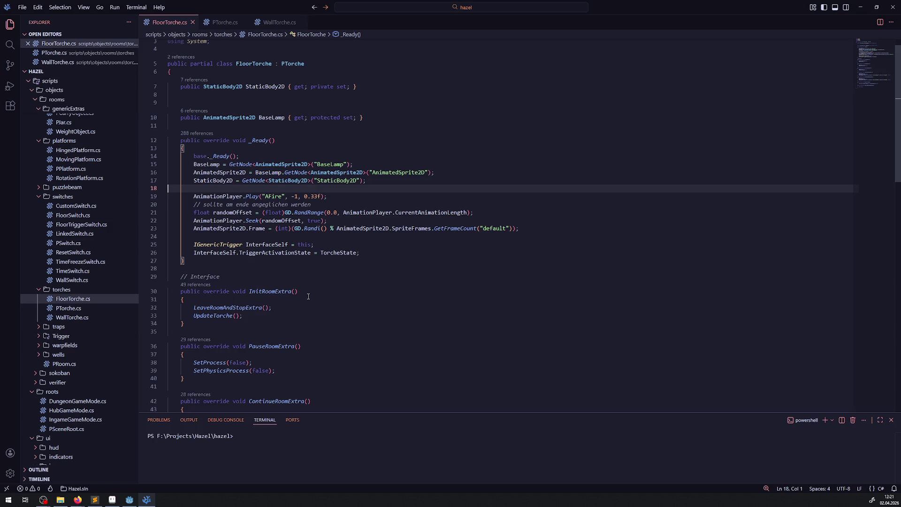
Step: Add an if () { block with BaseLamp inside after the TriggerActivationState line
scroll(331, 285, down, 1)
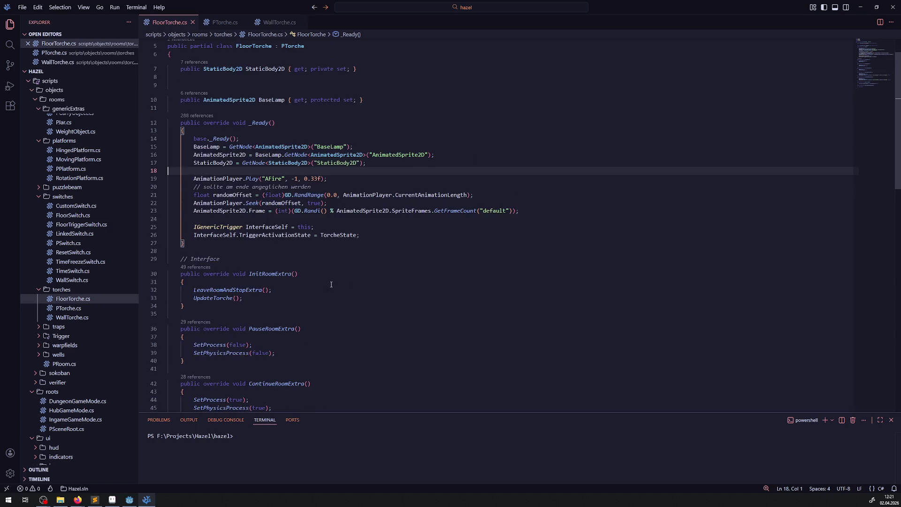
click(372, 236)
key(Return)
key(Return)
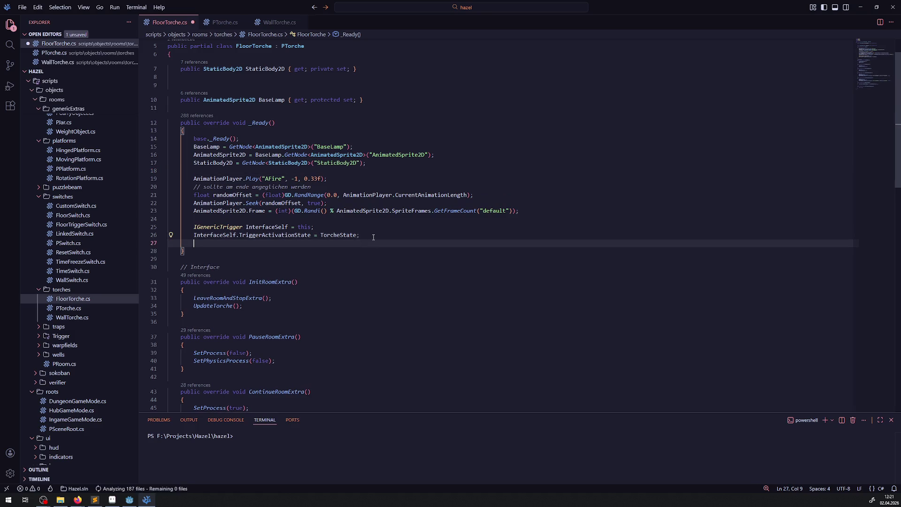
text(if()
key(Return)
text({)
key(Return)
text(BaseLamp)
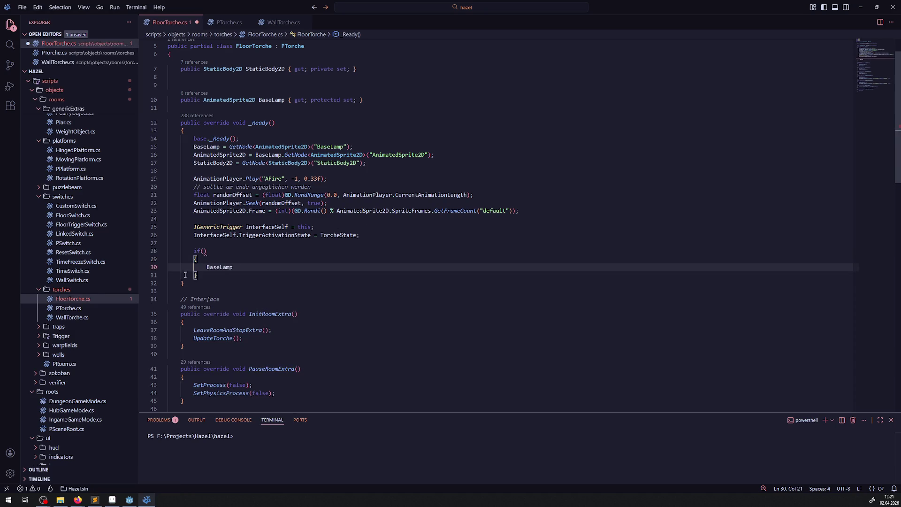
click(130, 499)
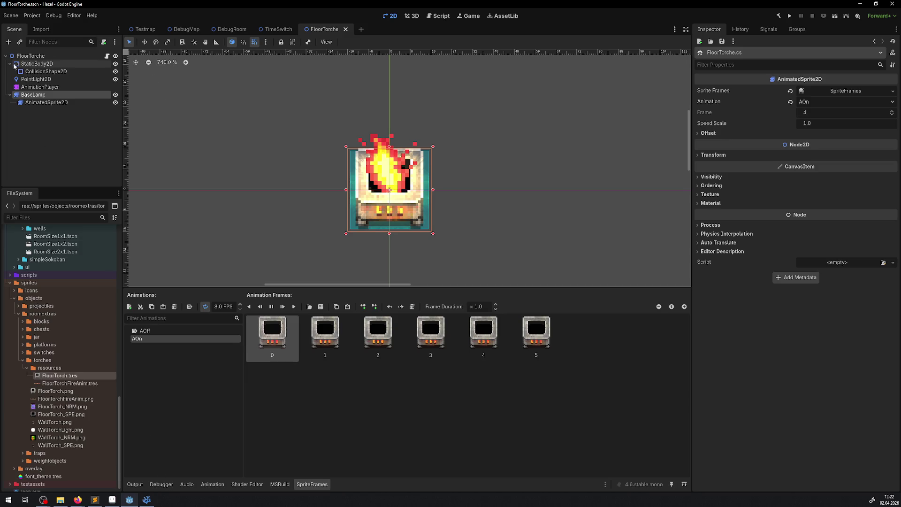
click(31, 56)
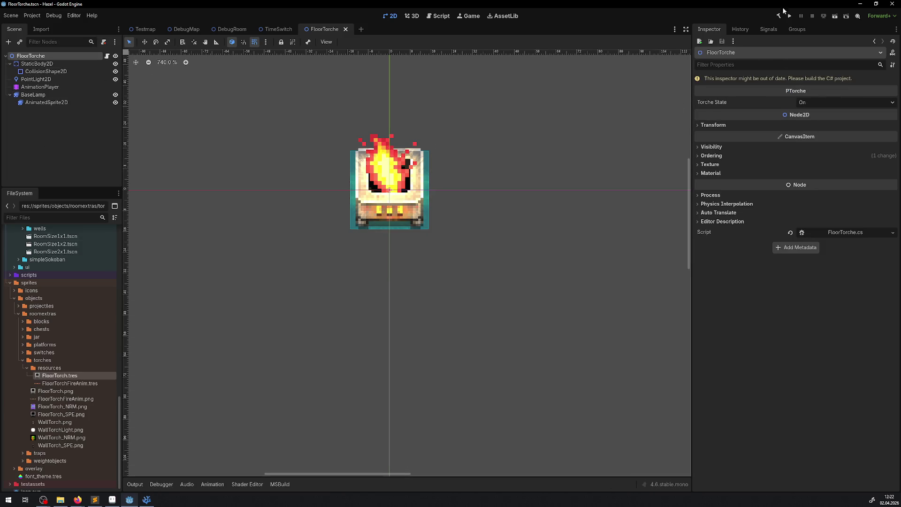
click(146, 499)
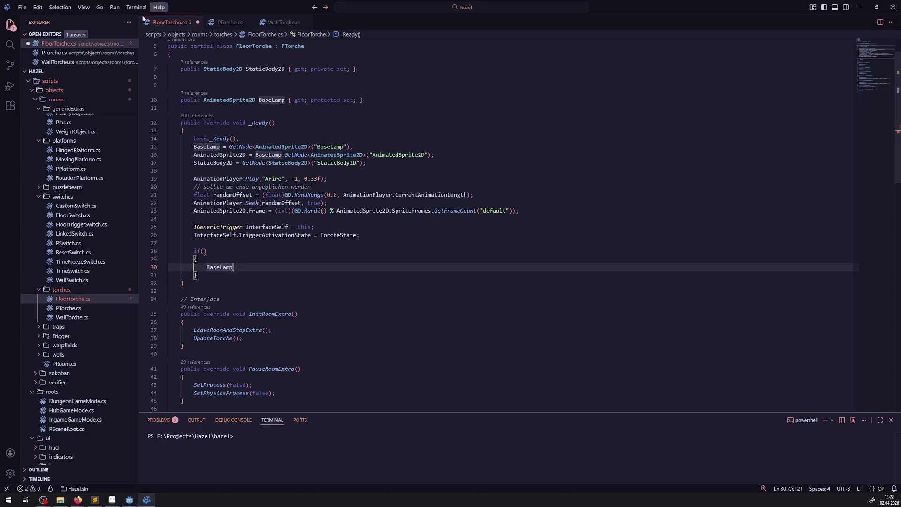
Step: Scroll through PTorche.cs to review the base class code
click(229, 22)
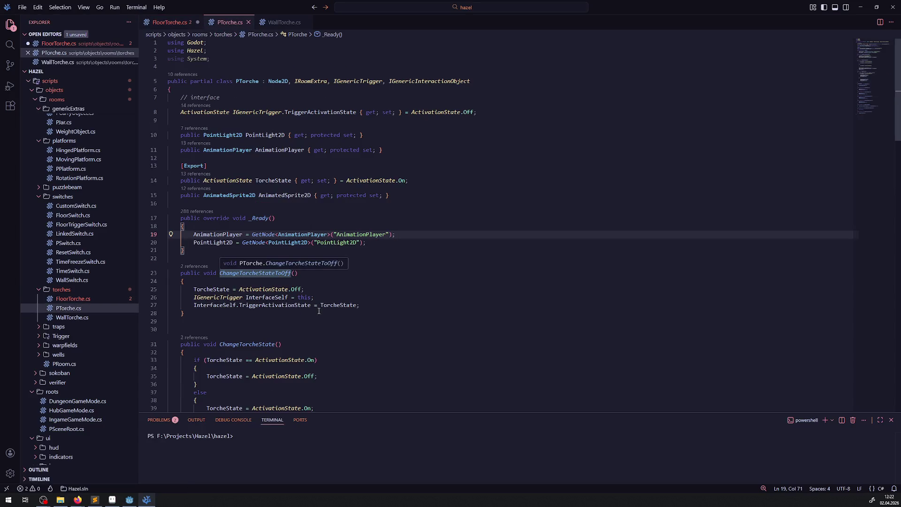
scroll(304, 310, down, 1)
scroll(304, 310, down, 2)
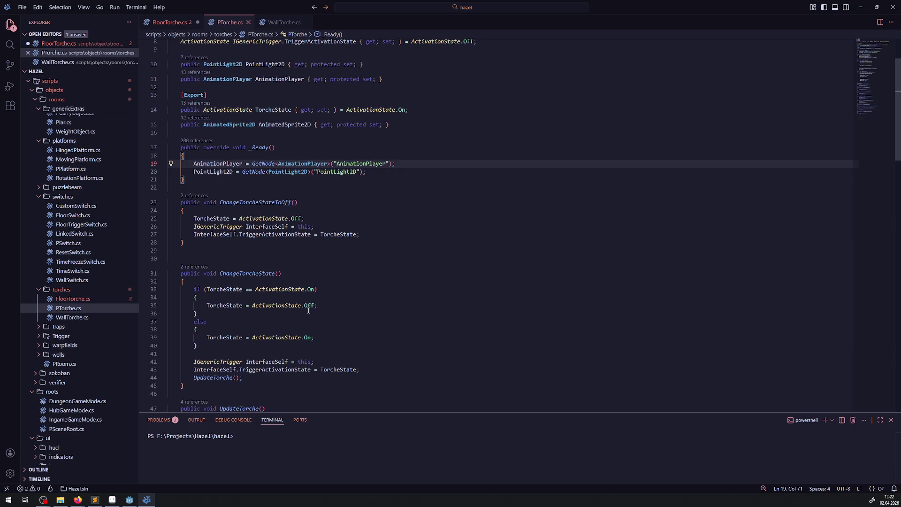
scroll(308, 310, up, 2)
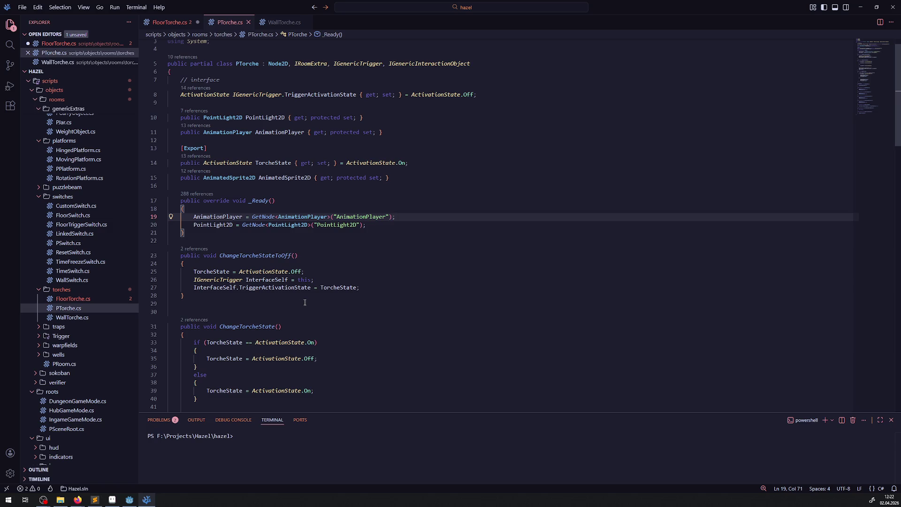
Step: Comment out the unfinished BaseLamp if block at the end of FloorTorche's _Ready
click(129, 500)
click(146, 499)
drag(230, 276, 162, 245)
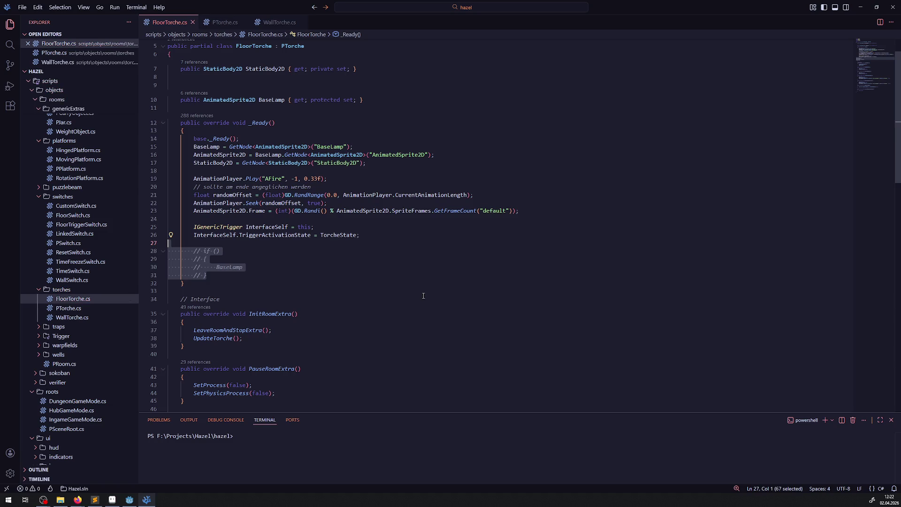
key(ctrl+slash)
click(235, 299)
Step: Build the C# project in Godot and open the DebugRoom scene
click(129, 500)
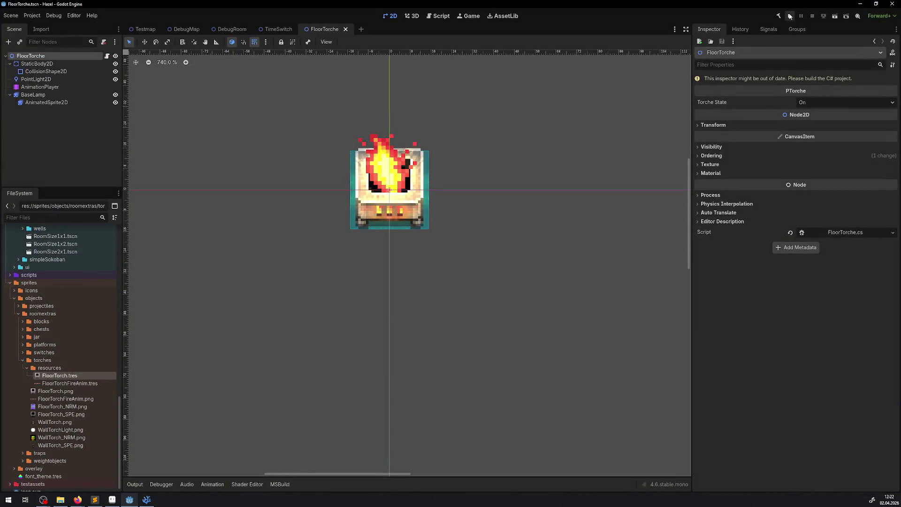
click(780, 17)
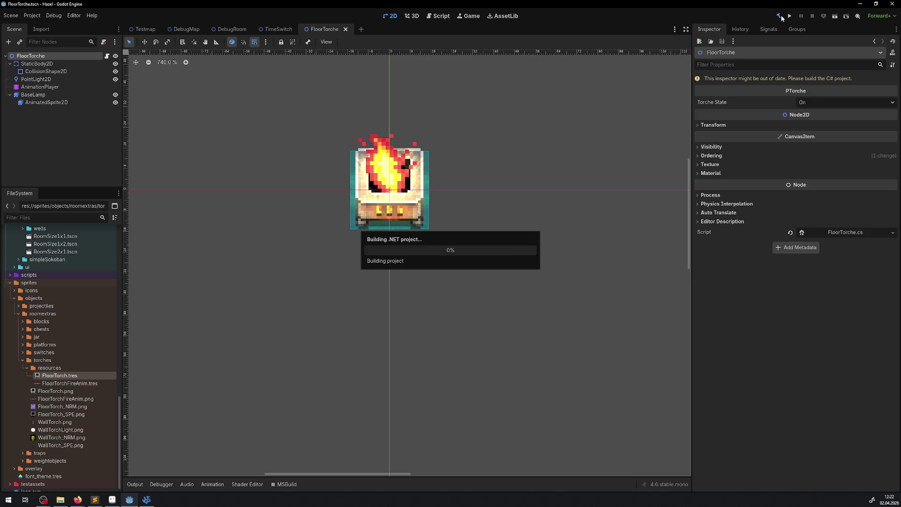
click(185, 29)
click(229, 31)
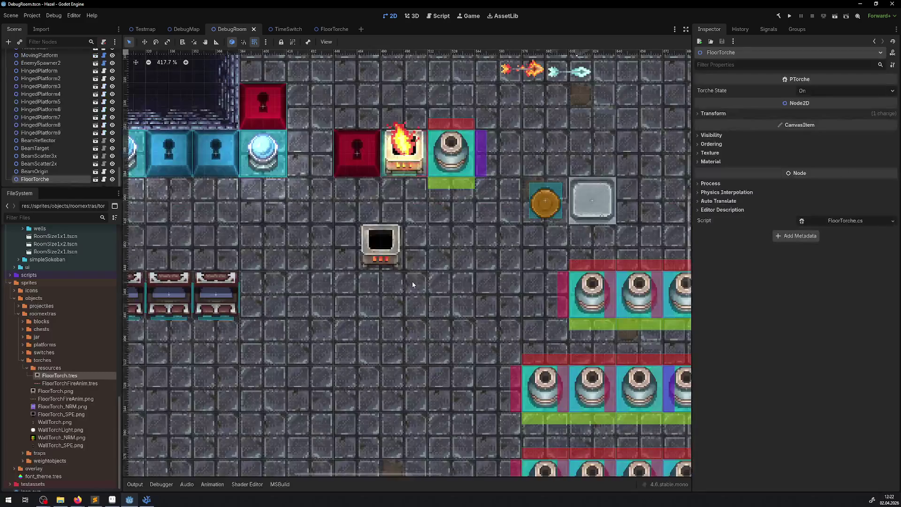
Step: Delete the stray AnimatedSprite2D2 torch and move FloorTorche below the red keyhole block
click(342, 235)
key(Delete)
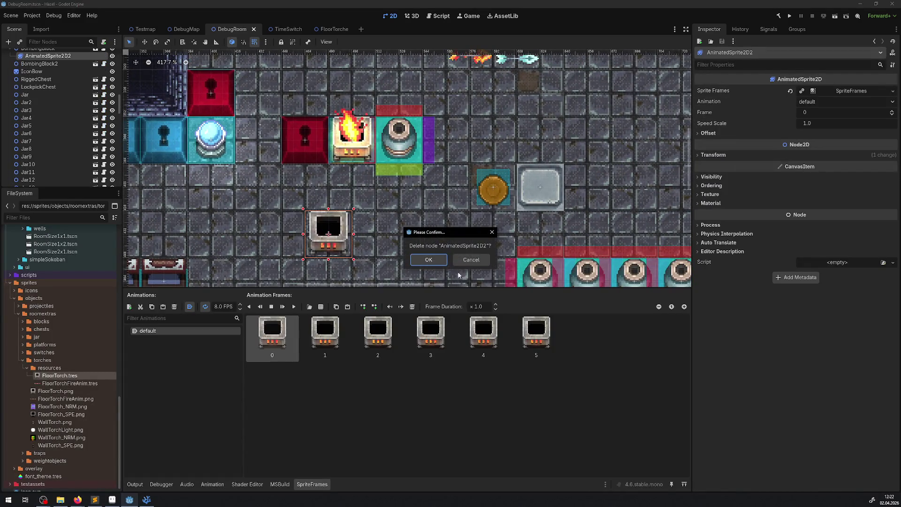
click(414, 259)
click(353, 148)
mouse_move(353, 148)
mouse_down()
mouse_move(340, 192)
mouse_move(304, 196)
mouse_up()
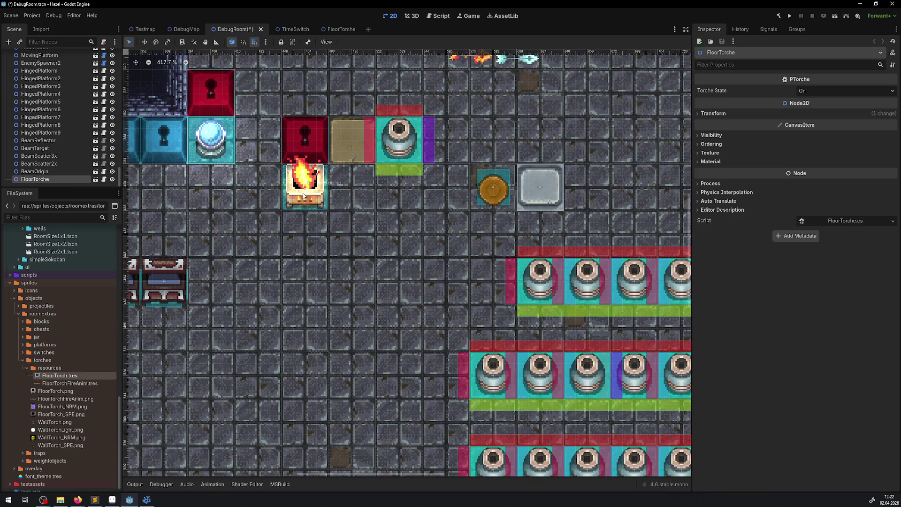
Step: Duplicate FloorTorche, place the copy beside the cannon block, and set its Torche State to Off
right_click(54, 178)
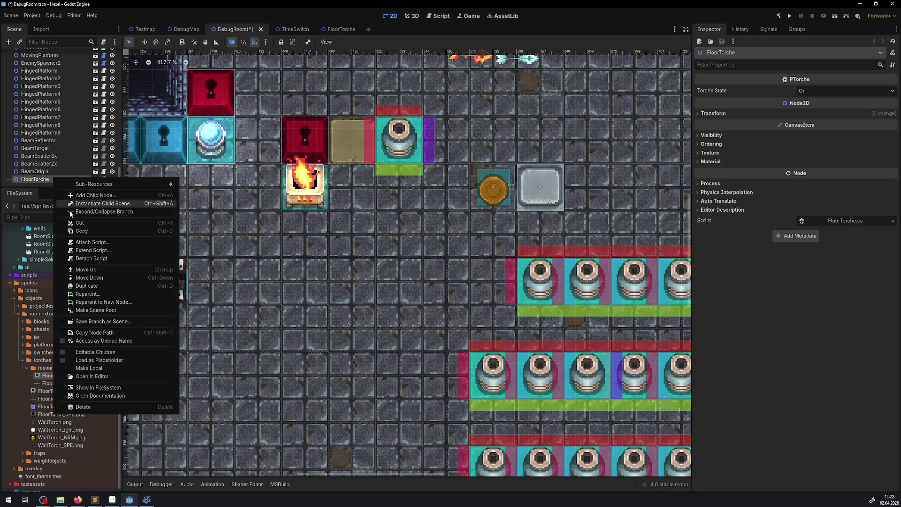
click(87, 285)
drag(304, 188, 398, 187)
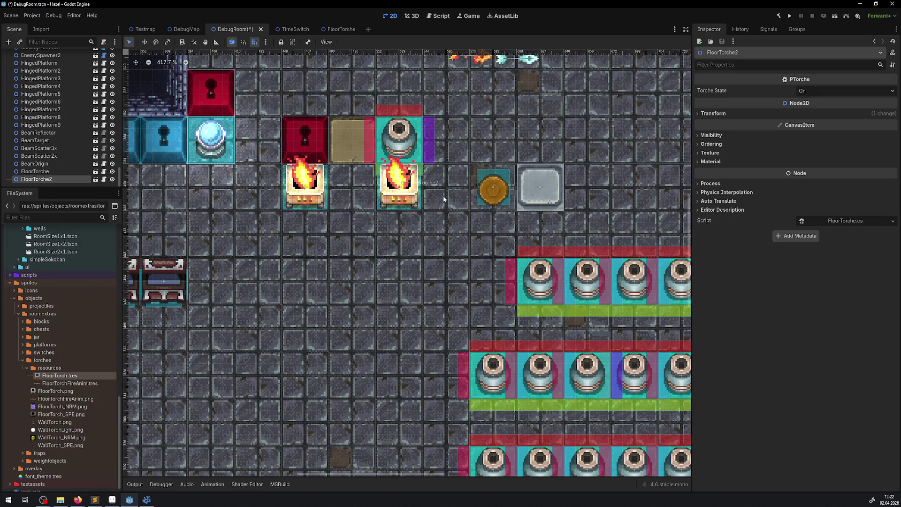
click(816, 91)
click(814, 115)
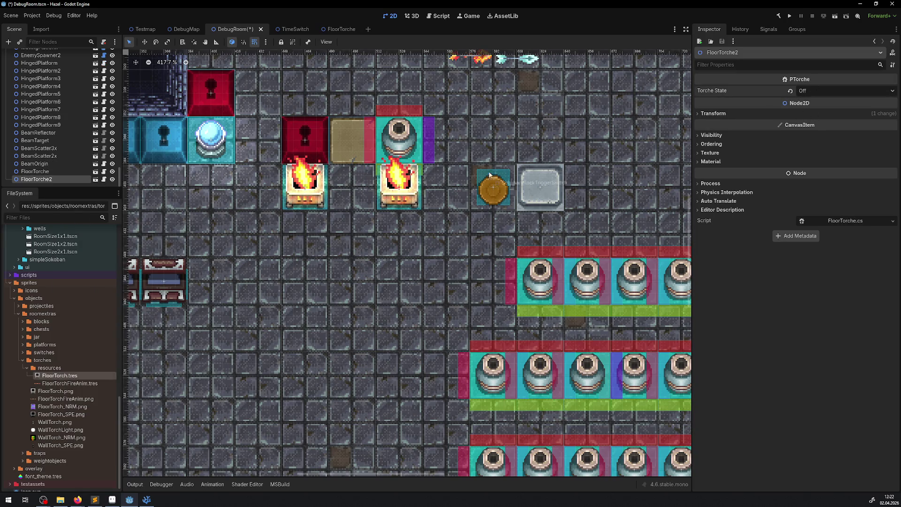
Step: Save and playtest the DebugRoom with F5, then close the game and return to VS Code
key(F5)
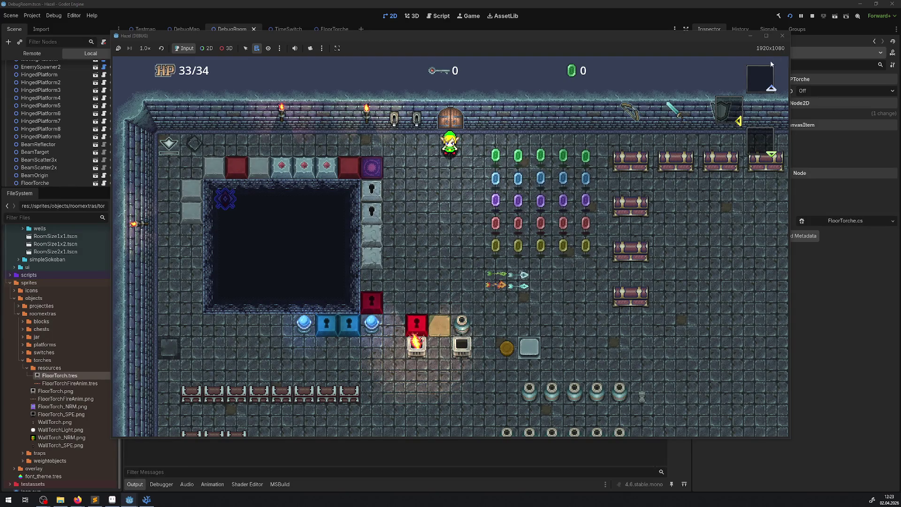
click(782, 35)
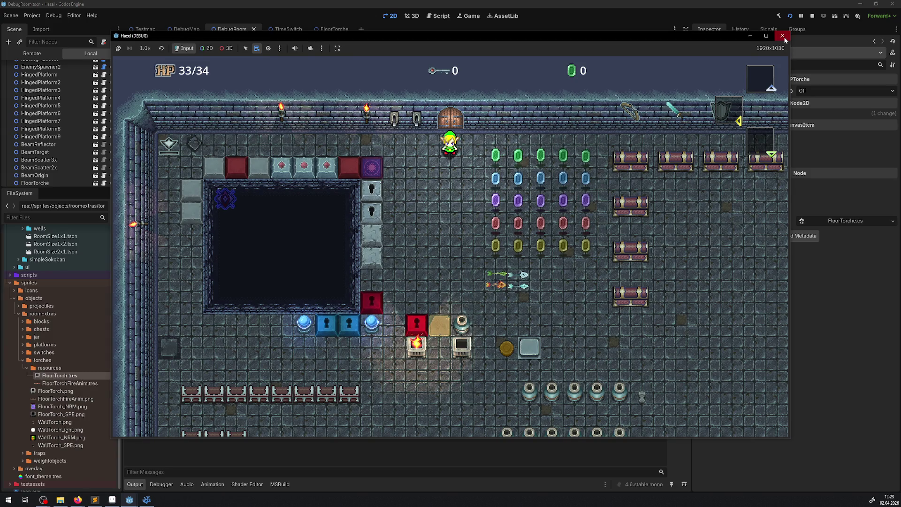
click(147, 499)
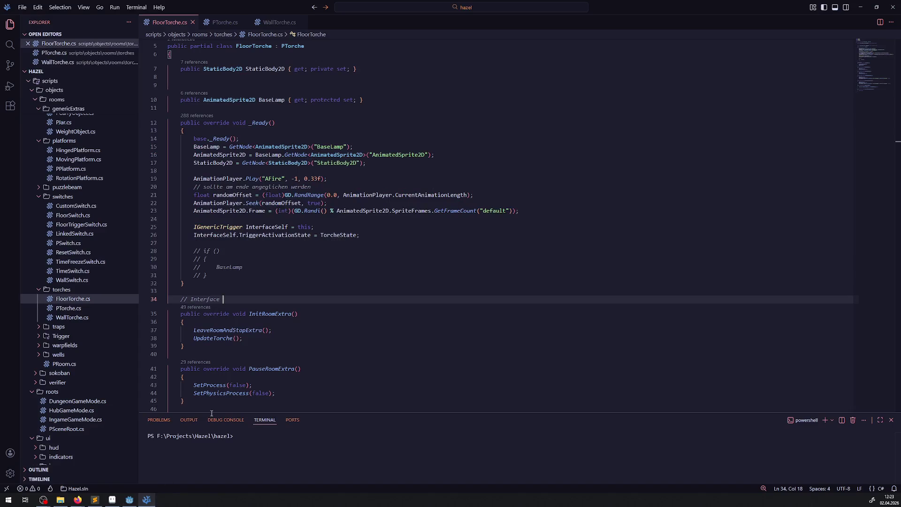
click(205, 339)
double_click(205, 339)
scroll(316, 331, down, 10)
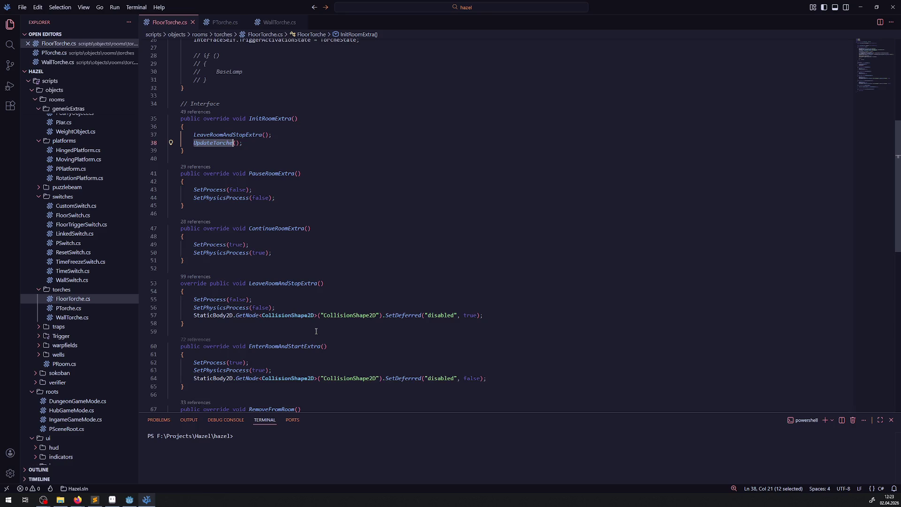
scroll(314, 326, up, 10)
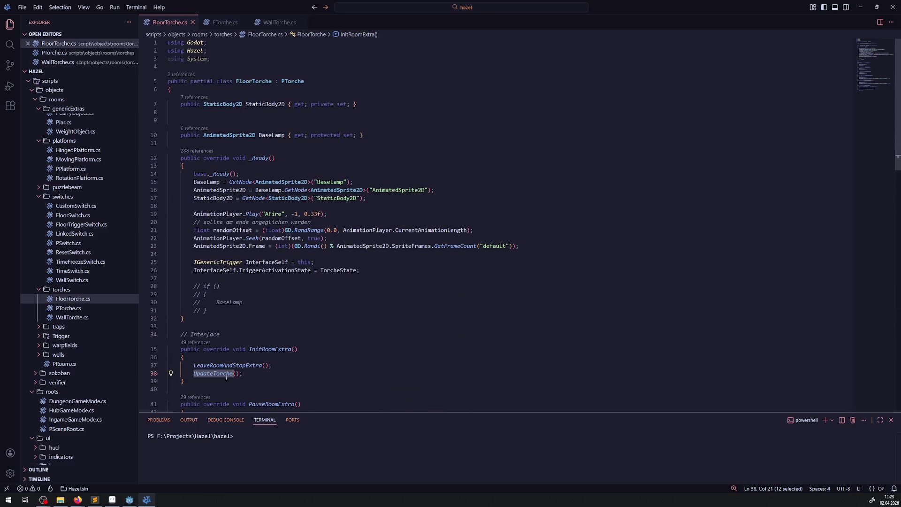
click(225, 23)
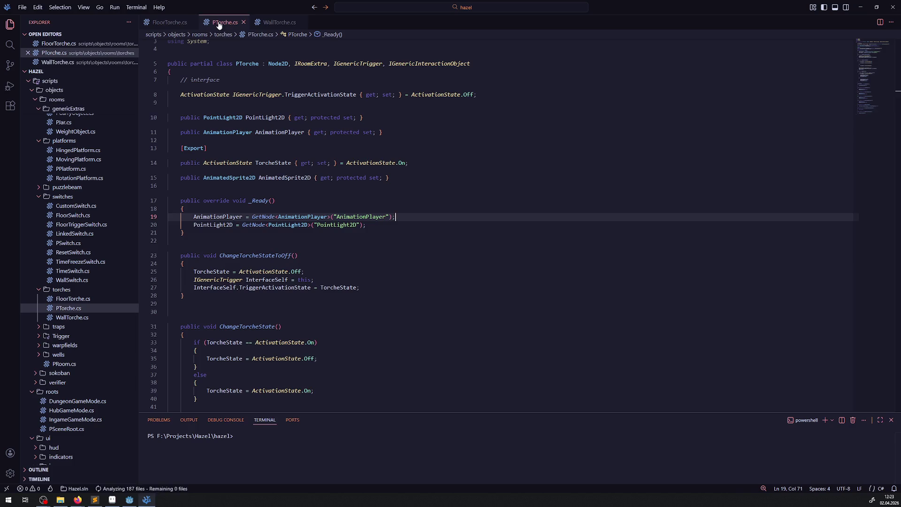
key(ctrl+f)
text(UpdateTorche)
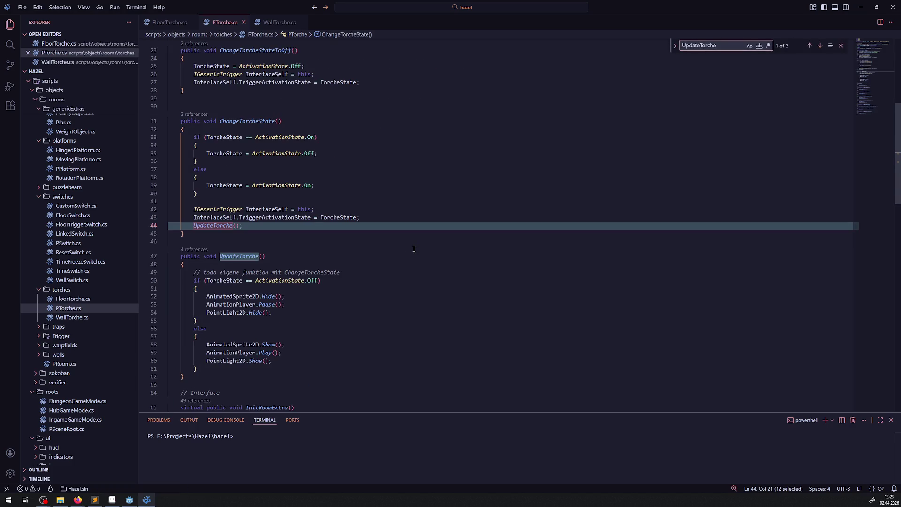
scroll(363, 270, down, 2)
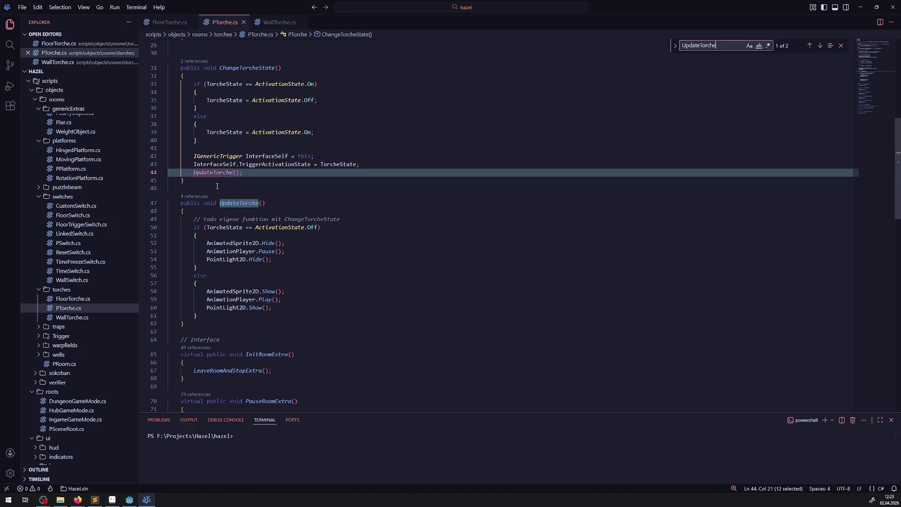
drag(217, 187, 231, 333)
key(ctrl+c)
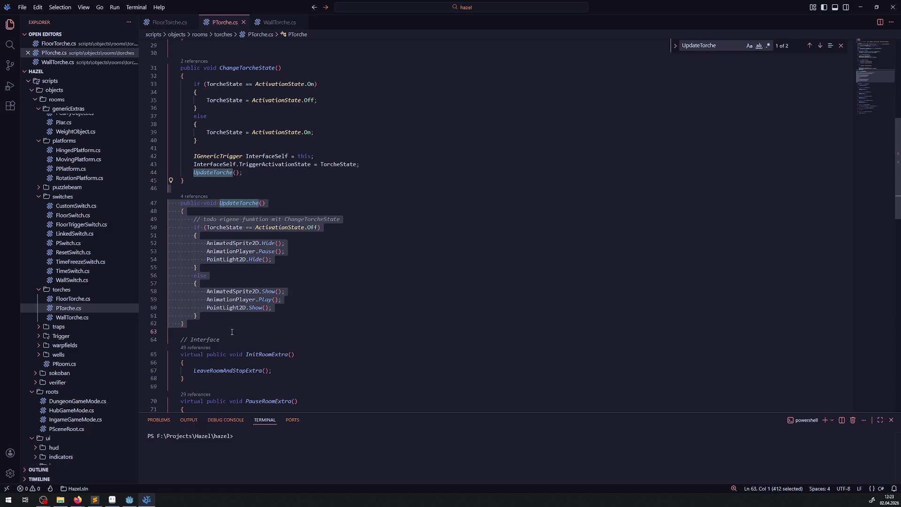
click(279, 22)
click(224, 178)
scroll(224, 177, up, 2)
click(169, 22)
scroll(319, 209, down, 10)
scroll(300, 195, up, 3)
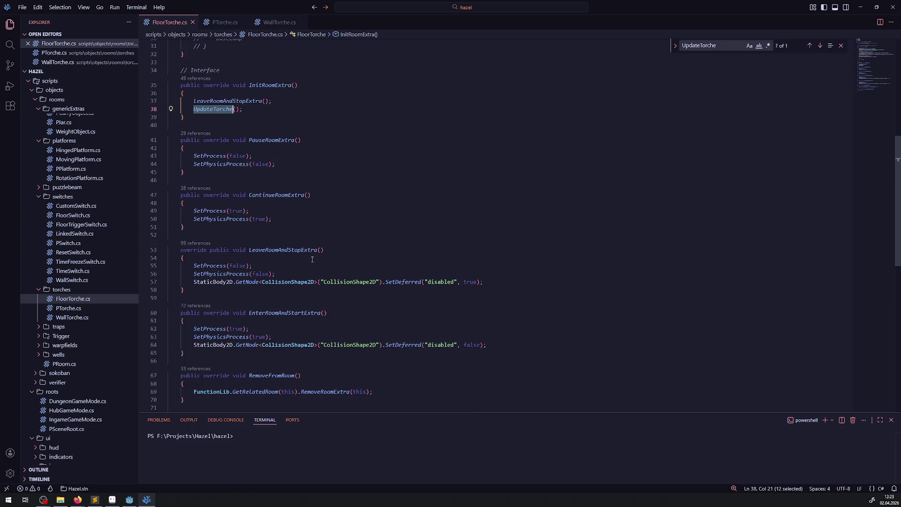
scroll(312, 259, up, 3)
scroll(291, 234, down, 5)
scroll(273, 218, up, 4)
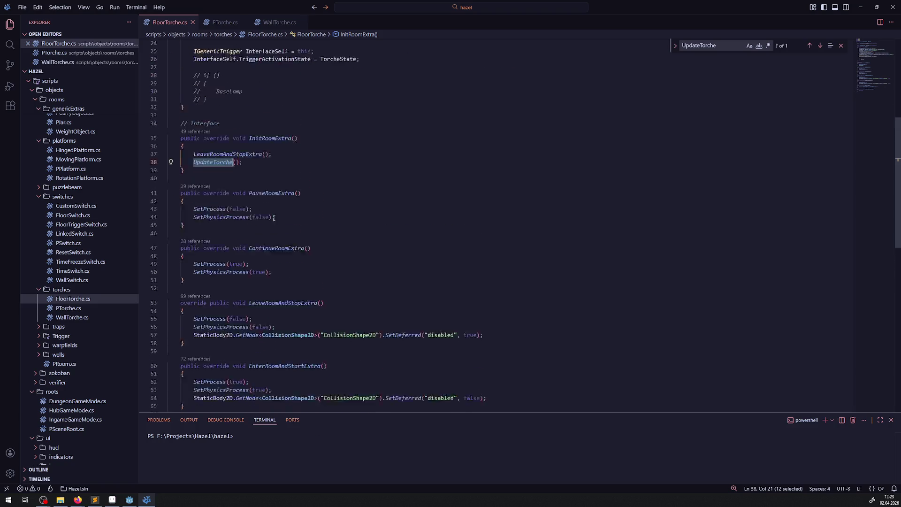
scroll(273, 218, up, 4)
click(209, 192)
Step: Paste the UpdateTorche method into FloorTorche.cs, mark it override, and save
key(Return)
key(Return)
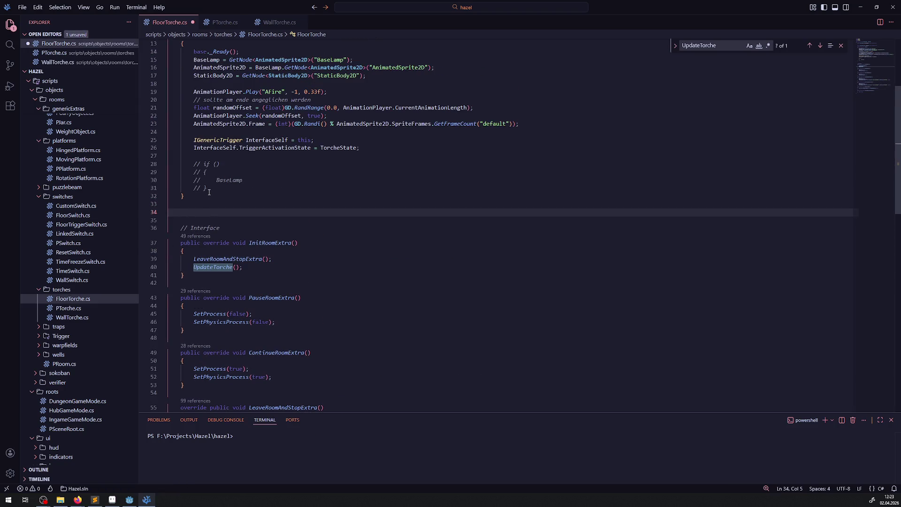
key(ctrl+v)
key(ctrl+s)
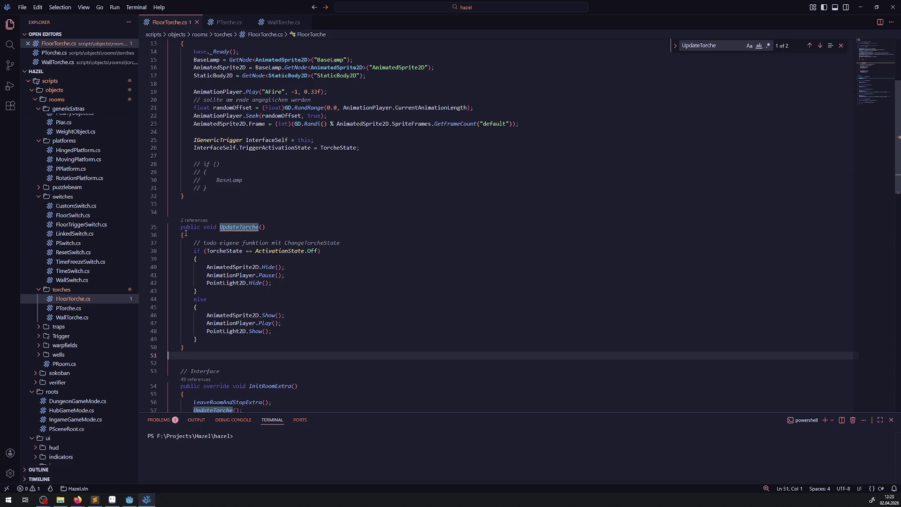
click(203, 227)
text(override)
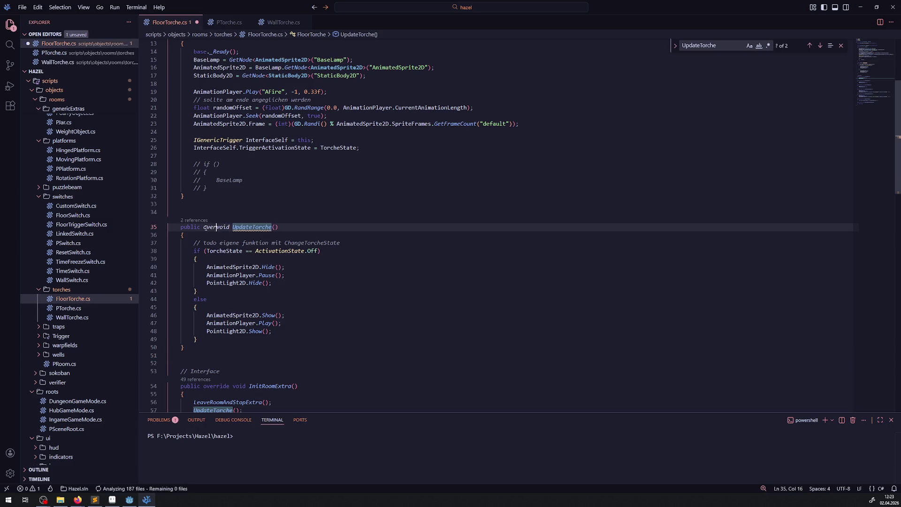
key(ctrl+s)
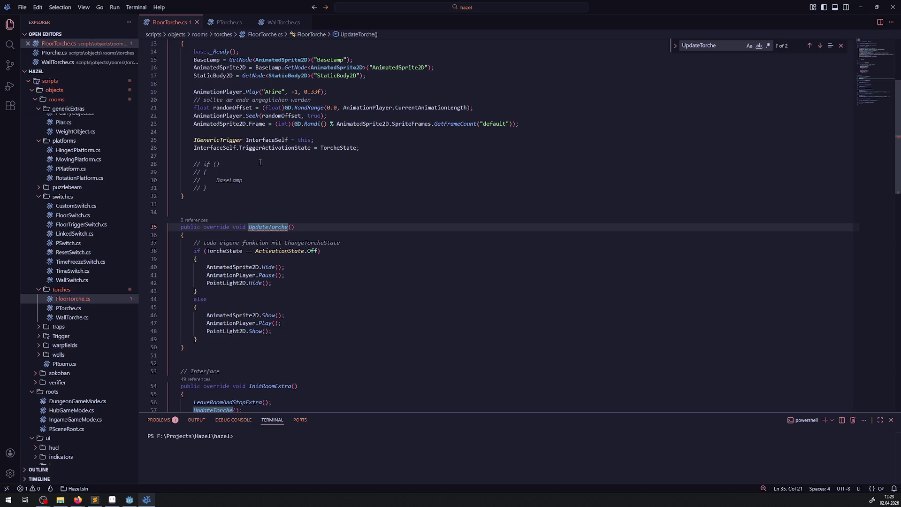
Step: Mark the base UpdateTorche method in PTorche.cs as virtual
click(228, 24)
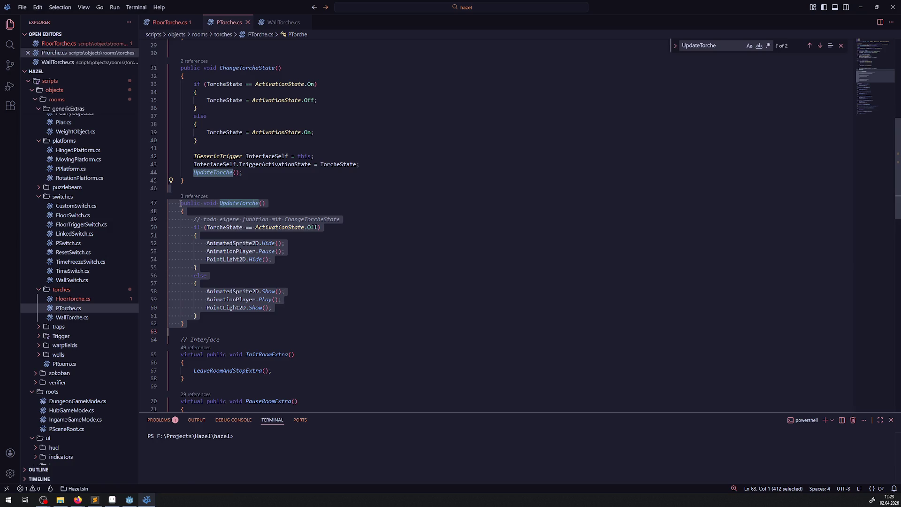
text(vir)
key(ctrl+z)
key(ctrl+z)
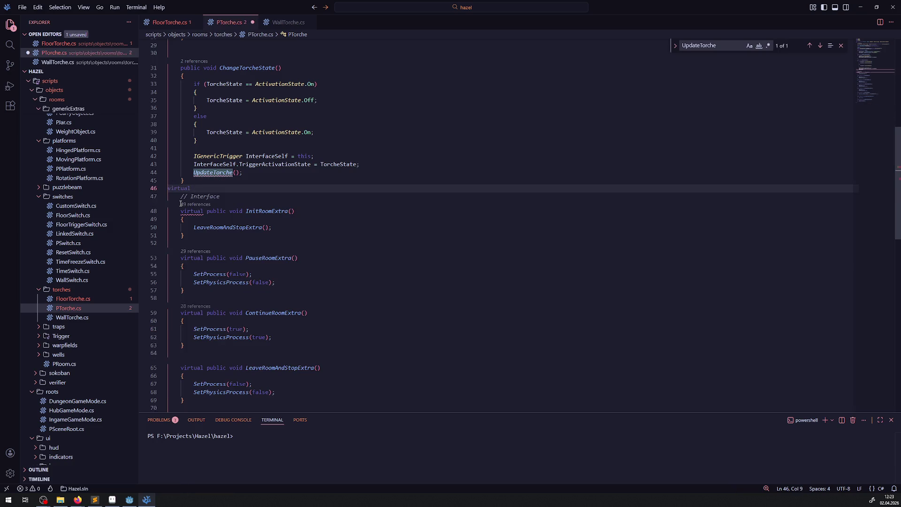
key(Left)
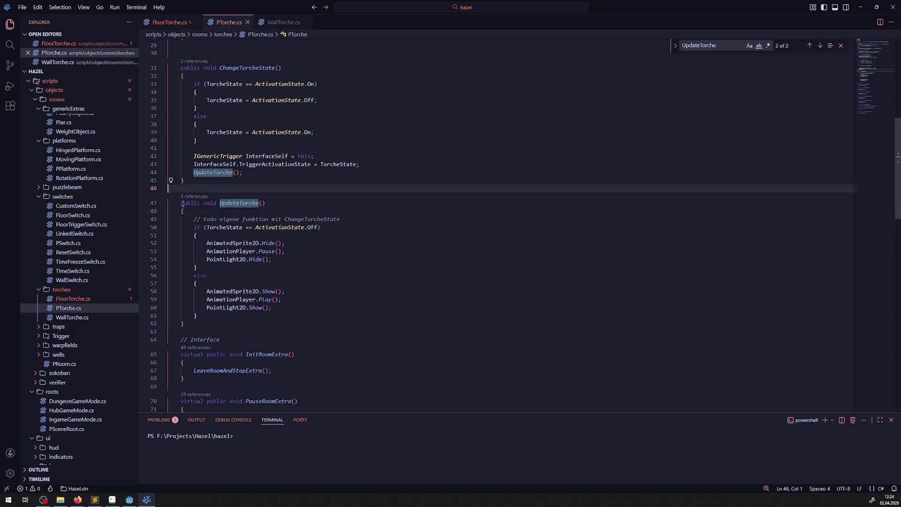
text(virtual)
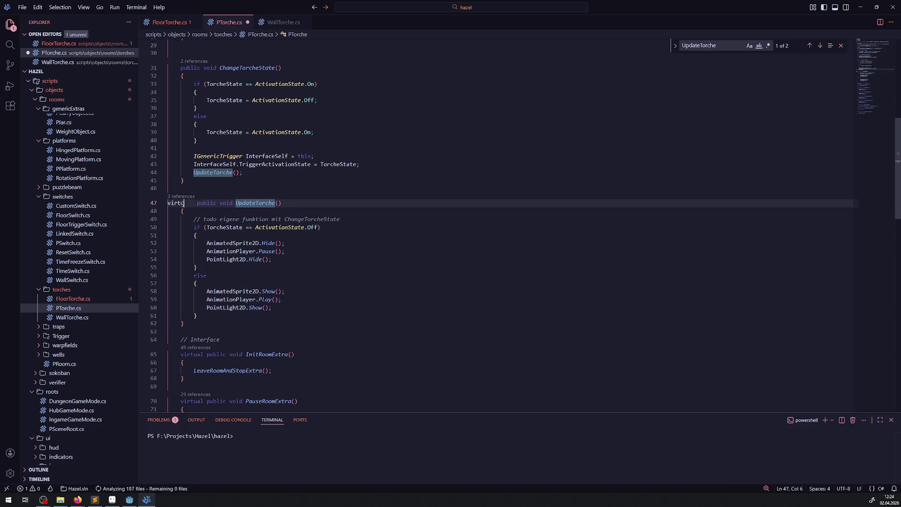
click(169, 22)
click(344, 218)
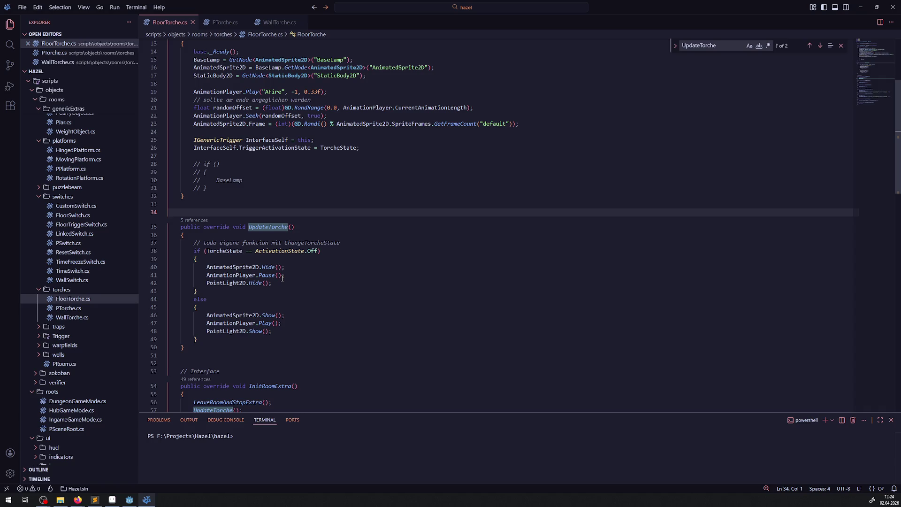
click(352, 297)
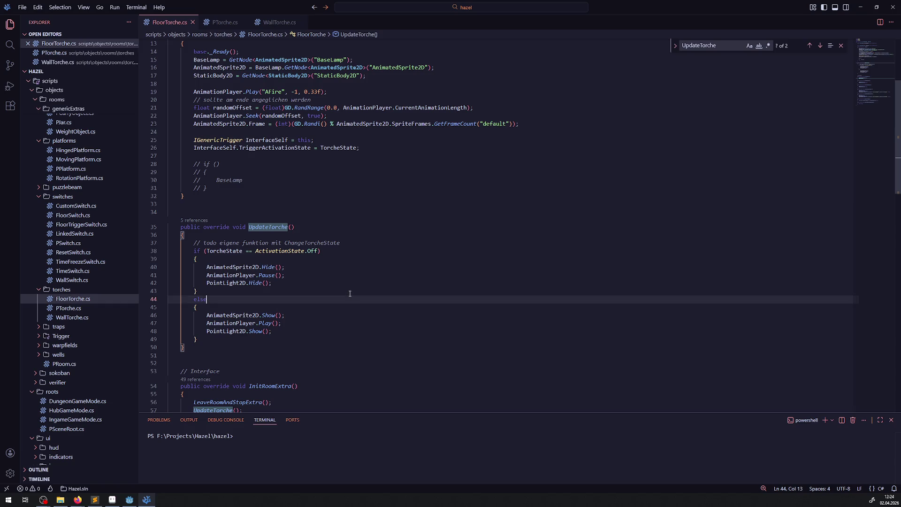
Step: Delete the extra blank line 34 in FloorTorche.cs
click(183, 212)
key(BackSpace)
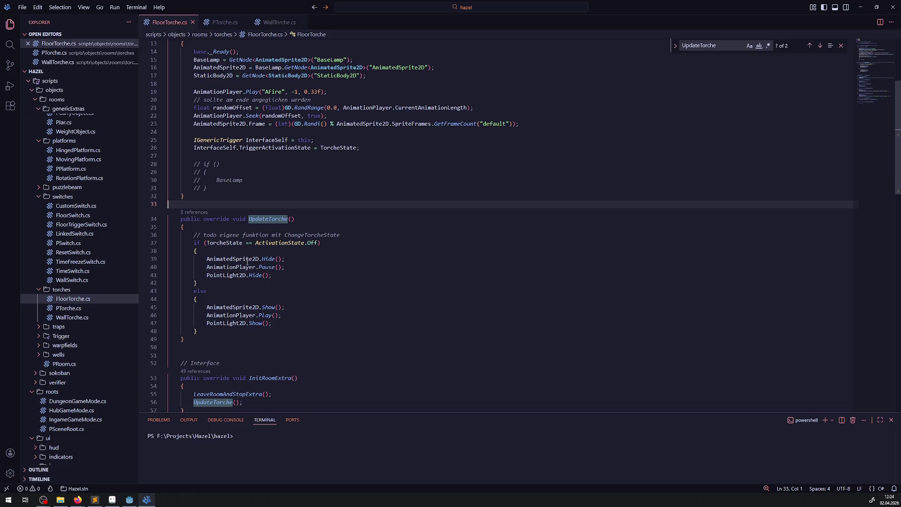
scroll(246, 201, up, 3)
mouse_move(197, 149)
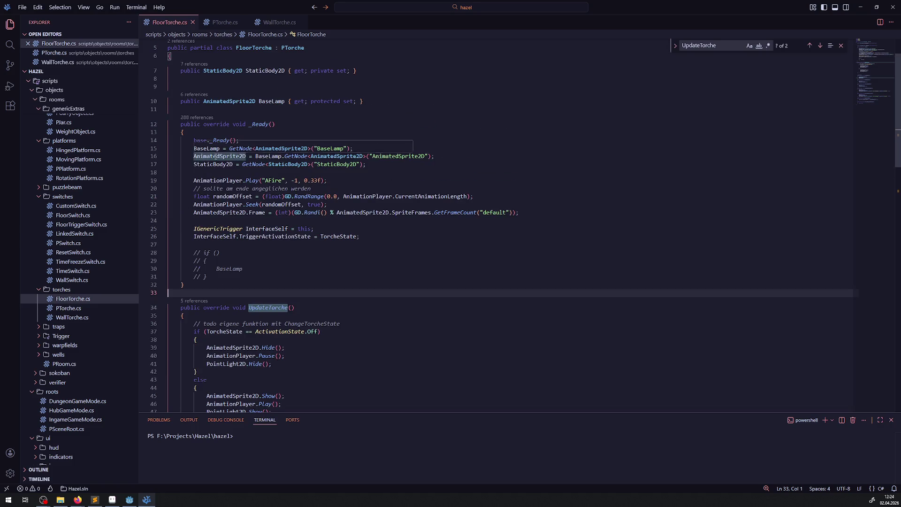
double_click(202, 149)
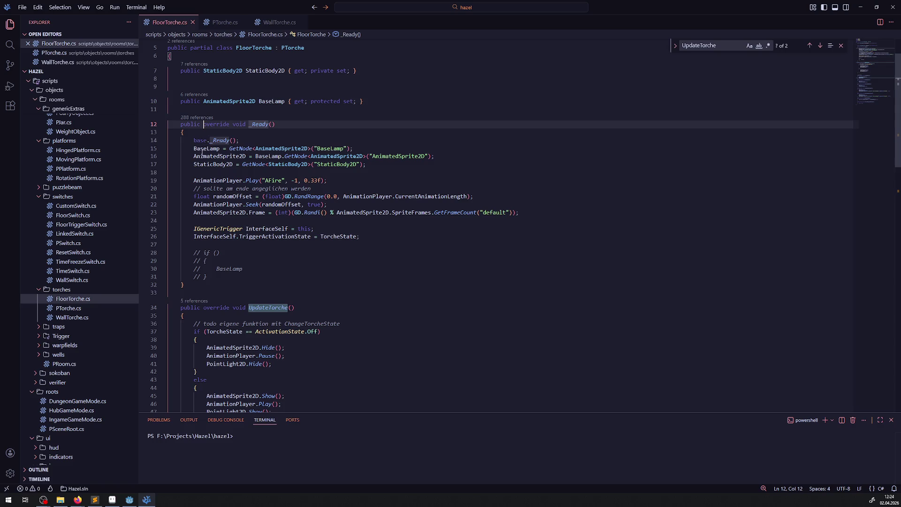
scroll(281, 287, down, 3)
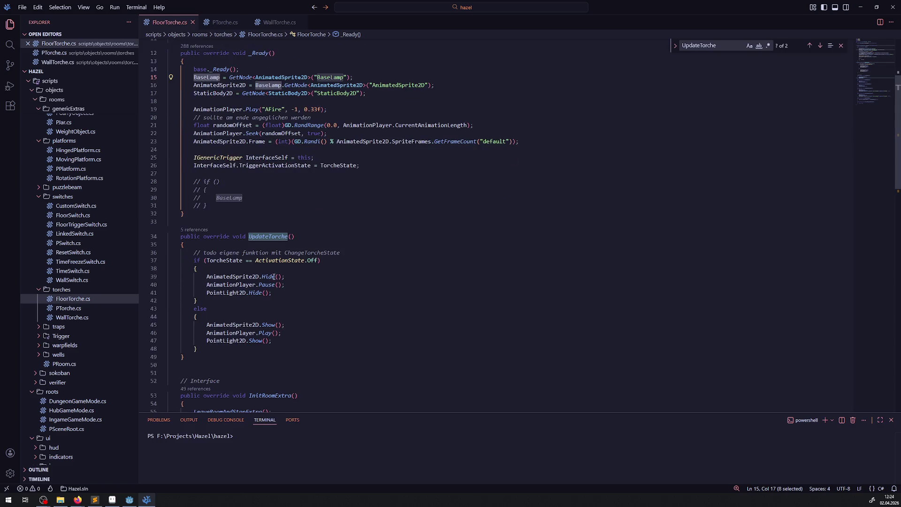
Step: Add BaseLamp.Play("AOff"); after PointLight2D.Hide() in the Off branch and save
click(271, 269)
click(277, 293)
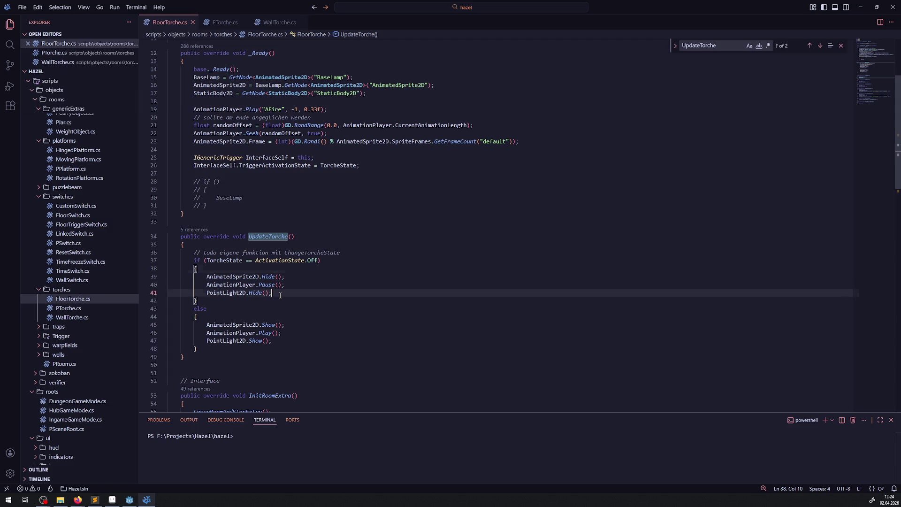
key(Return)
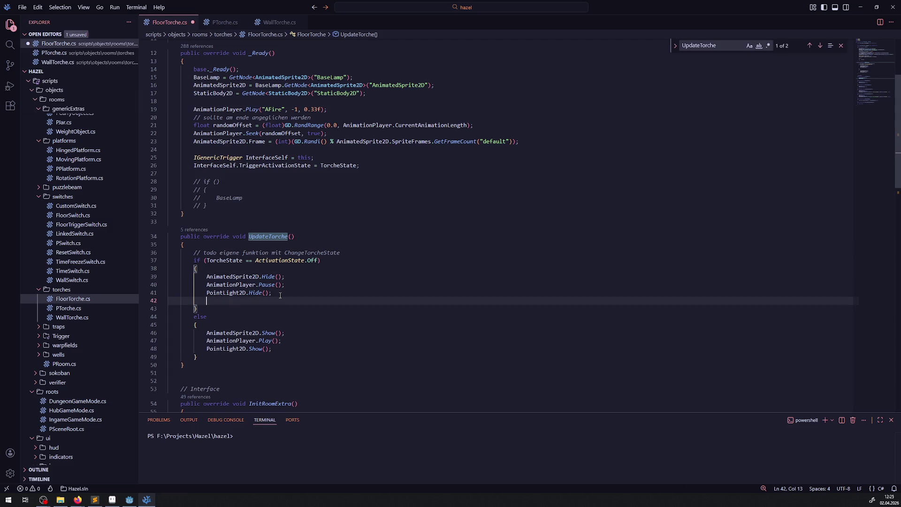
text(BaseLamp.)
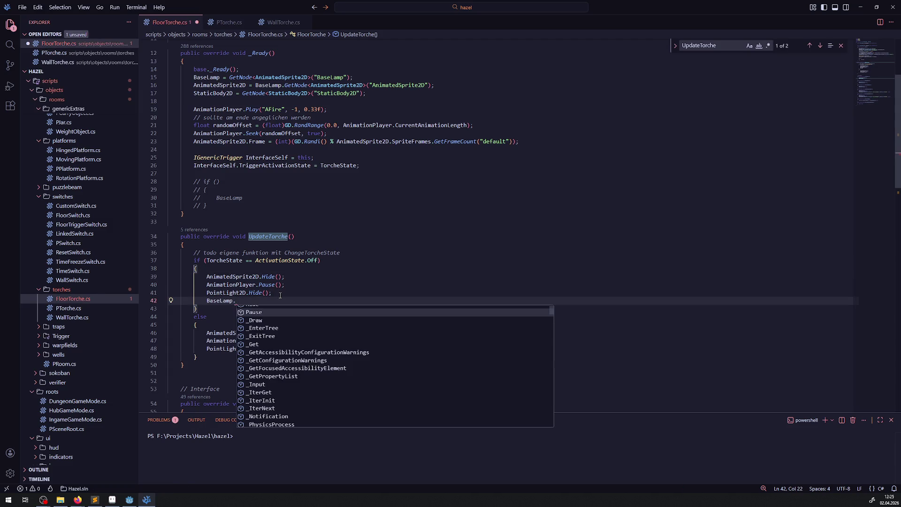
text(Play();)
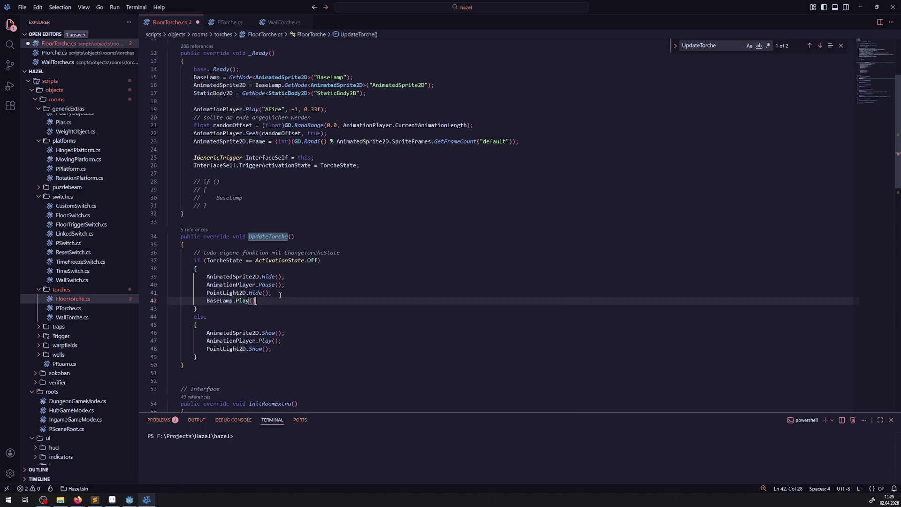
key(Left)
key(Left)
text("AOff)
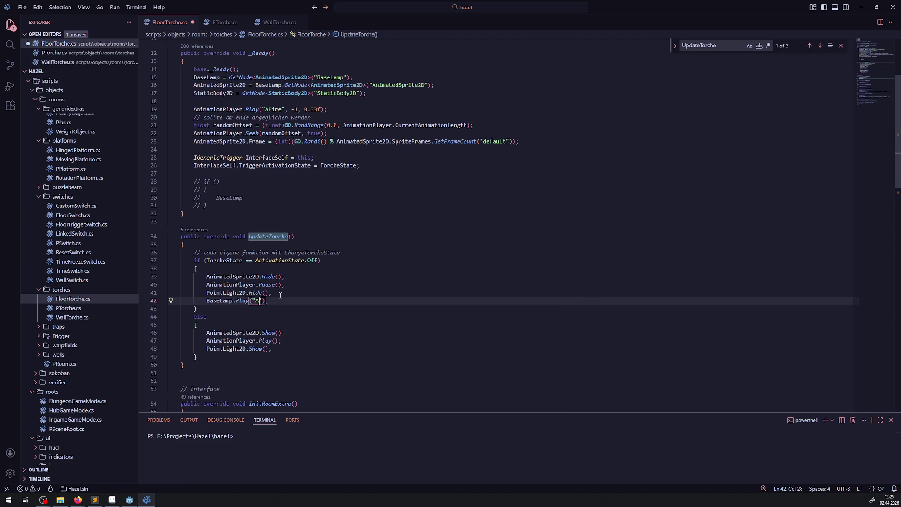
key(ctrl+s)
Step: Copy the lamp line into the else branch as BaseLamp.Play("AOn") and save
drag(277, 301, 200, 301)
key(ctrl+c)
click(280, 350)
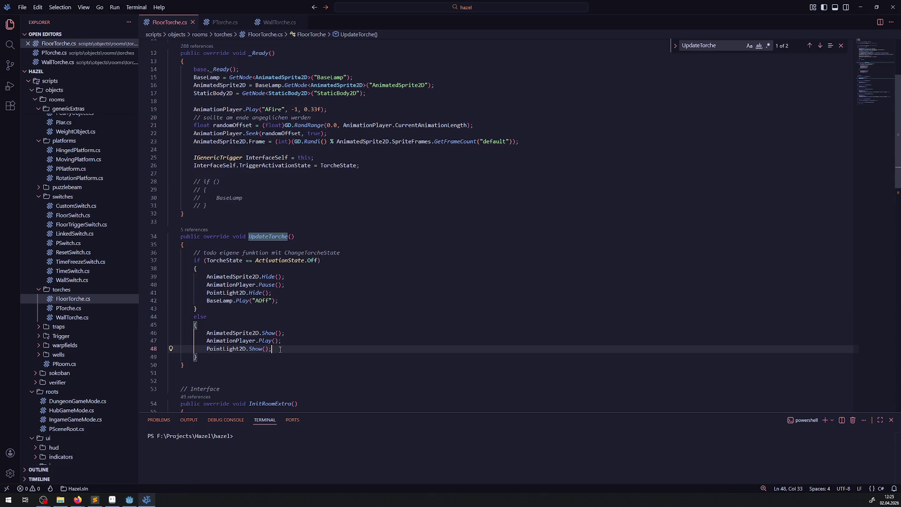
key(Return)
key(ctrl+v)
key(Left)
key(Left)
key(Left)
key(BackSpace)
key(BackSpace)
text(n)
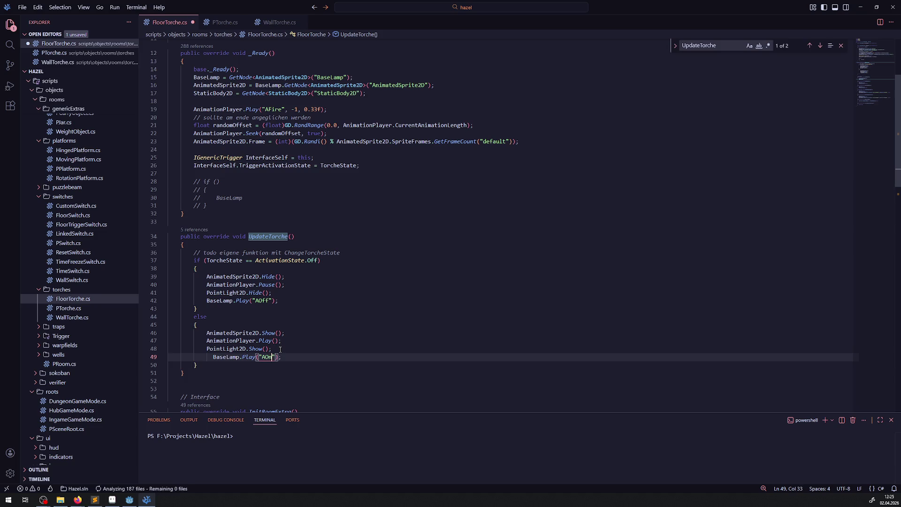
key(ctrl+s)
click(307, 356)
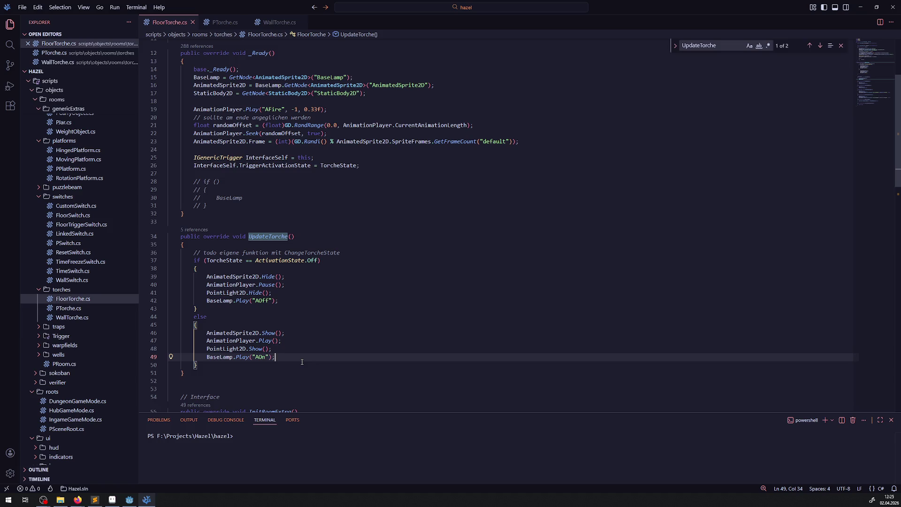
drag(214, 207, 180, 173)
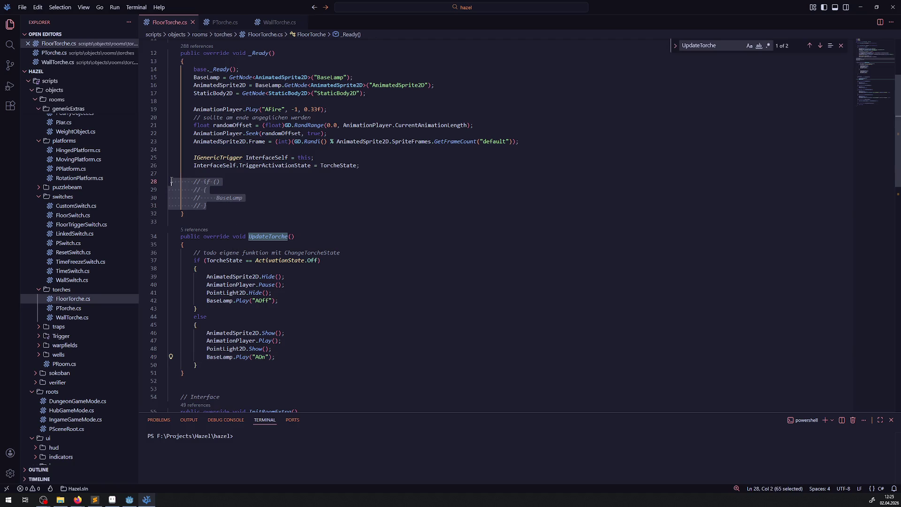
Step: Delete the commented-out if block and the extra blank line after UpdateTorche
key(BackSpace)
key(BackSpace)
click(399, 213)
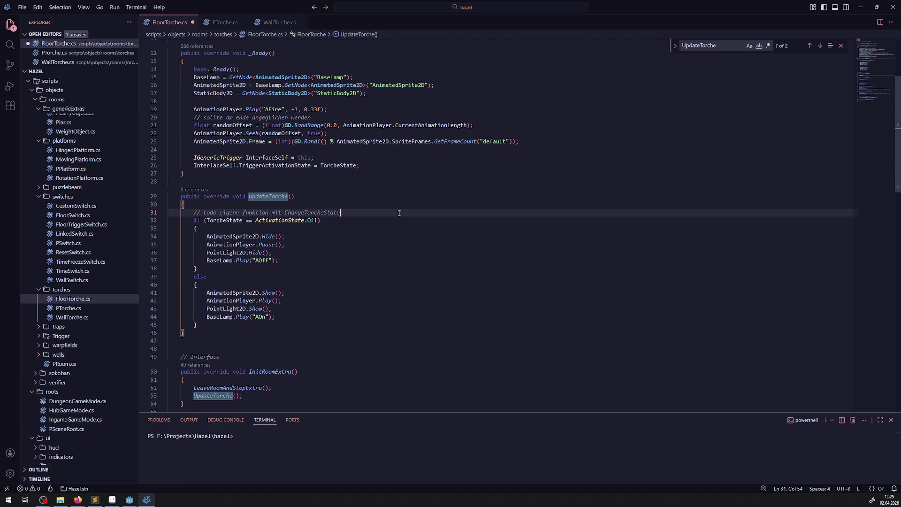
key(ctrl+s)
click(197, 334)
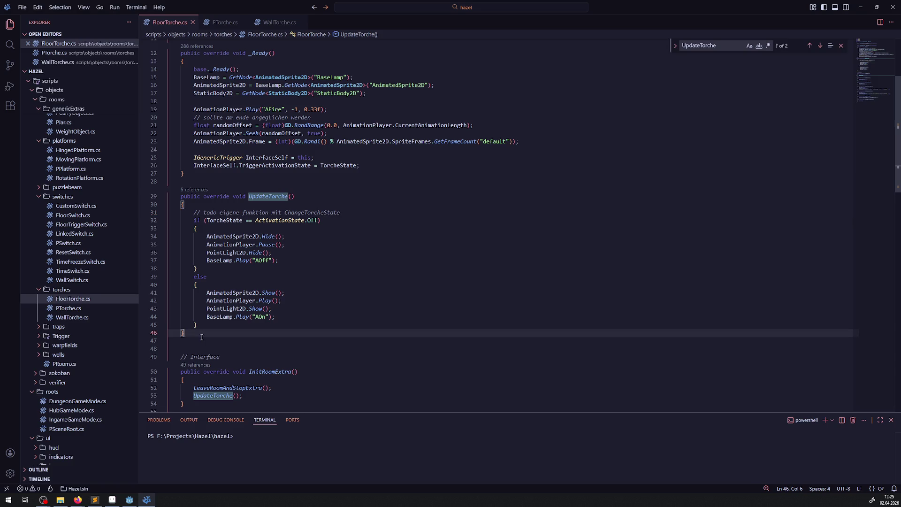
click(176, 349)
key(BackSpace)
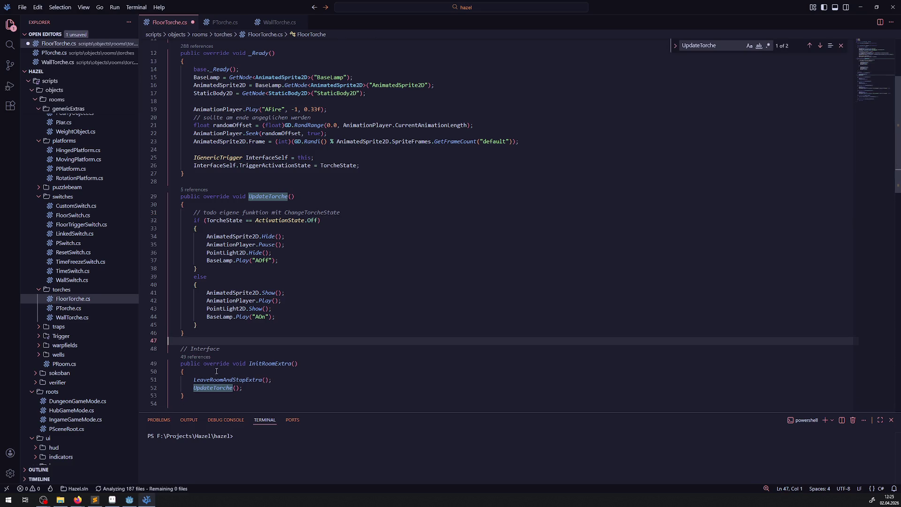
Step: Check the brace pairing of the Off and On branches, save, and return to Godot
click(347, 283)
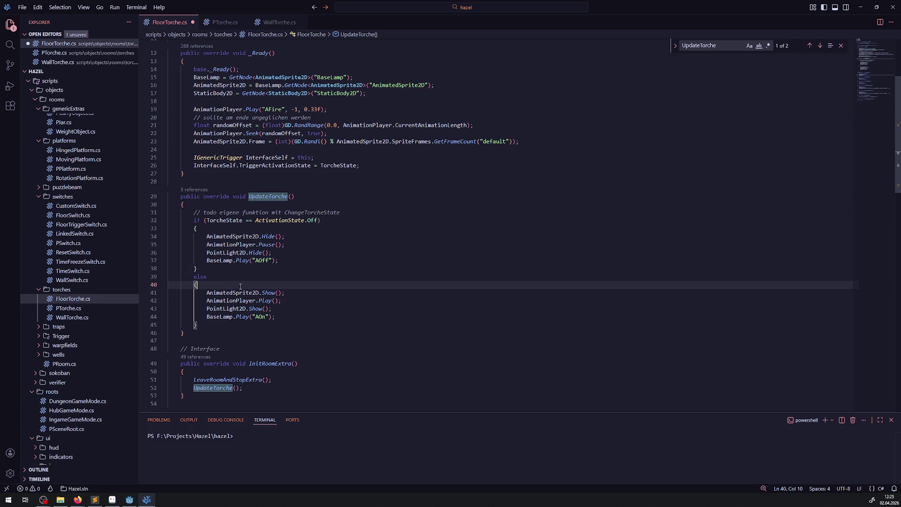
click(361, 267)
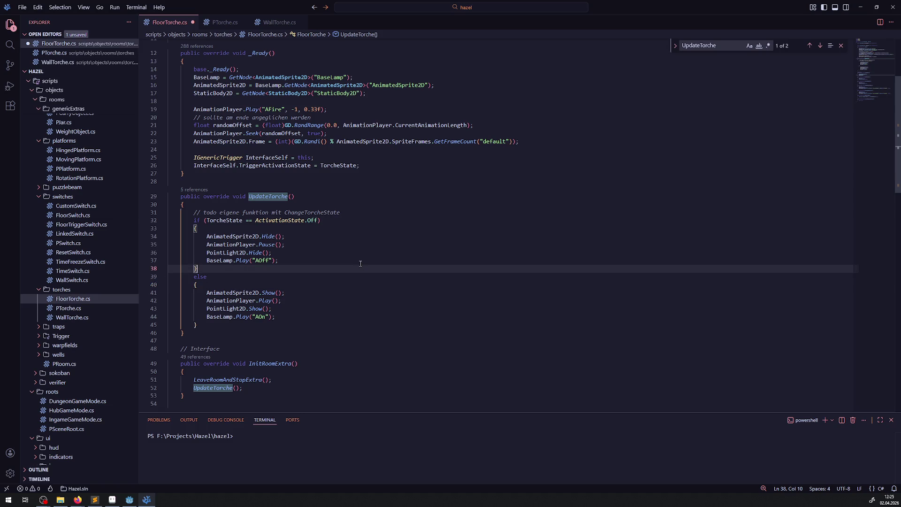
key(ctrl+s)
click(338, 256)
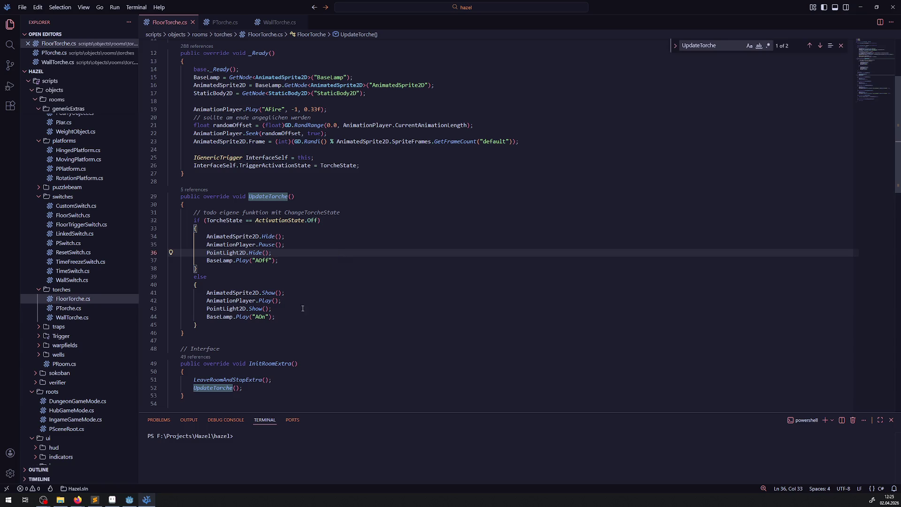
click(330, 301)
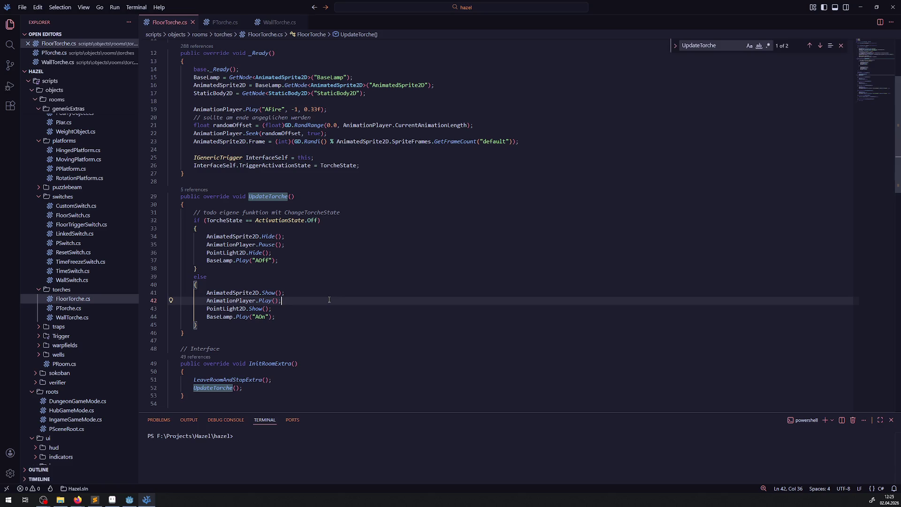
click(129, 499)
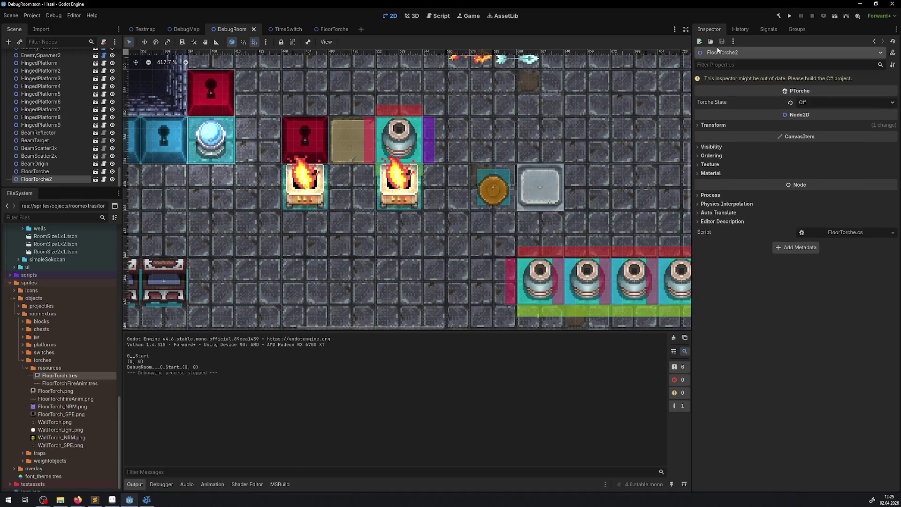
Step: Build and run the game, then walk past the floor torches to switch the right-hand one off and on
click(778, 16)
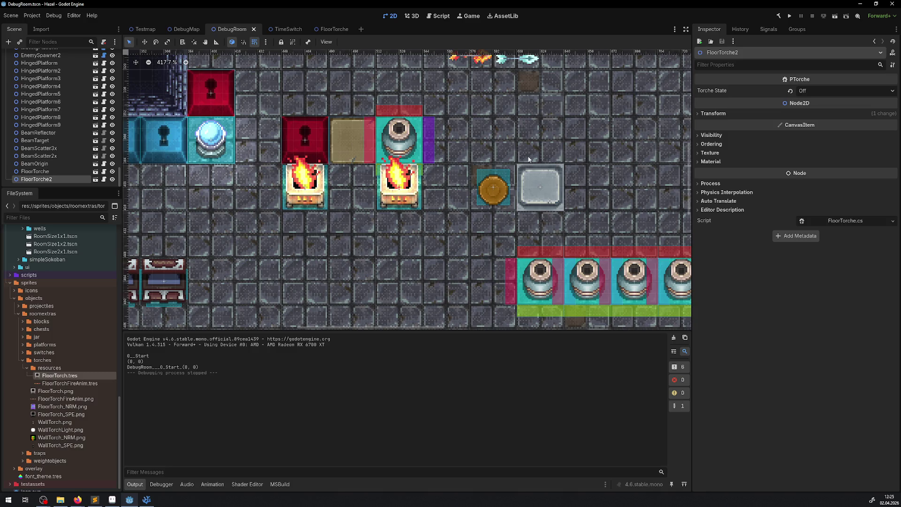
key(F5)
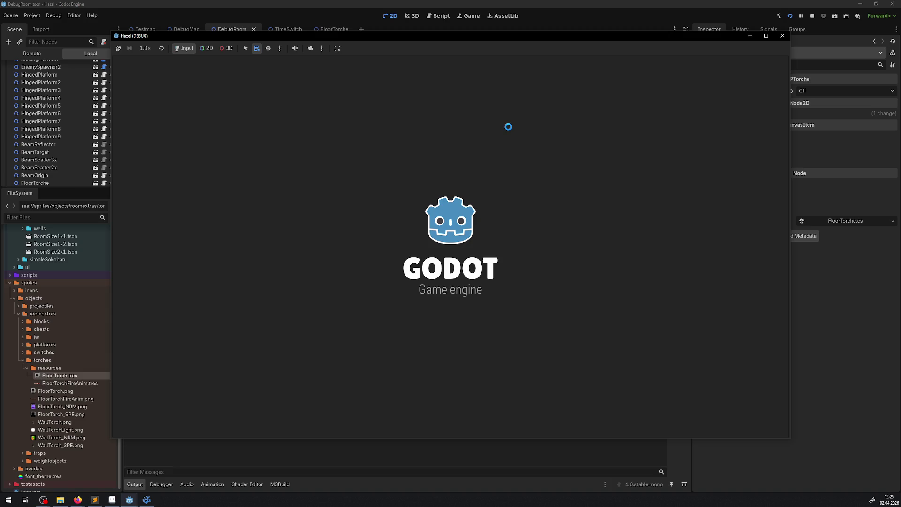
key(Down)
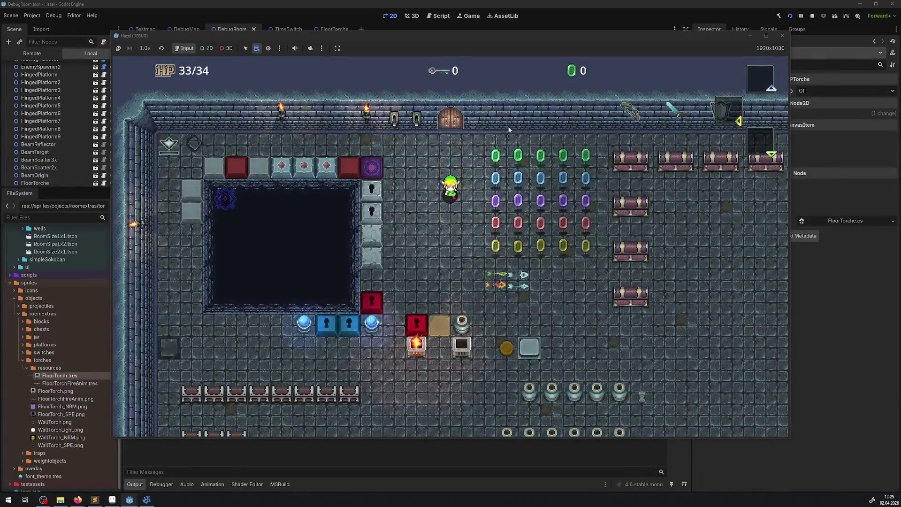
key(Down)
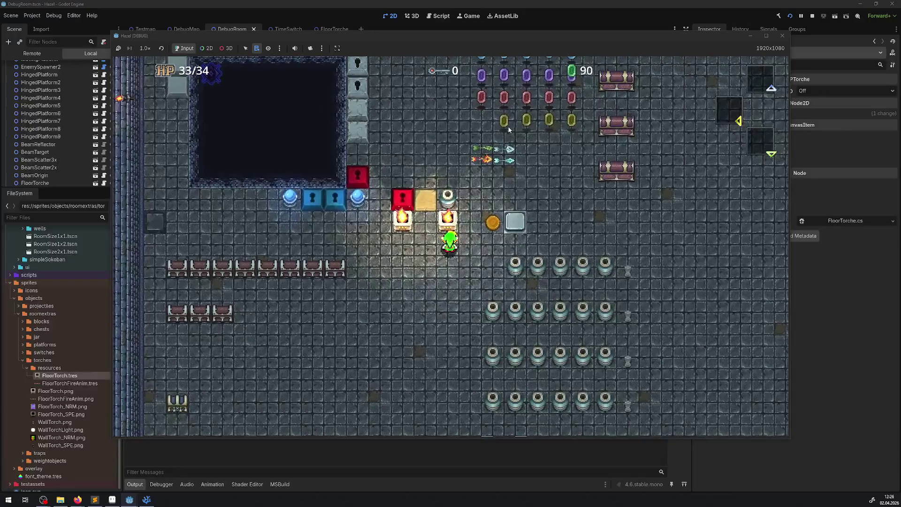
key(Right)
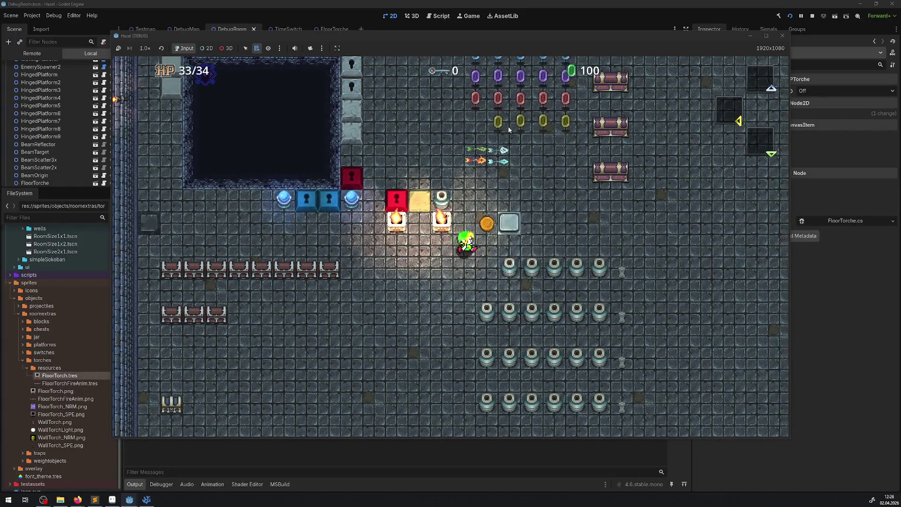
key(Left)
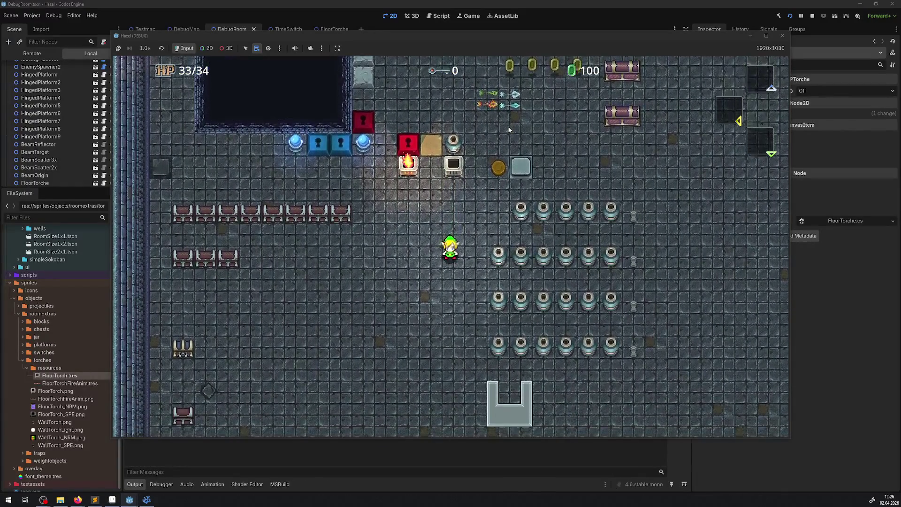
key(Up)
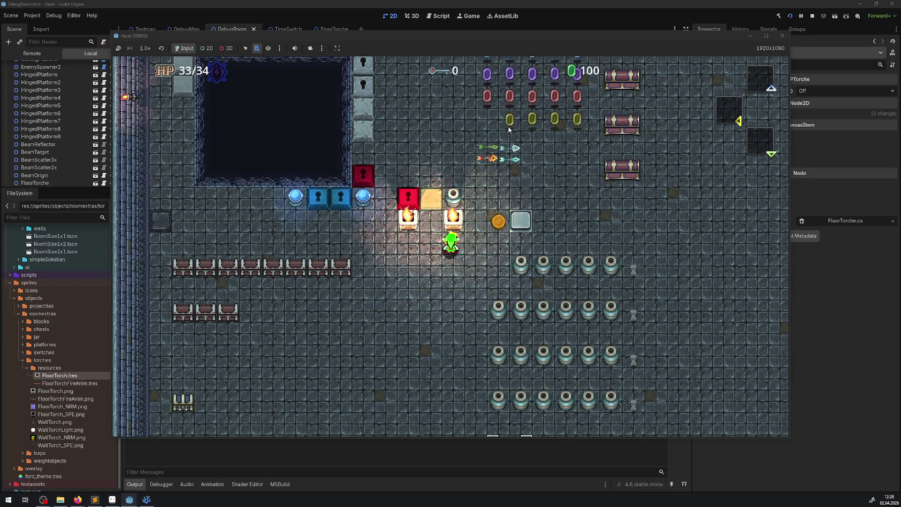
Step: Keep walking the hero up and down around the DebugRoom floor torches
key(Down)
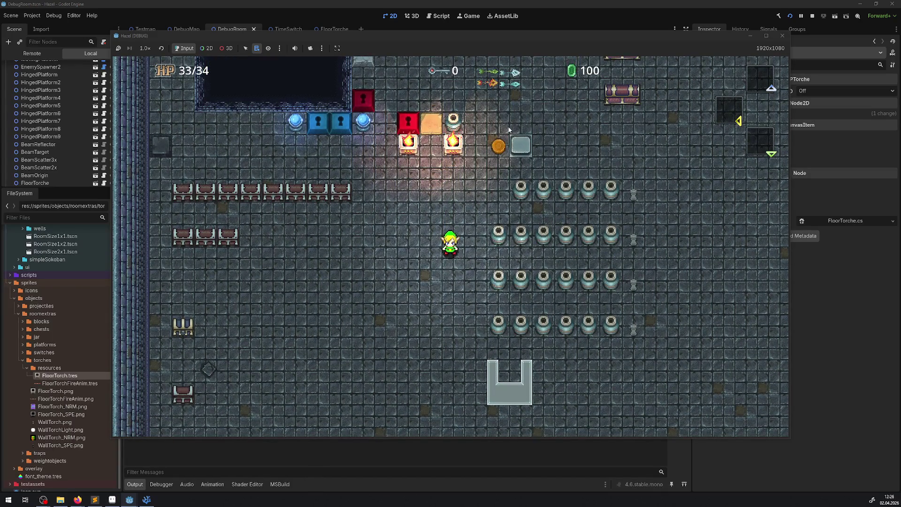
key(Up)
key(Up)
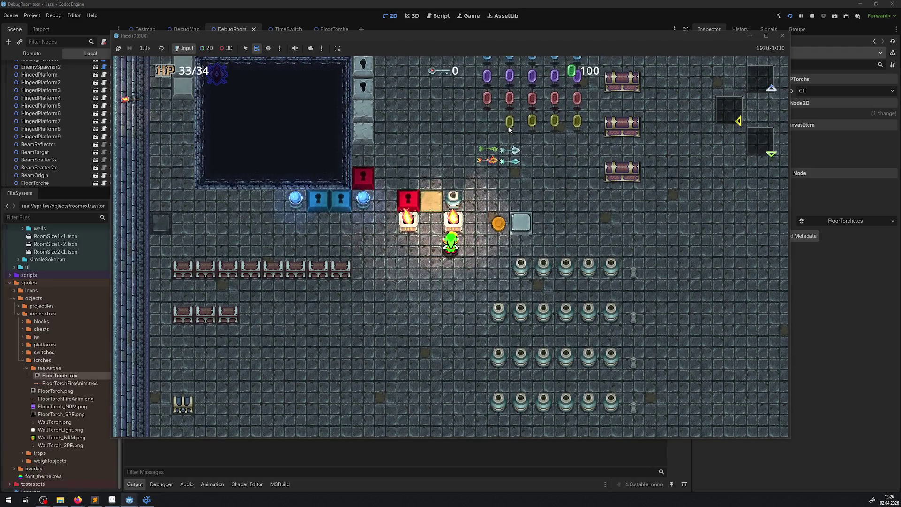
key(Down)
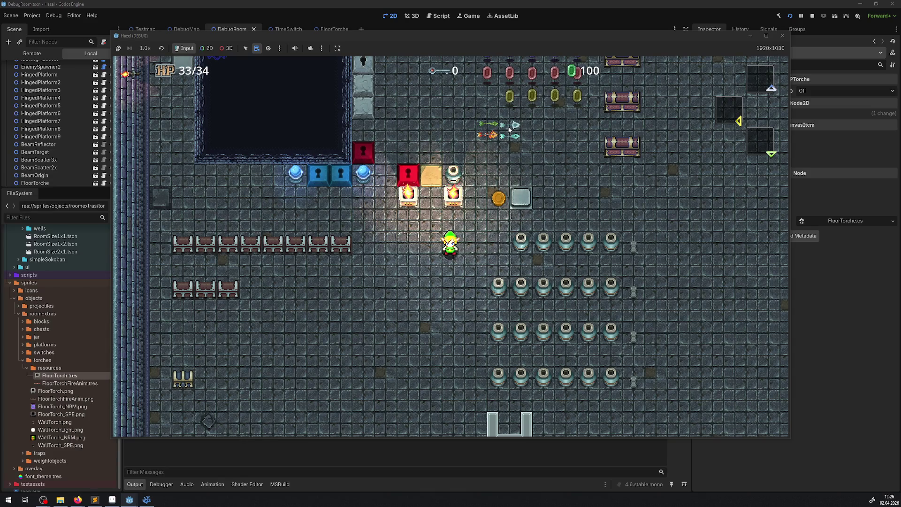
key(Left)
key(Down)
key(Up)
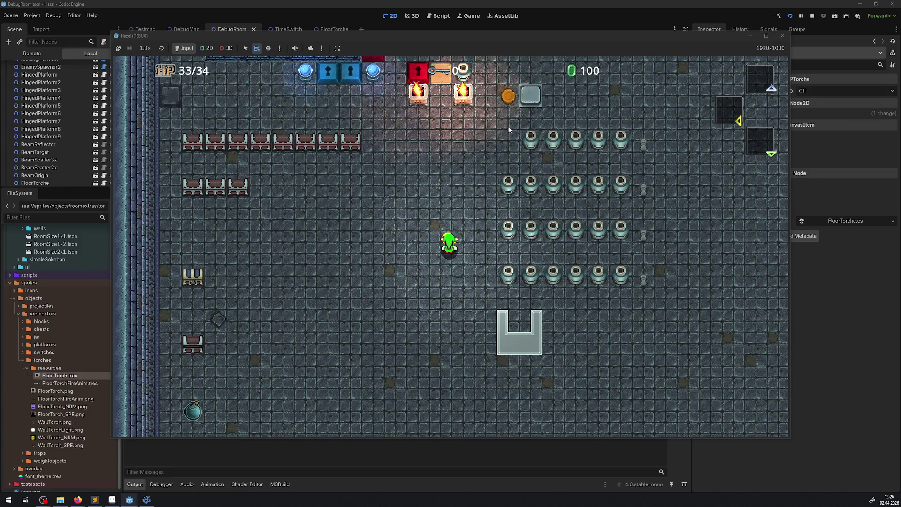
key(Up)
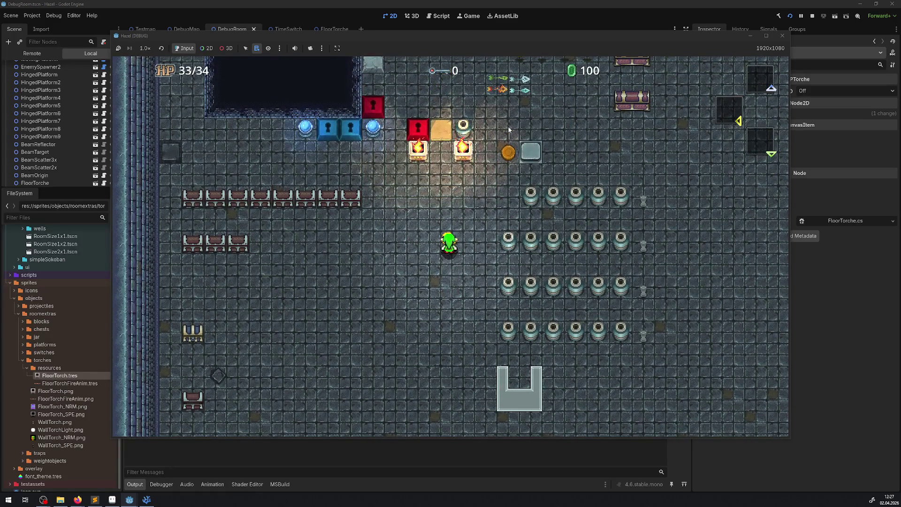
key(Up)
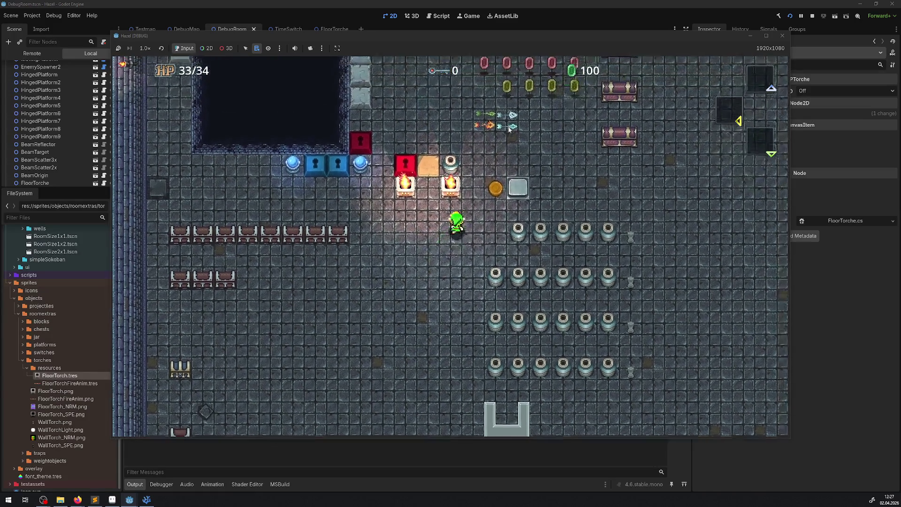
key(Down)
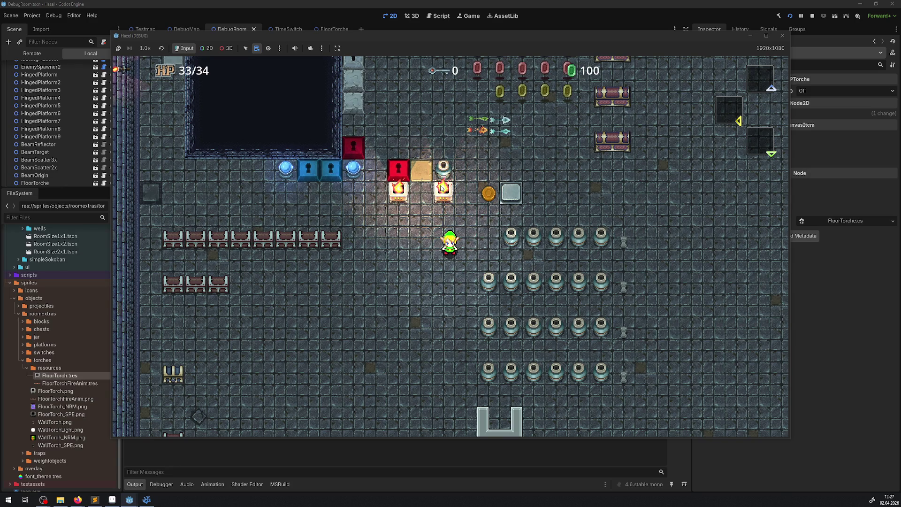
Step: Darken the running game's CanvasModulate ambient colour to 253e3e from the Remote scene tree
click(17, 56)
click(10, 83)
click(45, 130)
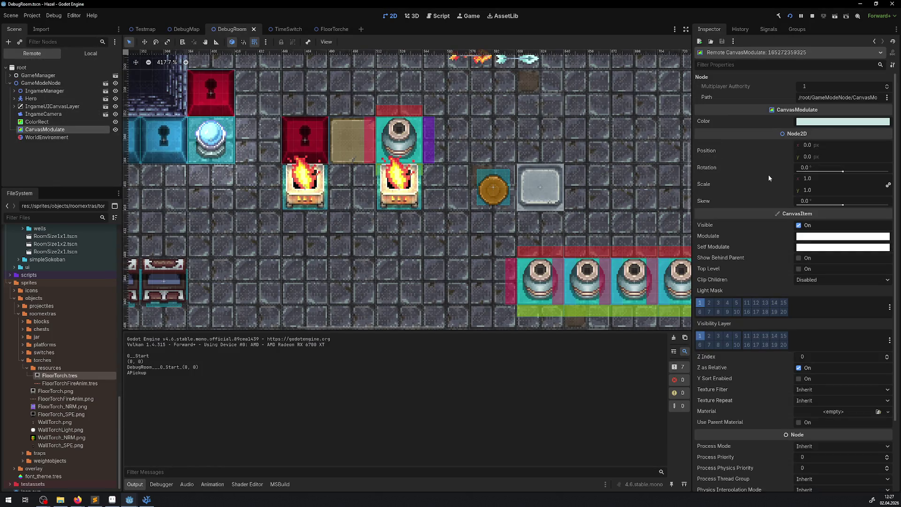
click(838, 125)
drag(890, 180, 893, 215)
Step: Bring the Hazel game window forward and walk the hero around near the torches
mouse_move(151, 499)
click(160, 482)
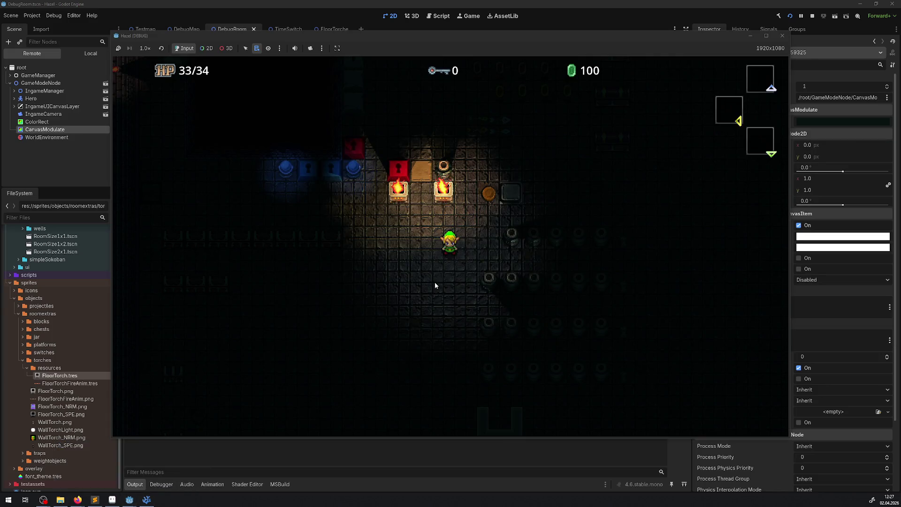
key(Left)
key(Down)
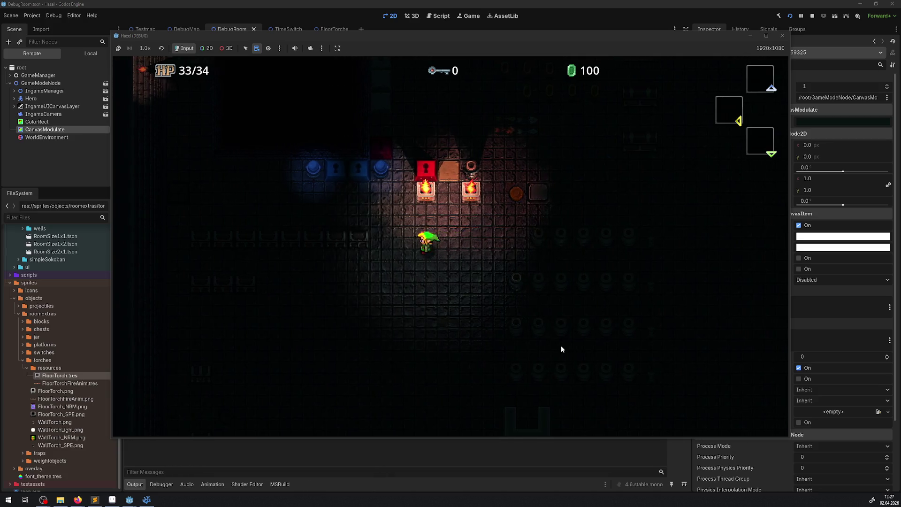
key(Up)
key(Right)
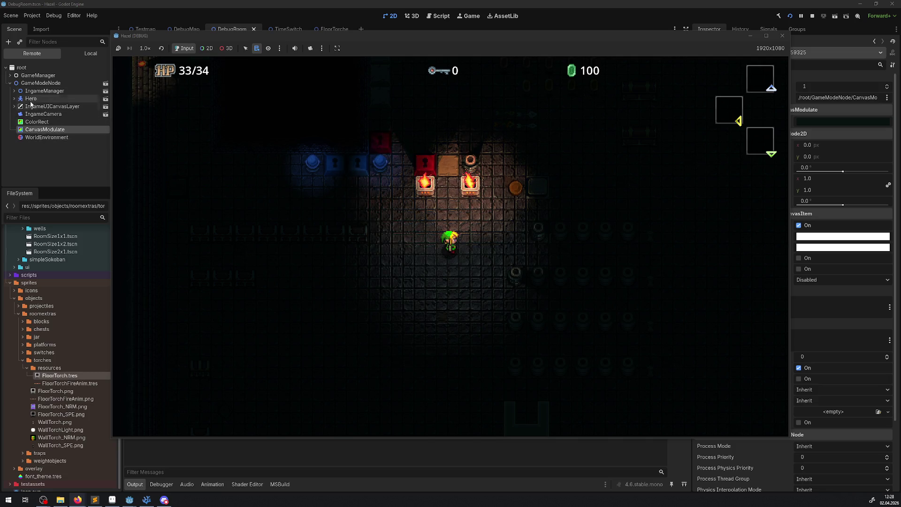
Step: Set the running Hero's PointLight2D Height to 96 in the Inspector
click(30, 99)
click(14, 99)
click(59, 146)
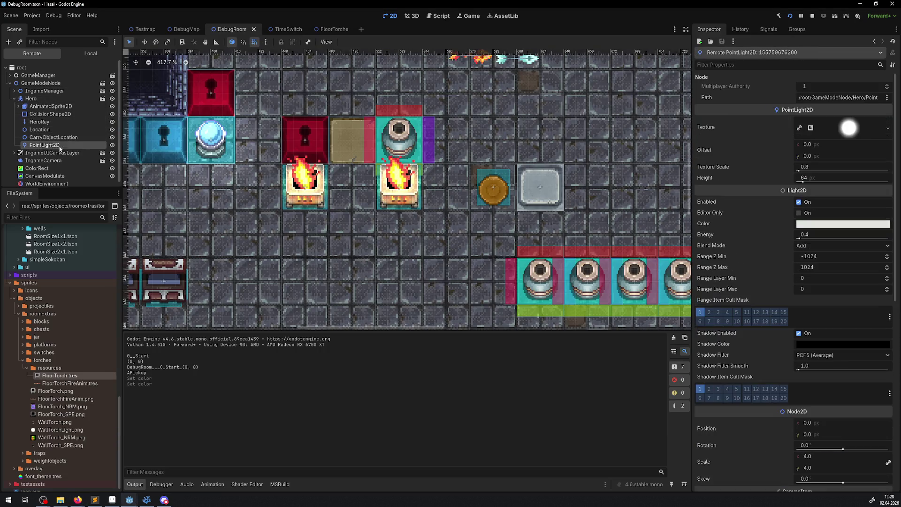
click(807, 179)
text(96)
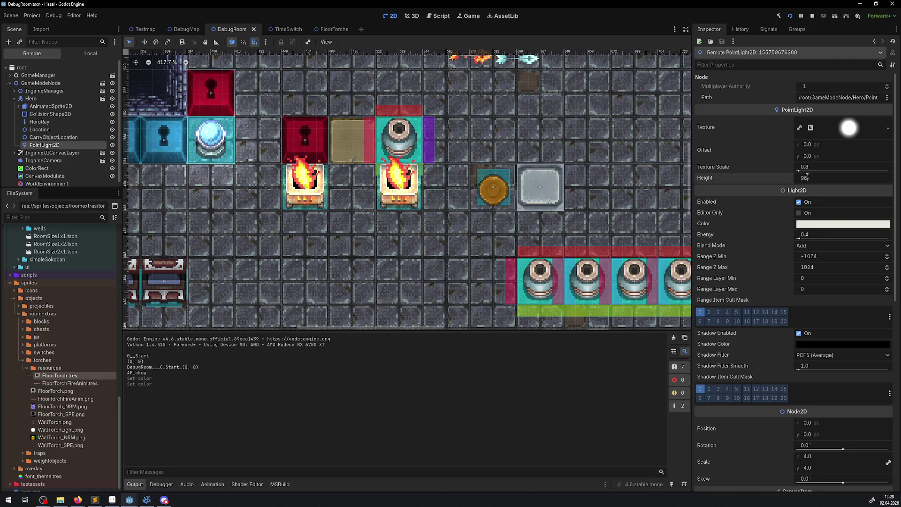
key(Return)
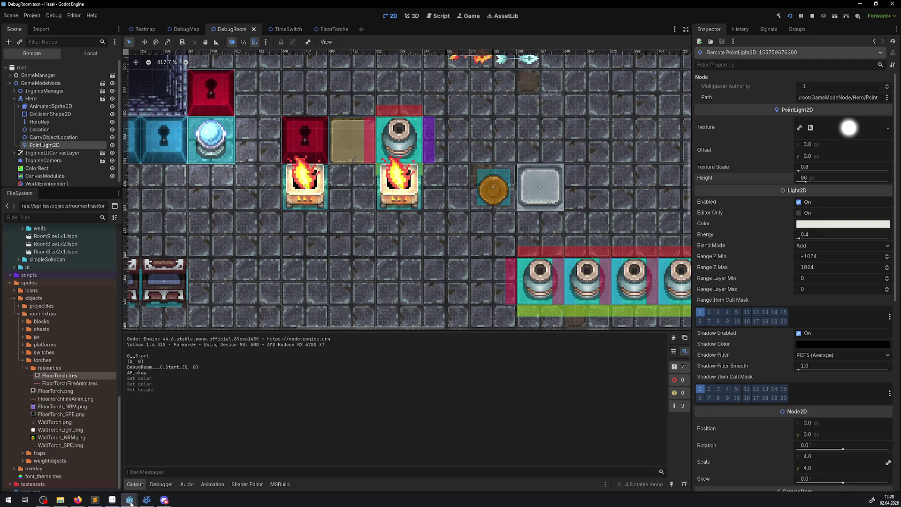
Step: Back in the game, walk to the torch row, let a torch go out, and relight it
mouse_move(164, 499)
click(174, 466)
key(Down)
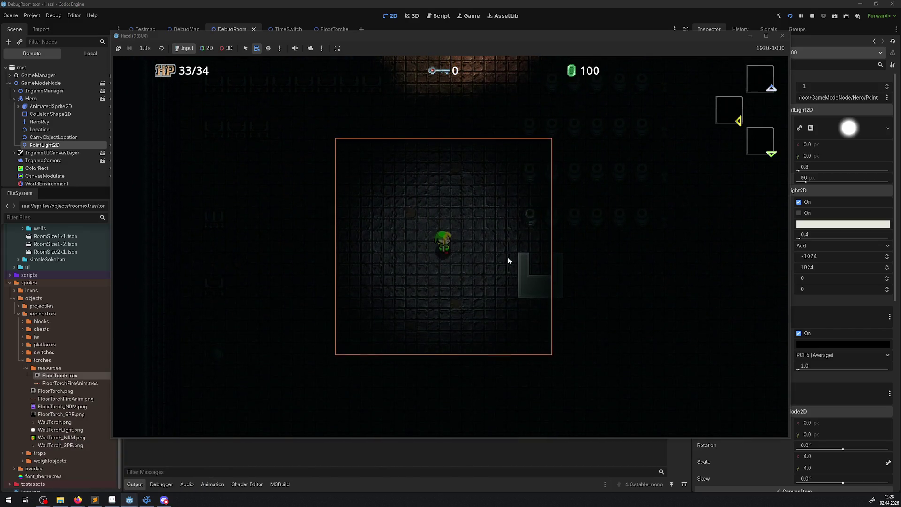
key(Up)
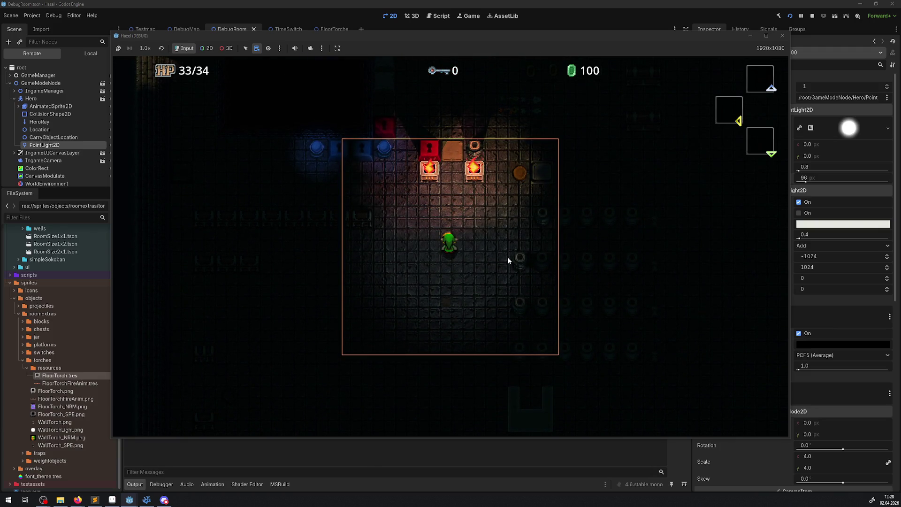
key(Right)
key(Up)
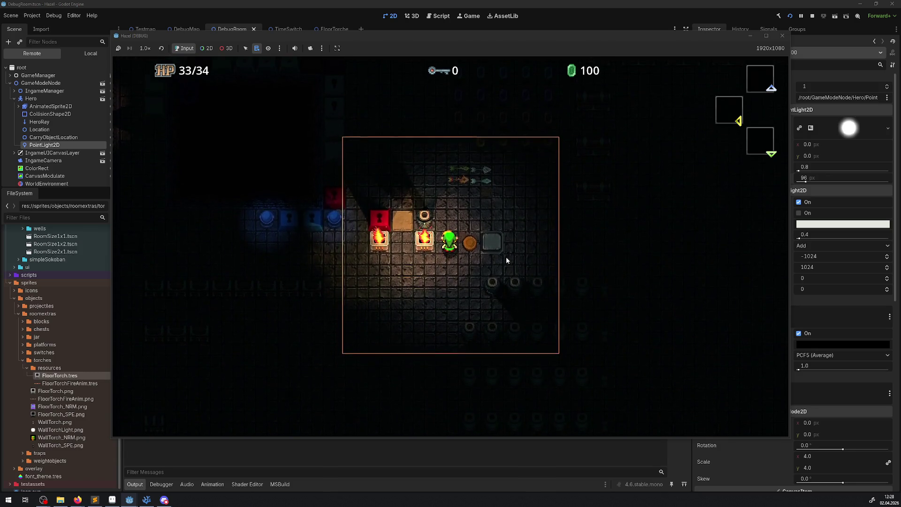
key(Down)
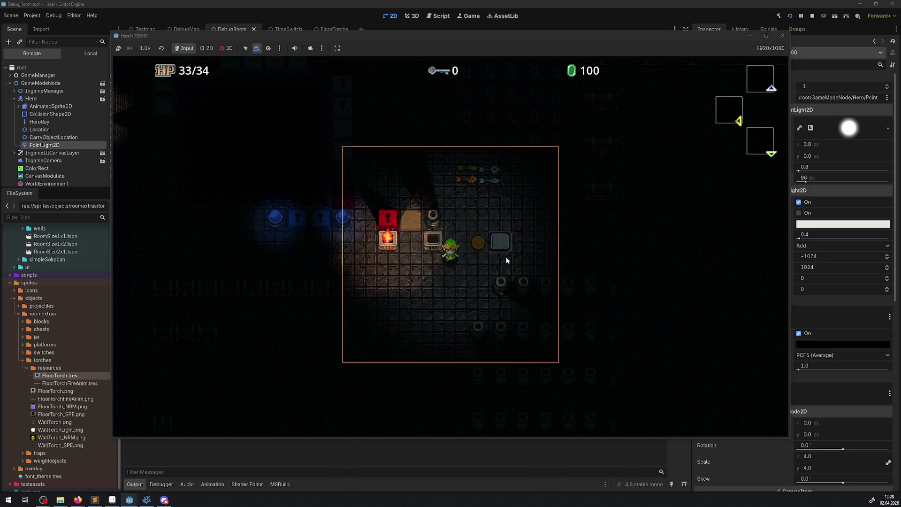
key(Left)
key(Up)
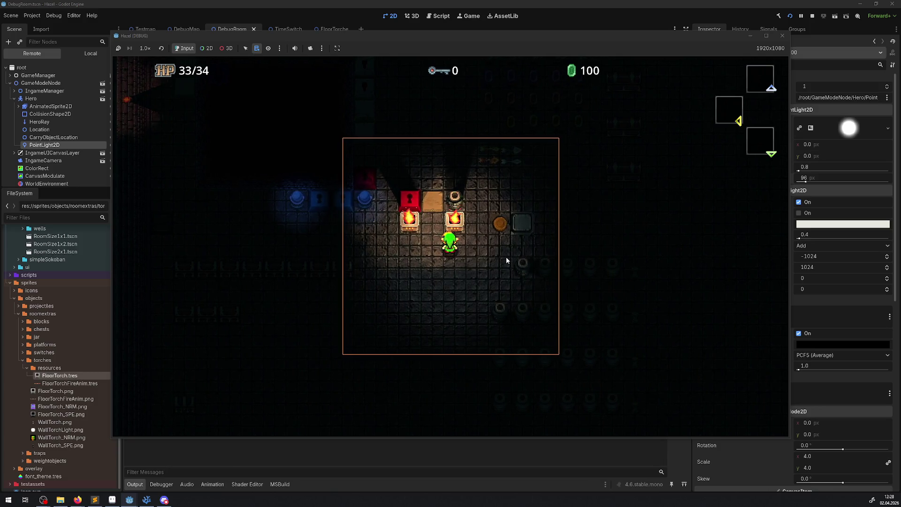
Step: Walk away and back again, light the second brazier, then stop the game
key(Down)
key(Up)
key(Left)
key(Up)
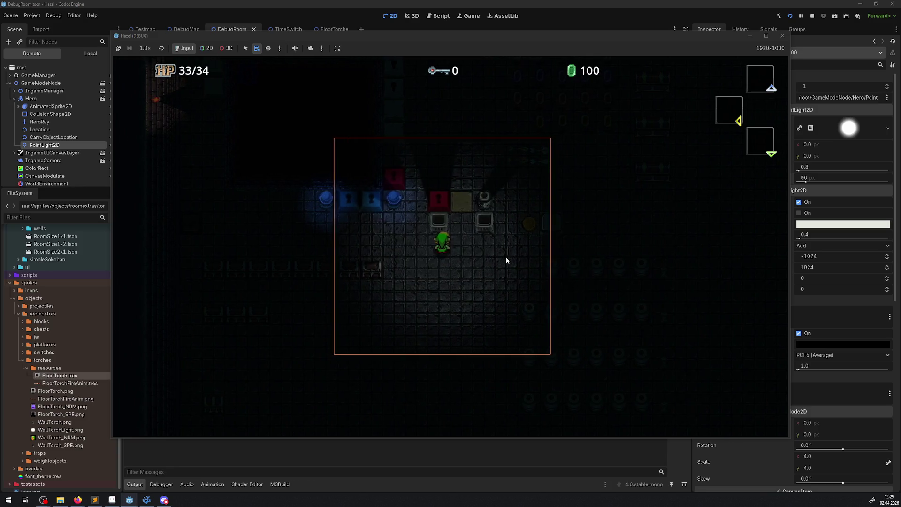
key(Down)
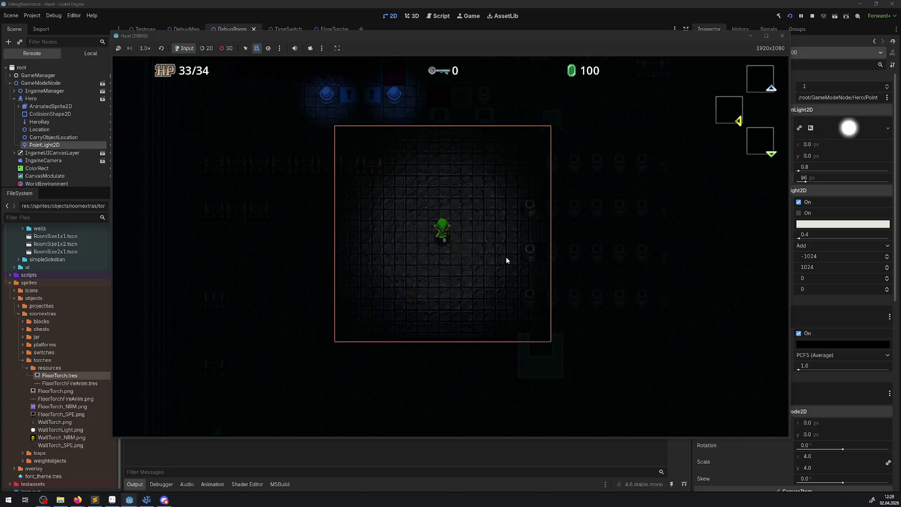
key(Up)
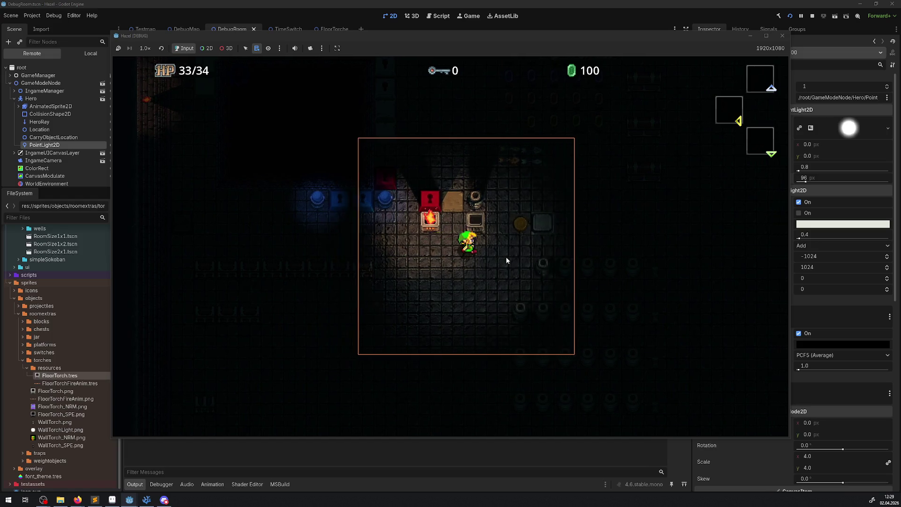
key(Right)
key(Up)
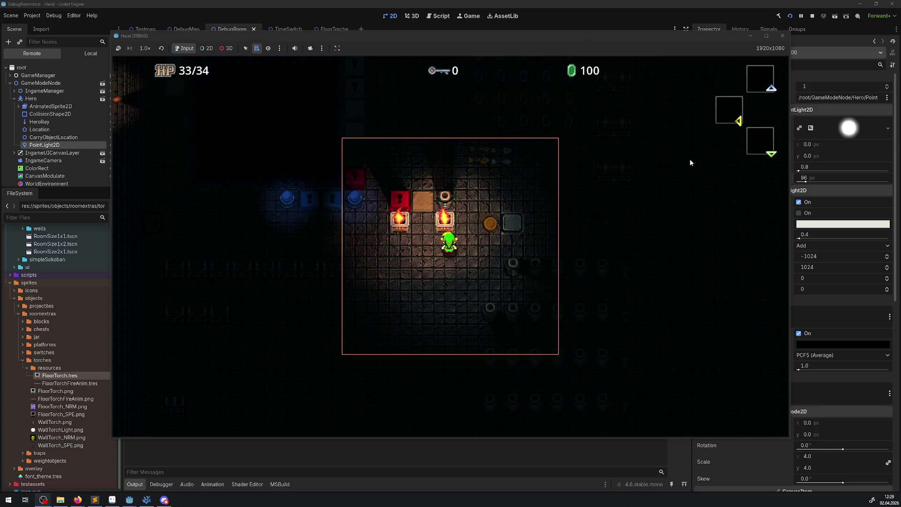
click(782, 35)
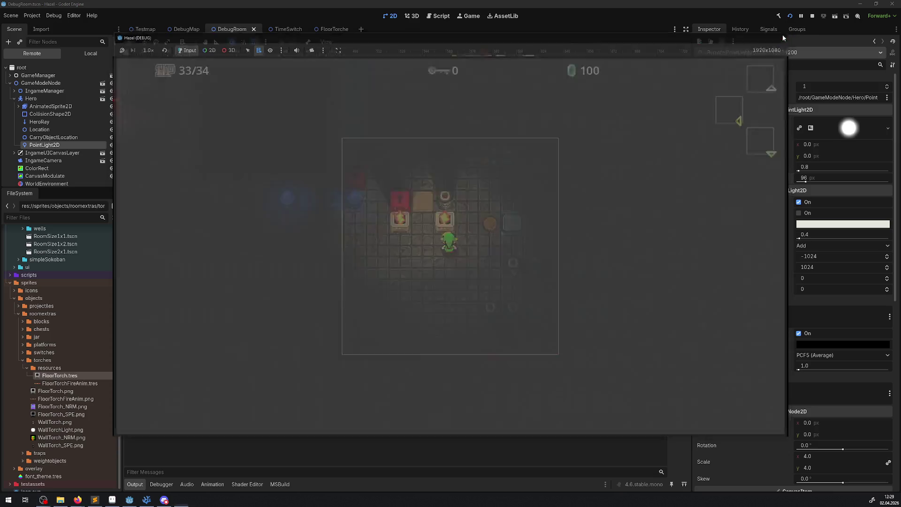
Step: Inspect the TimeSwitch scene's LightOccluder2D, then close the TimeSwitch scene
click(327, 29)
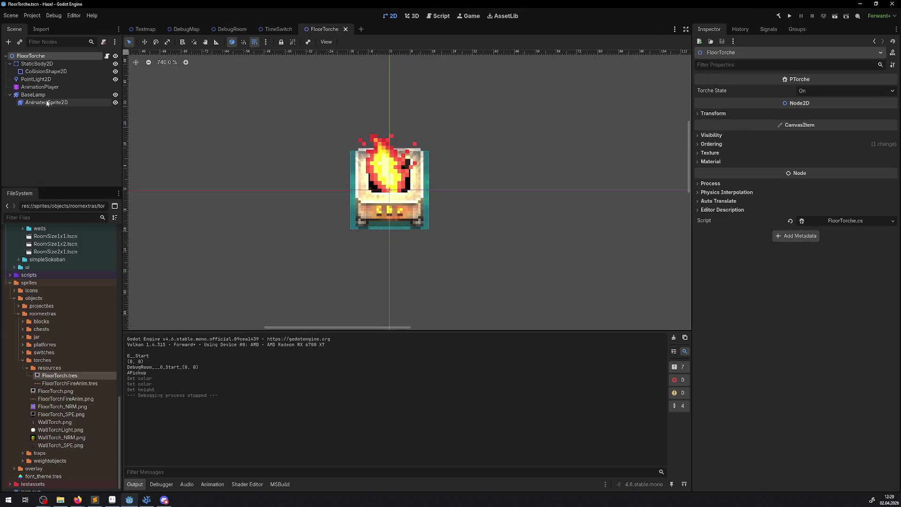
click(277, 28)
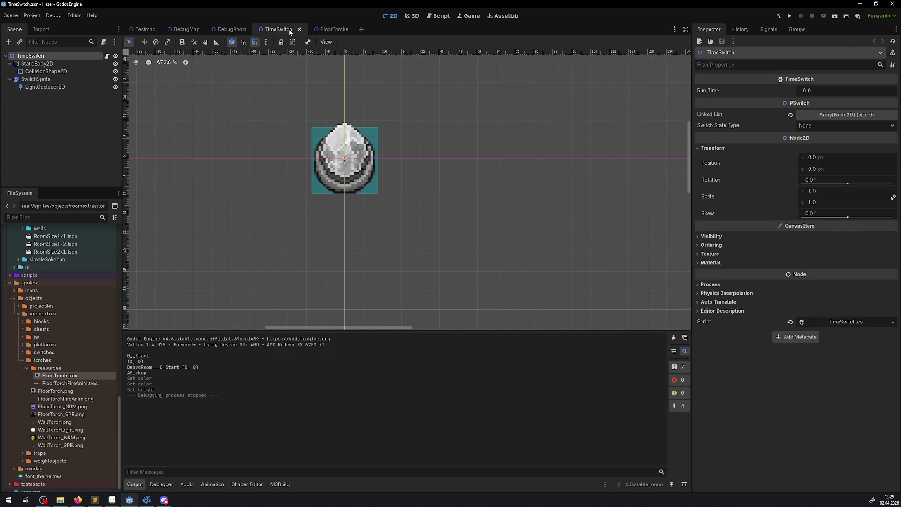
click(43, 86)
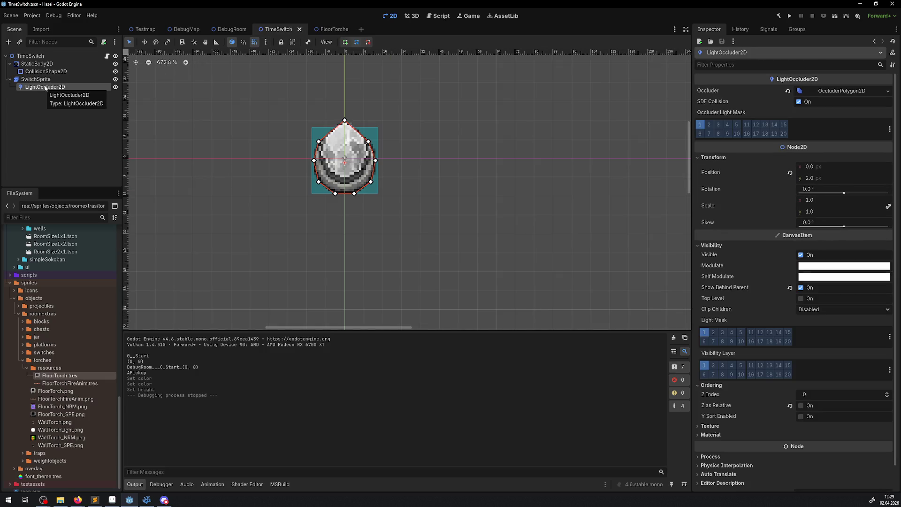
click(300, 29)
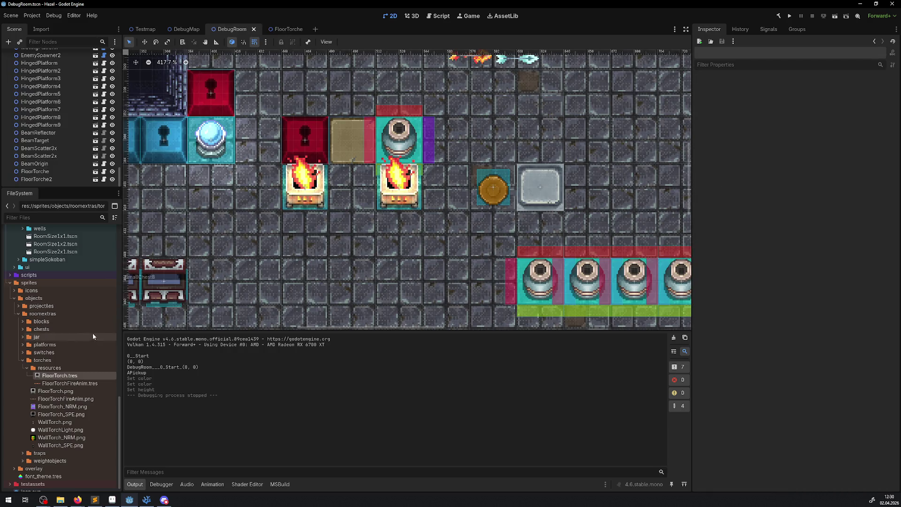
Step: Open SokobanBlock.tscn from the blocks folder, select its LightOccluder2D, and return to FloorTorche
click(24, 322)
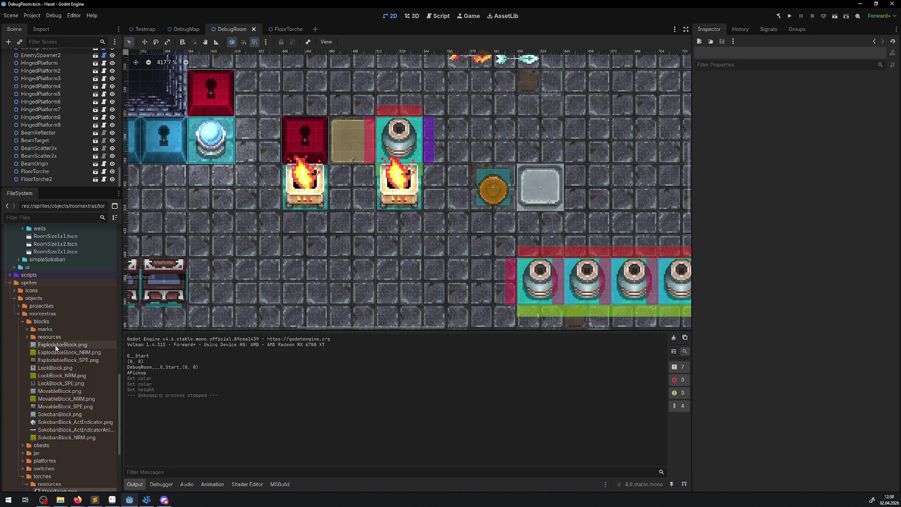
scroll(75, 299, up, 3)
scroll(75, 299, up, 10)
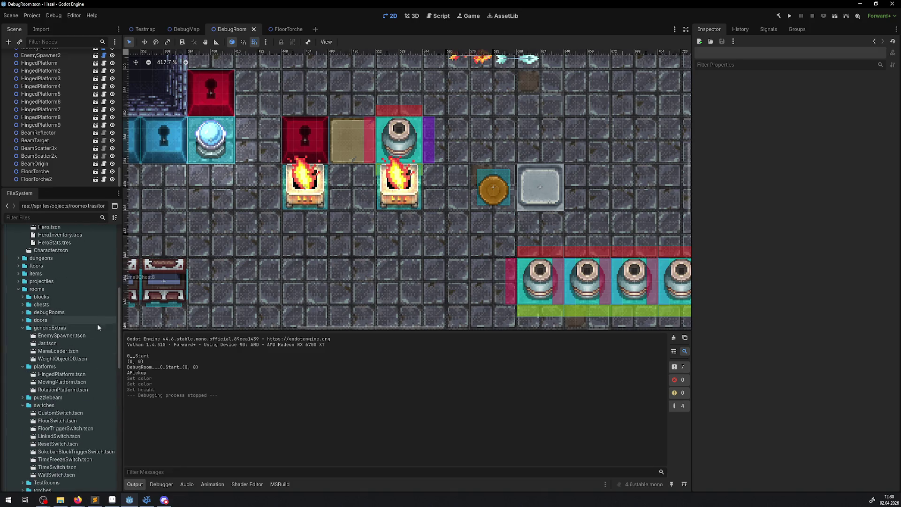
double_click(61, 366)
click(49, 117)
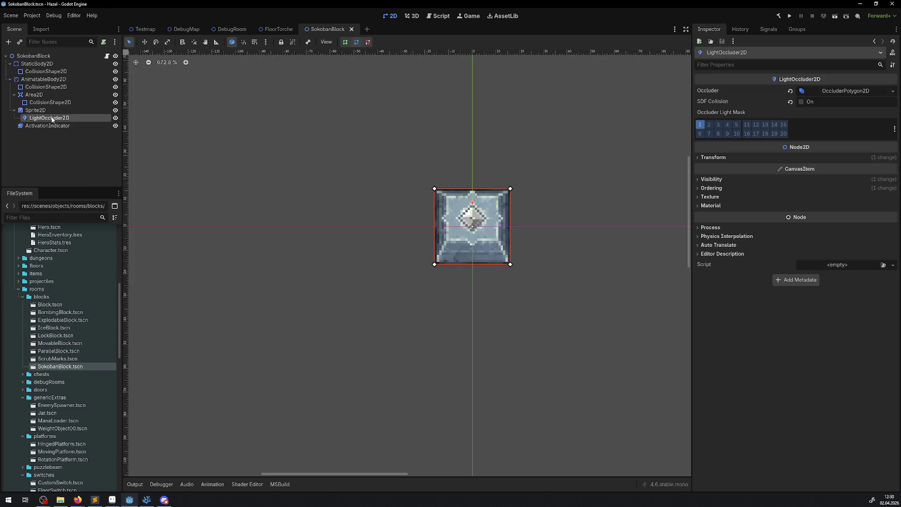
click(276, 31)
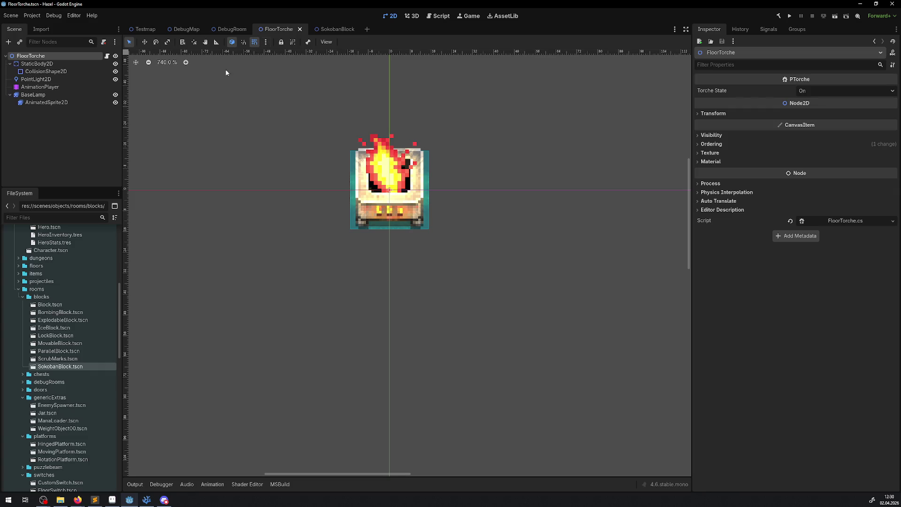
Step: Paste the copied LightOccluder2D under the BaseLamp node
click(40, 96)
key(ctrl+v)
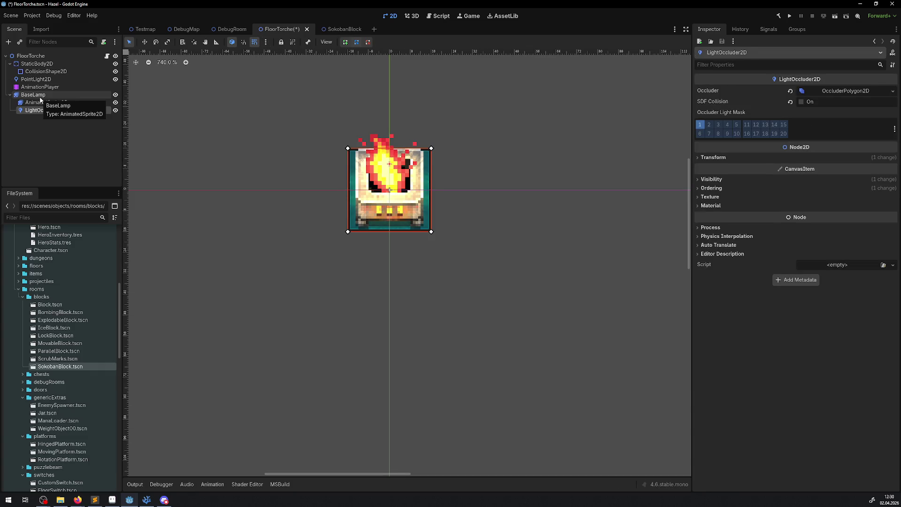
scroll(347, 211, up, 6)
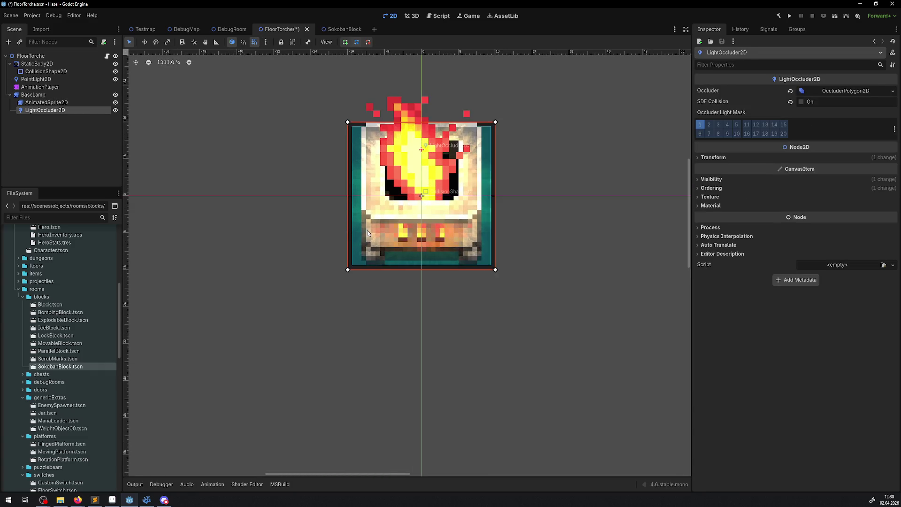
scroll(367, 230, right, 3)
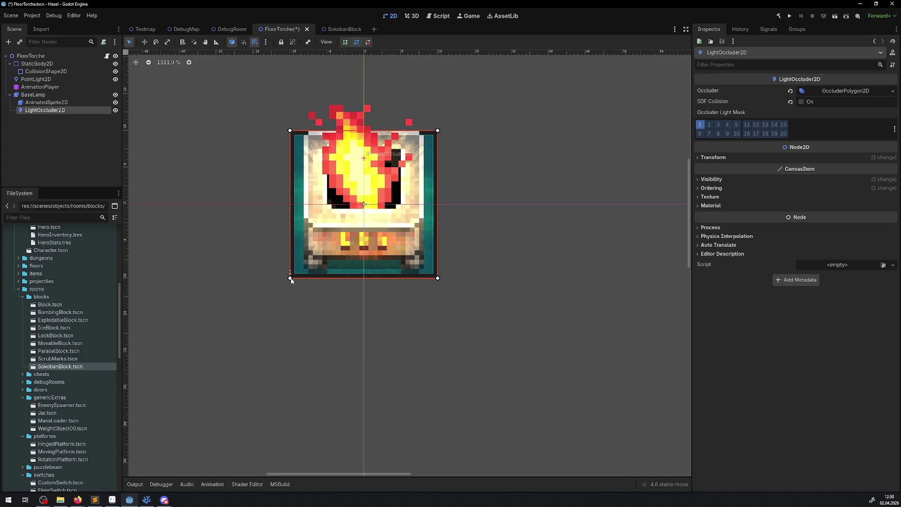
Step: Using smart snapping instead of grid snapping, pull the occluder's four corners inward and save
drag(291, 278, 321, 243)
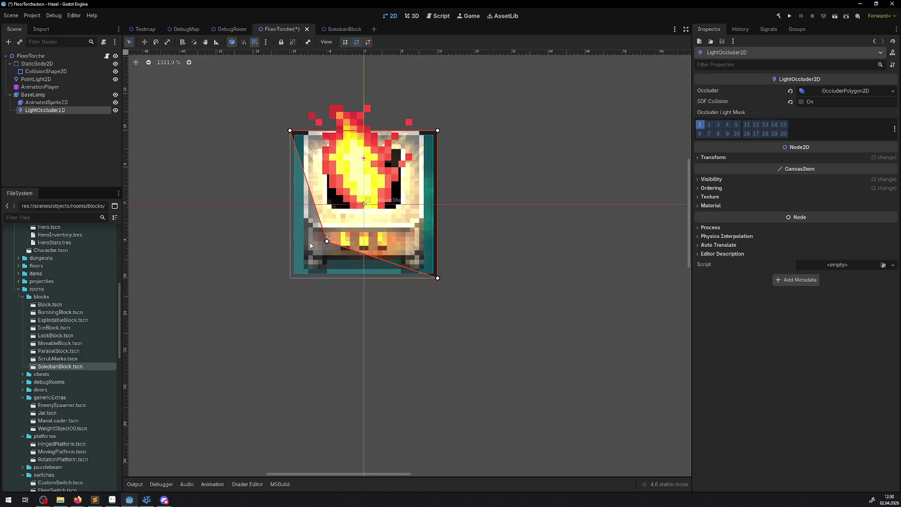
key(ctrl+z)
click(256, 43)
click(244, 42)
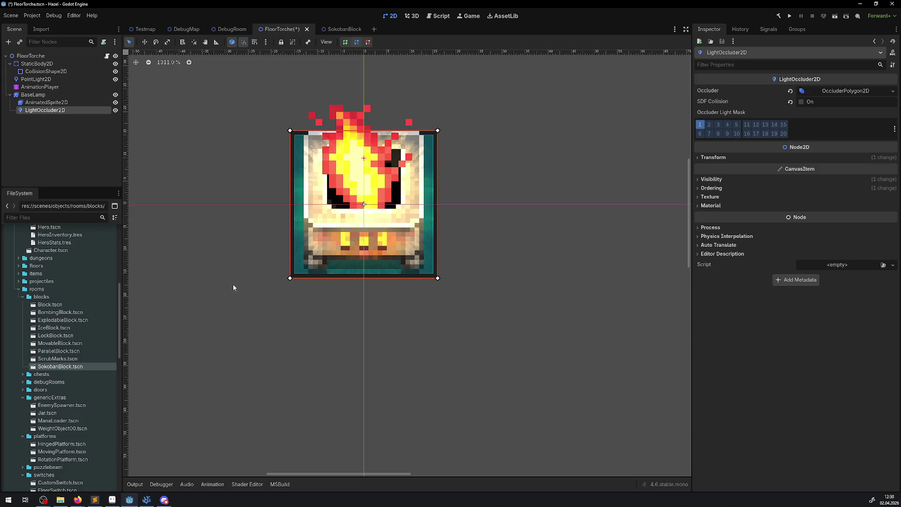
mouse_move(290, 280)
mouse_down()
mouse_move(311, 276)
mouse_move(309, 264)
mouse_up()
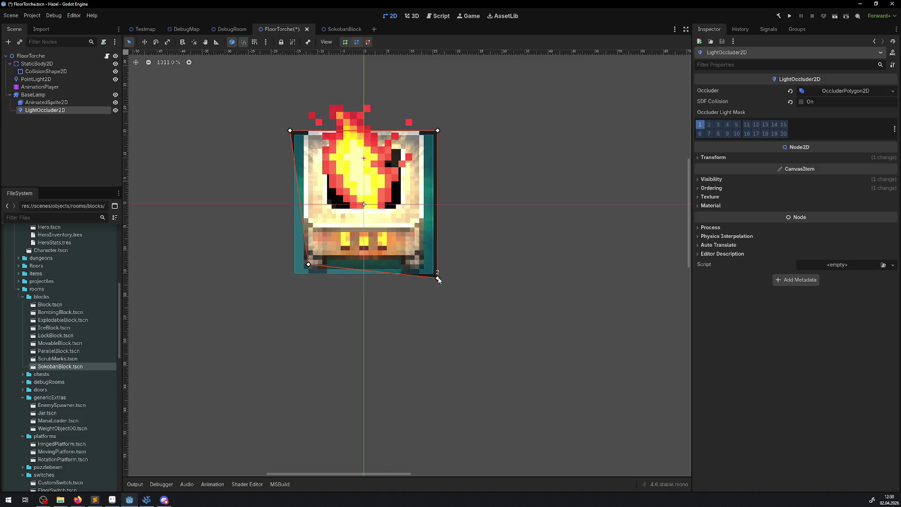
drag(437, 278, 419, 264)
drag(437, 133, 418, 134)
drag(291, 131, 308, 131)
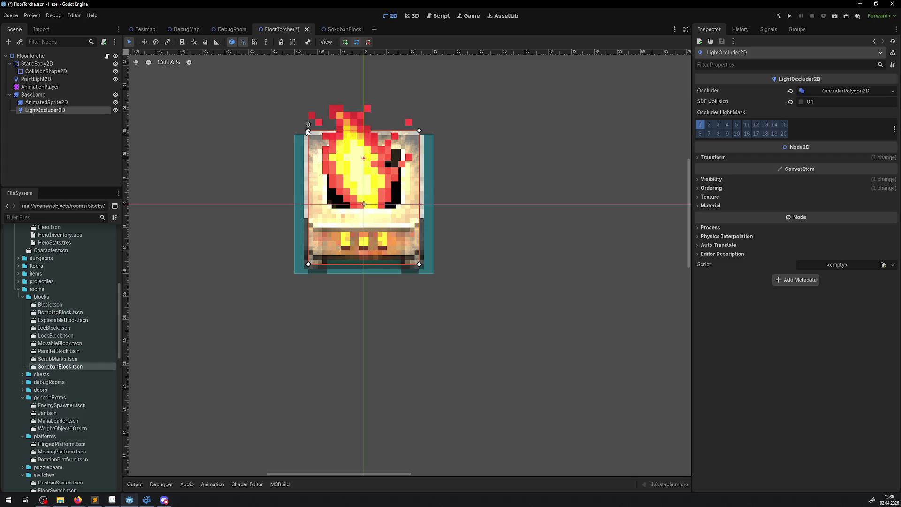
key(ctrl+s)
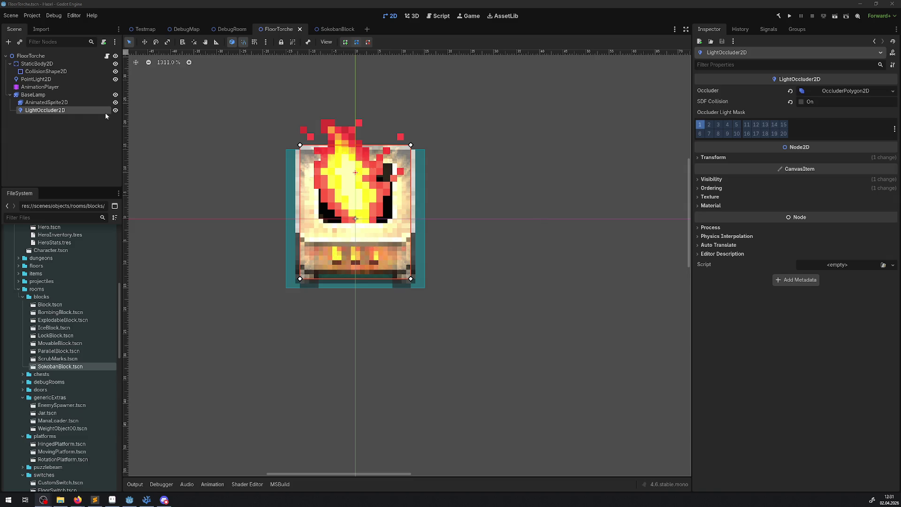
Step: Switch through DebugMap to the DebugRoom scene and pan to view the floor torches
click(190, 29)
click(234, 29)
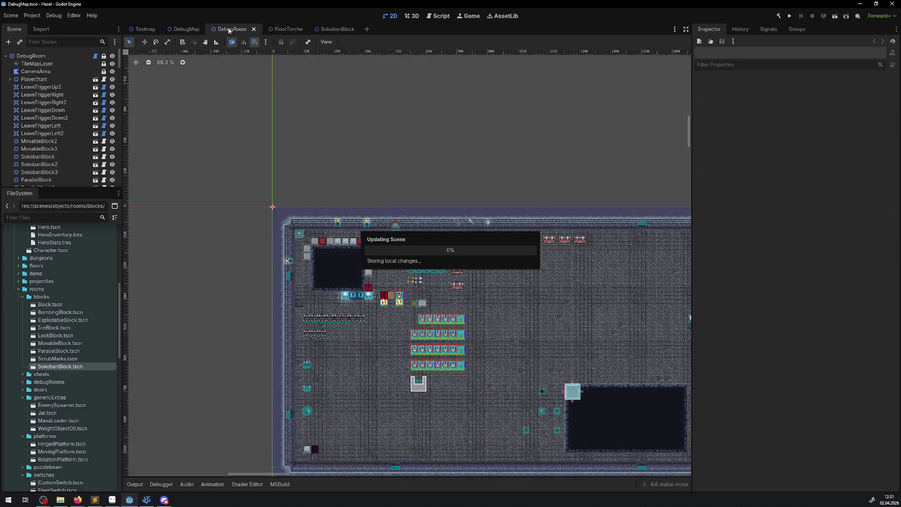
drag(316, 199, 284, 231)
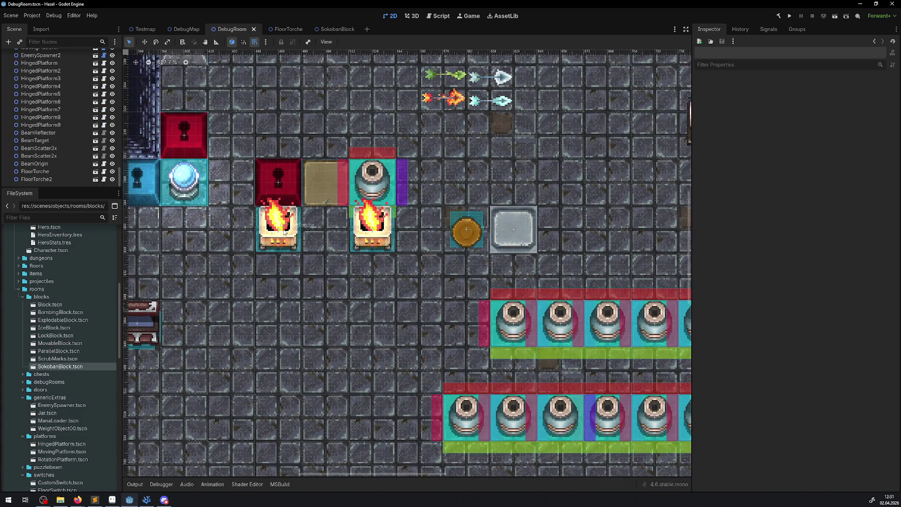
Step: Back in the FloorTorche scene, open FloorTorche.cs in Visual Studio Code
click(295, 29)
double_click(53, 110)
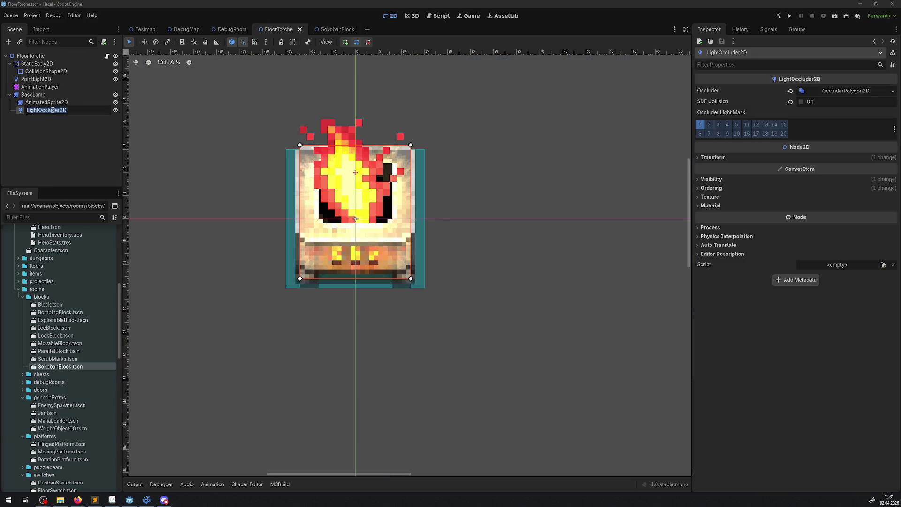
key(Escape)
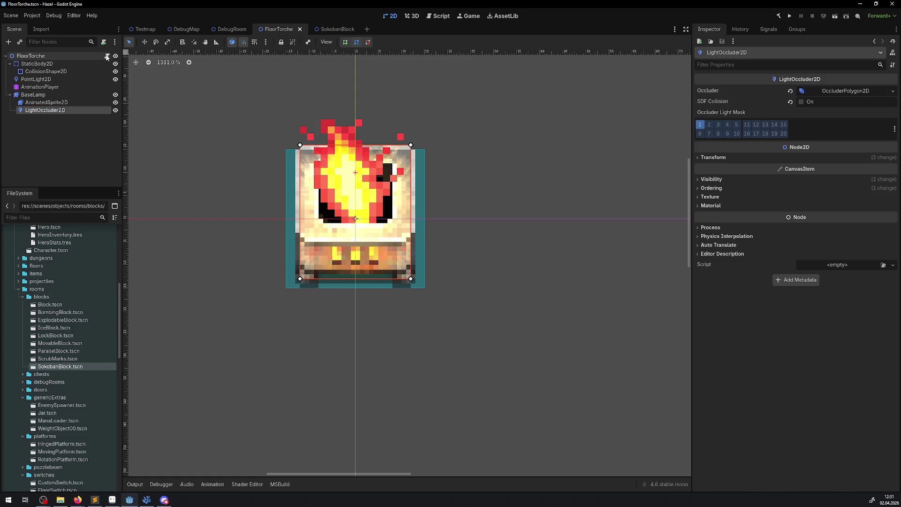
click(107, 55)
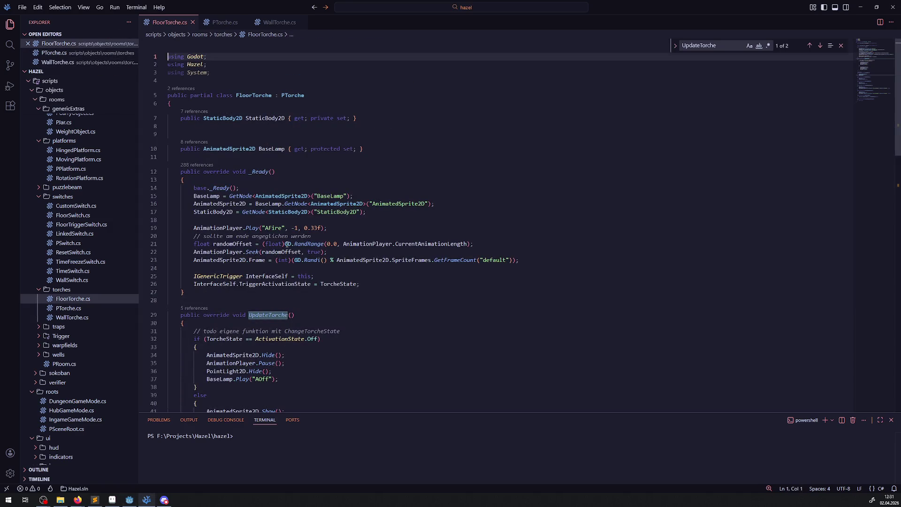
Step: Duplicate the BaseLamp property and GetNode lines, turning the property copy into a LightOccluder2D property
click(292, 204)
key(shift+alt+Down)
click(364, 149)
key(shift+alt+Up)
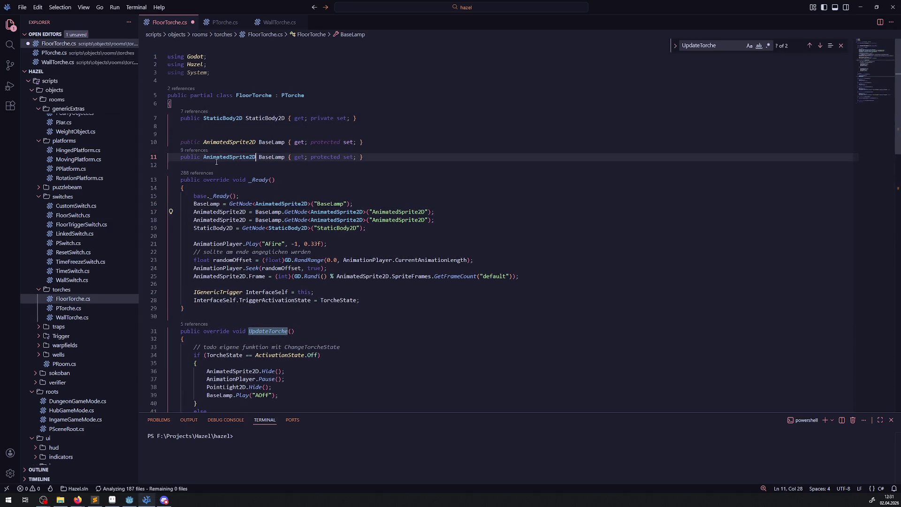
double_click(229, 164)
text(LightOccluder2D)
double_click(268, 163)
text(LightOccluder2D)
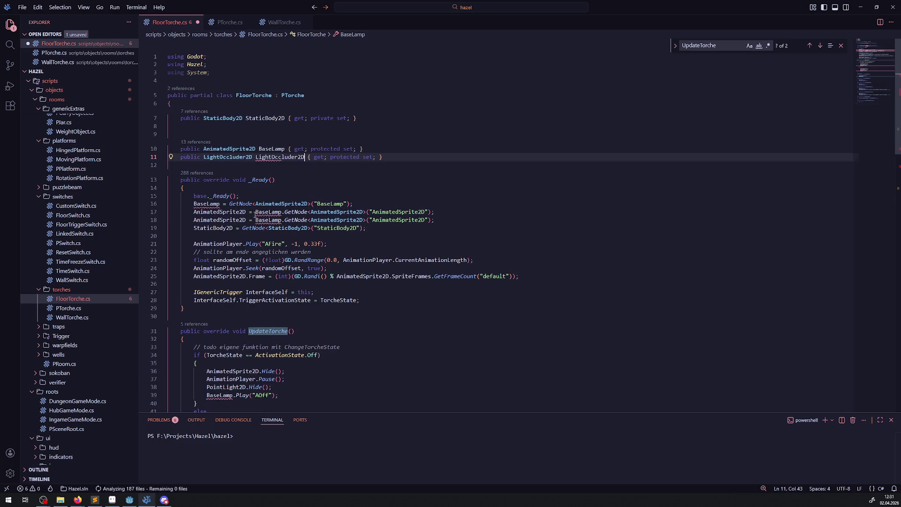
Step: Make the copied GetNode line fetch the "LightOccluder2D" node, and save
double_click(227, 226)
text(LightOccluder2D)
double_click(333, 226)
text(LightOccluder2D)
double_click(389, 227)
text(LightOccluder2D)
key(ctrl+s)
Step: Add a LightOccluder2D.Show() line in UpdateTorche's torch-off branch
click(440, 226)
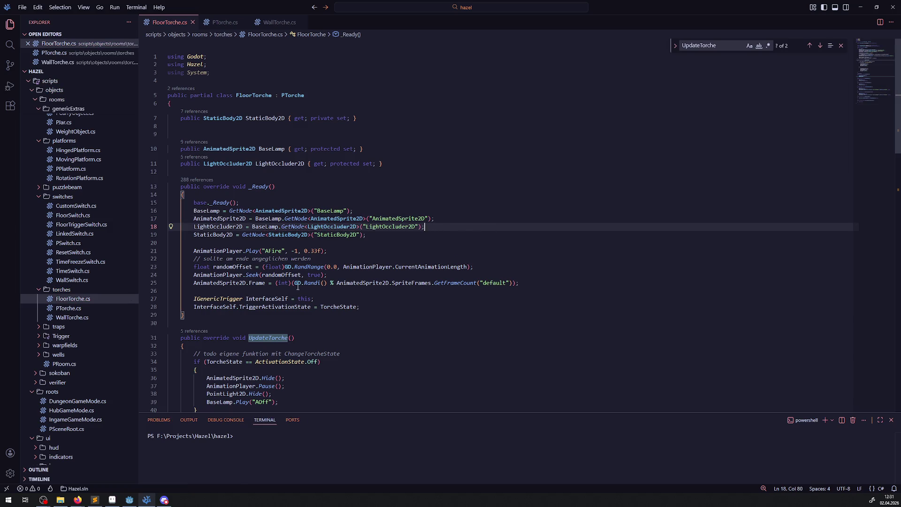
scroll(297, 286, down, 3)
scroll(294, 320, down, 1)
click(288, 314)
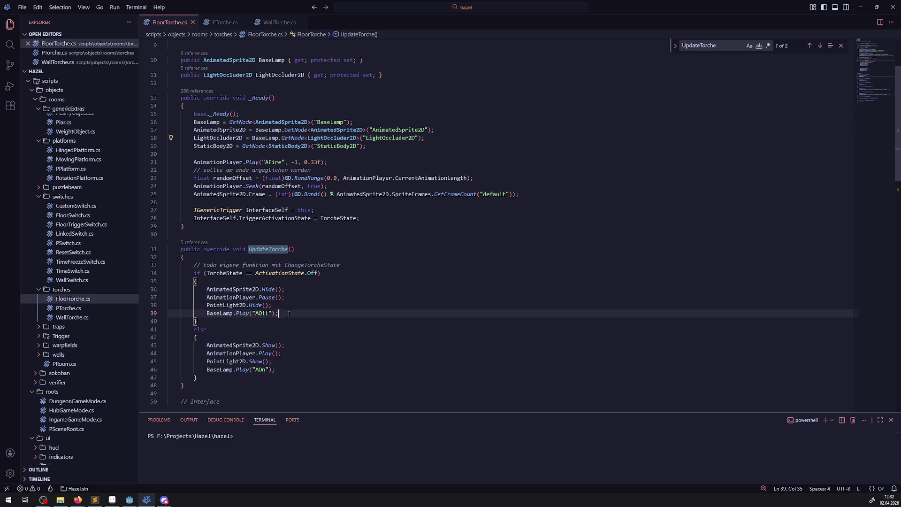
click(231, 304)
key(shift+alt+Down)
key(ctrl+d)
text(LightOccluder2D.Hide();)
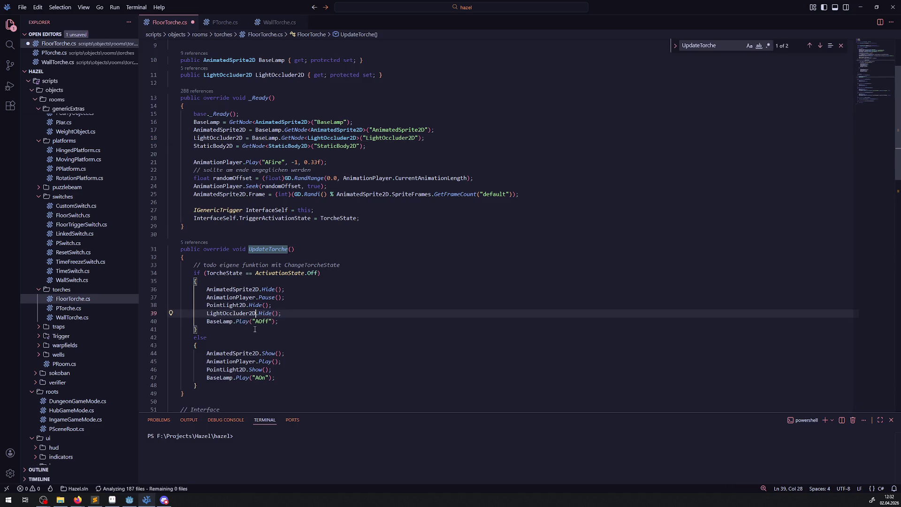
double_click(264, 314)
text(Show)
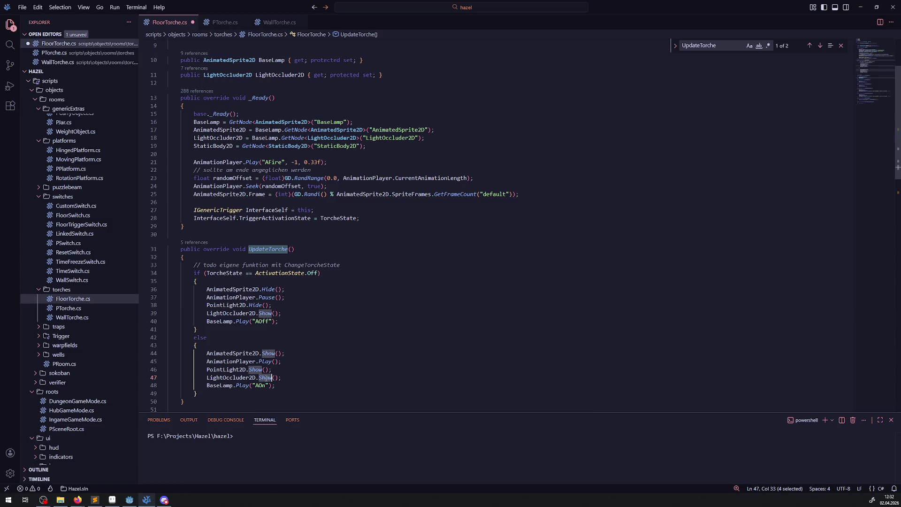
Step: Make the lit branch call LightOccluder2D.Hide(), save, and return to Godot
double_click(267, 378)
text(Hide)
key(ctrl+s)
click(329, 313)
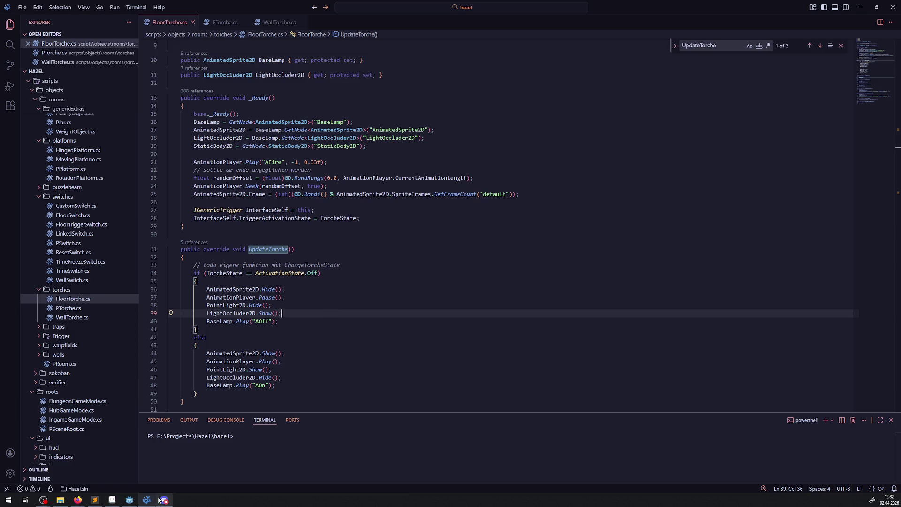
click(129, 499)
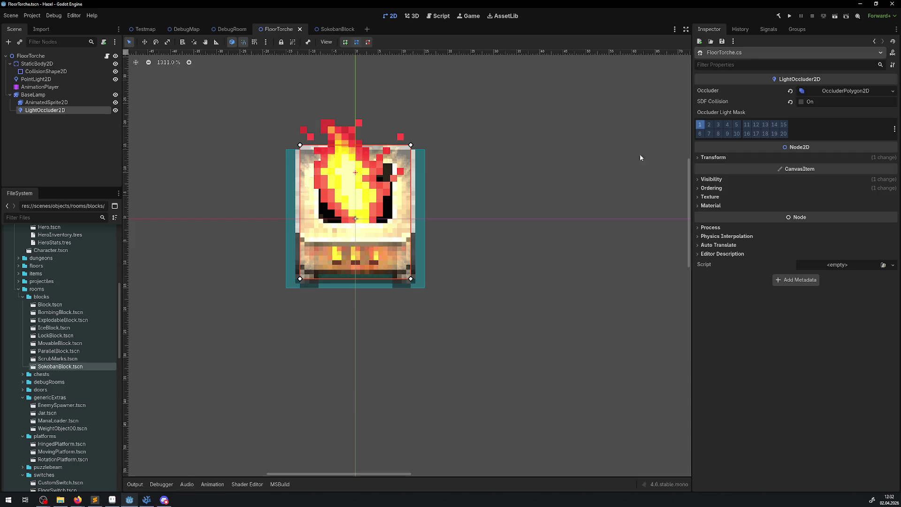
Step: Build the .NET project, deselect the LightOccluder2D, and launch the game
click(778, 16)
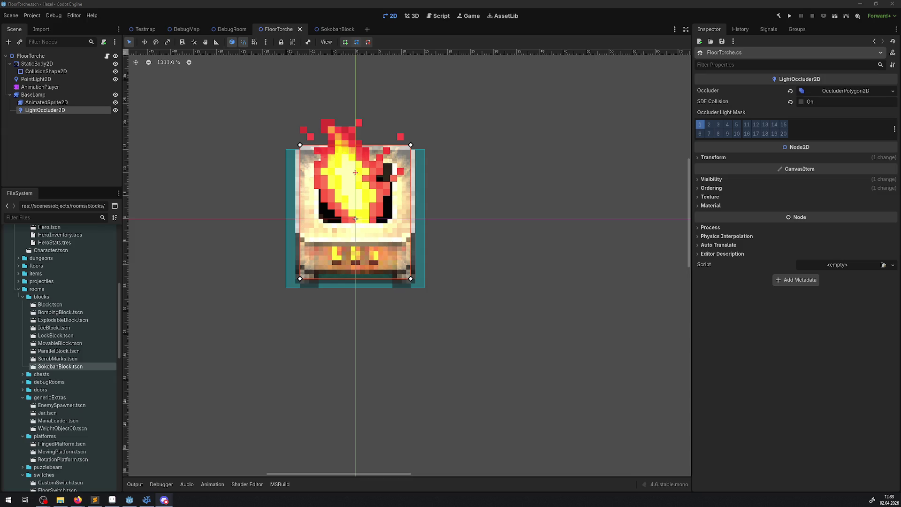
click(519, 208)
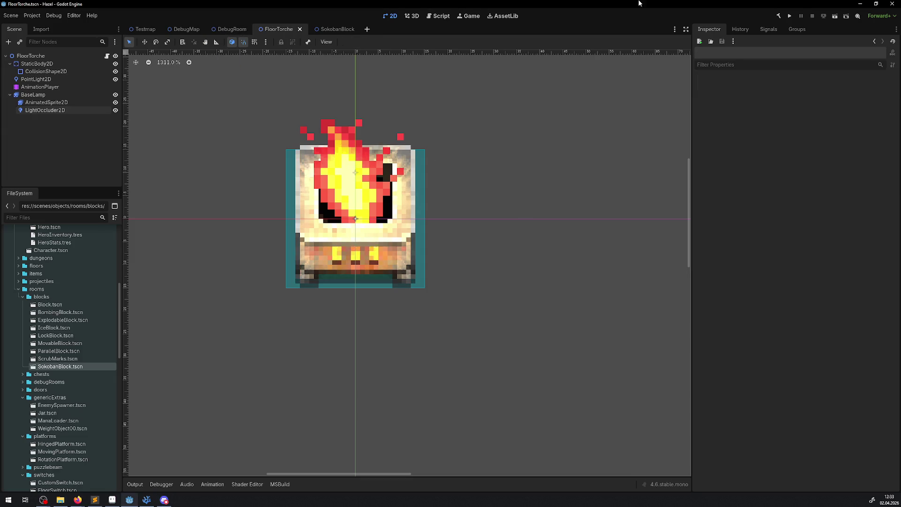
click(790, 16)
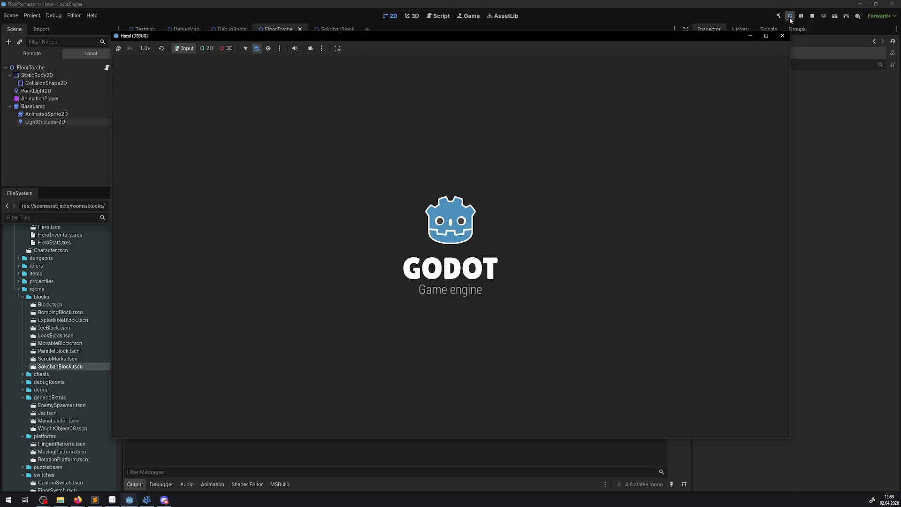
Step: Walk the hero around the room and light the metal brazier
key(Down)
key(Down)
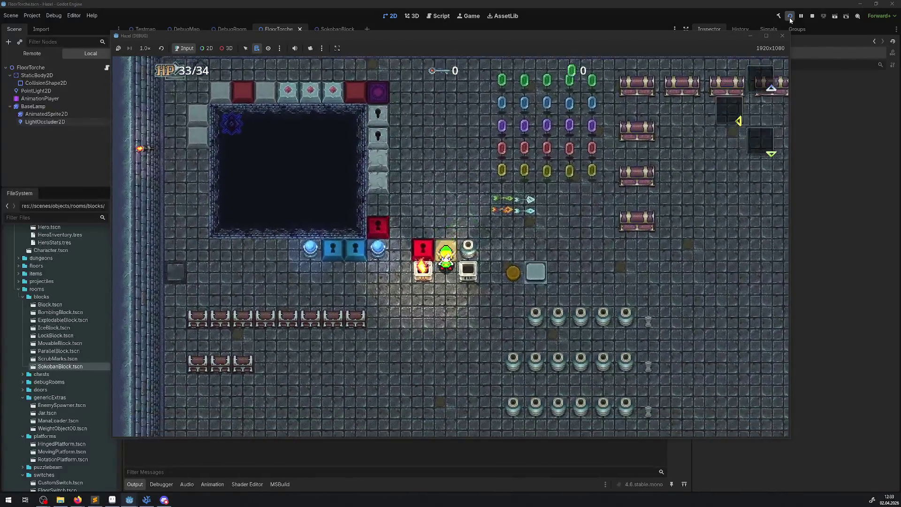
key(Up)
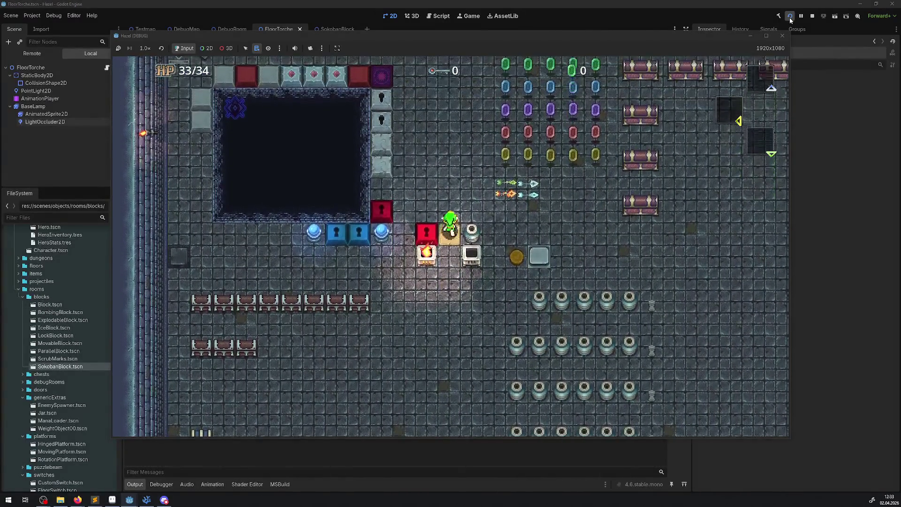
key(Right)
key(Down)
key(Up)
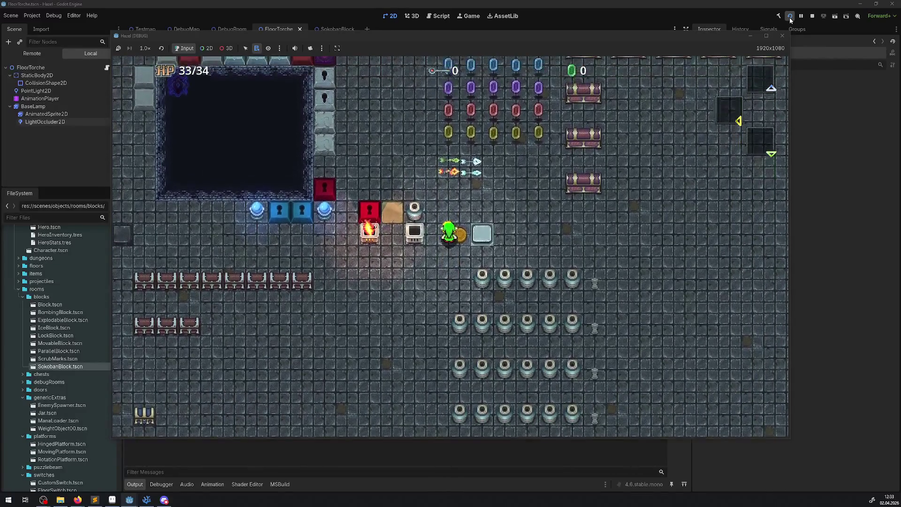
key(Left)
key(Down)
key(Up)
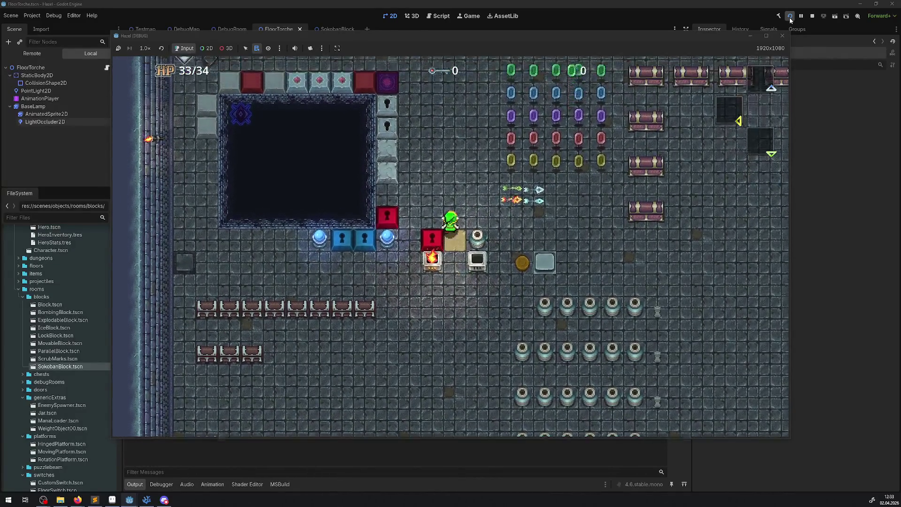
key(Right)
key(Down)
key(Down)
key(Left)
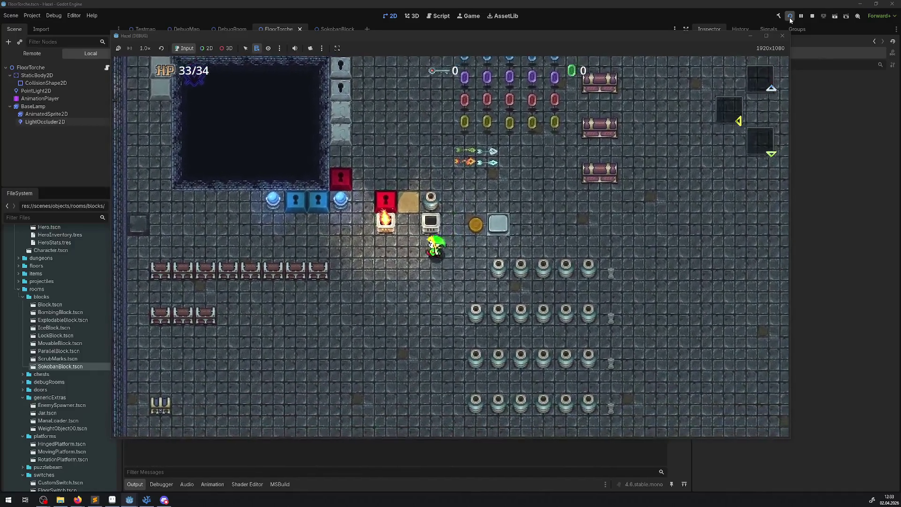
key(Up)
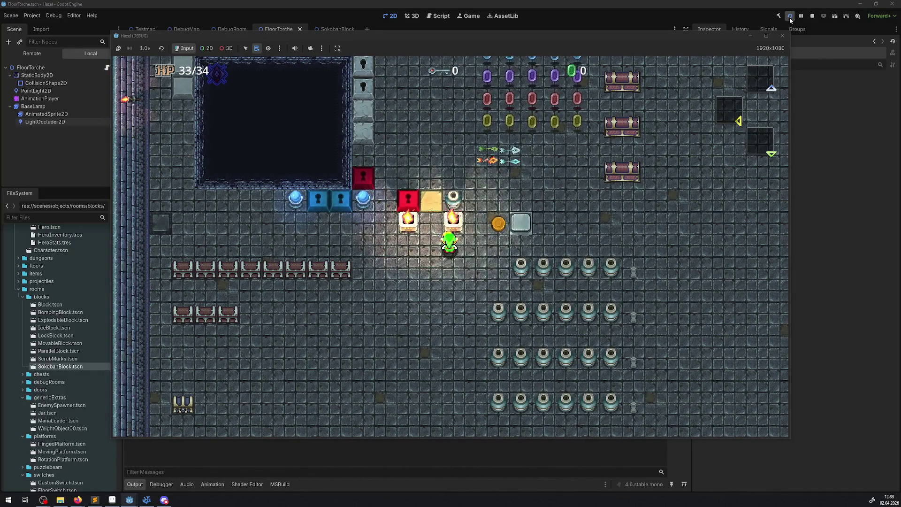
Step: Light the unlit right-hand brazier with space, then walk down away from the torches
key(Down)
key(Right)
key(Up)
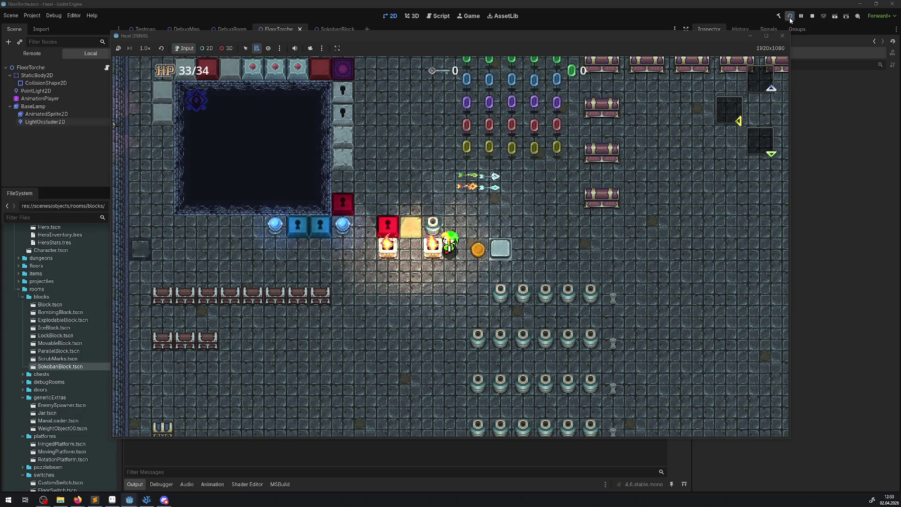
key(space)
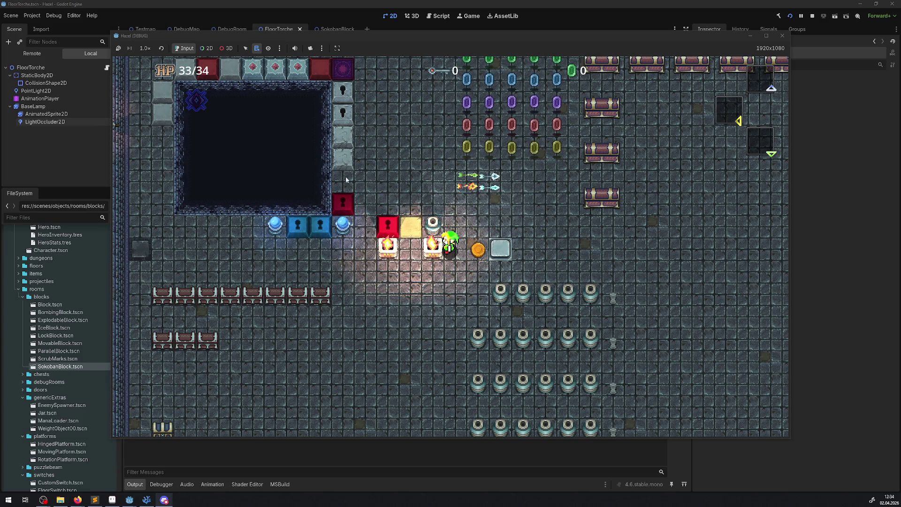
key(Down)
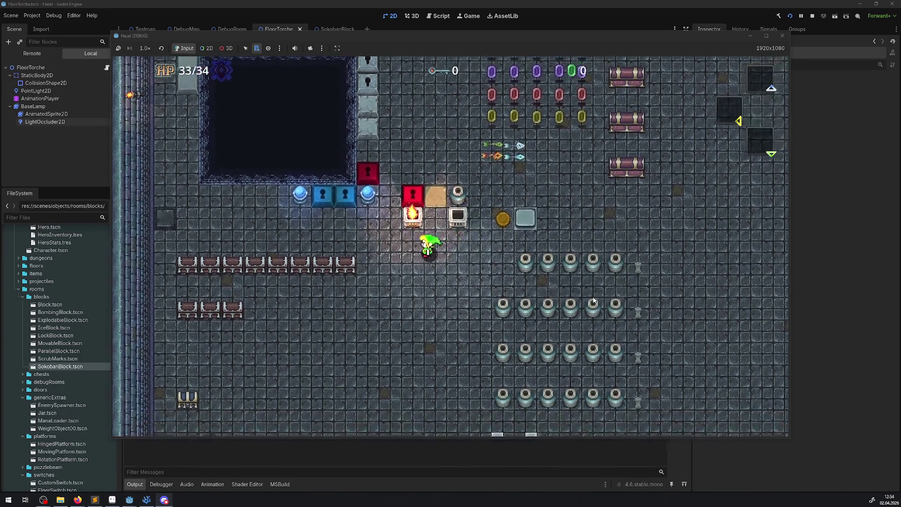
Step: Light the brazier, then smash the nearby pots into 2 rupees
key(Left)
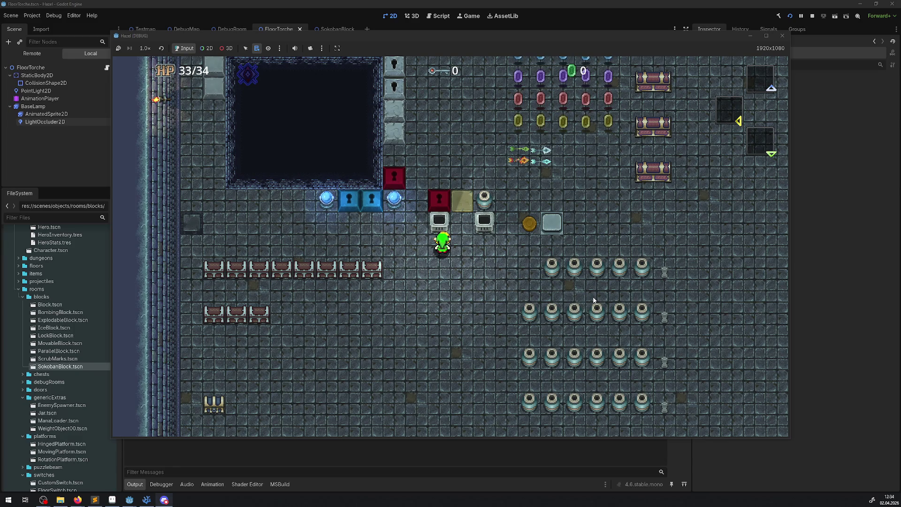
key(space)
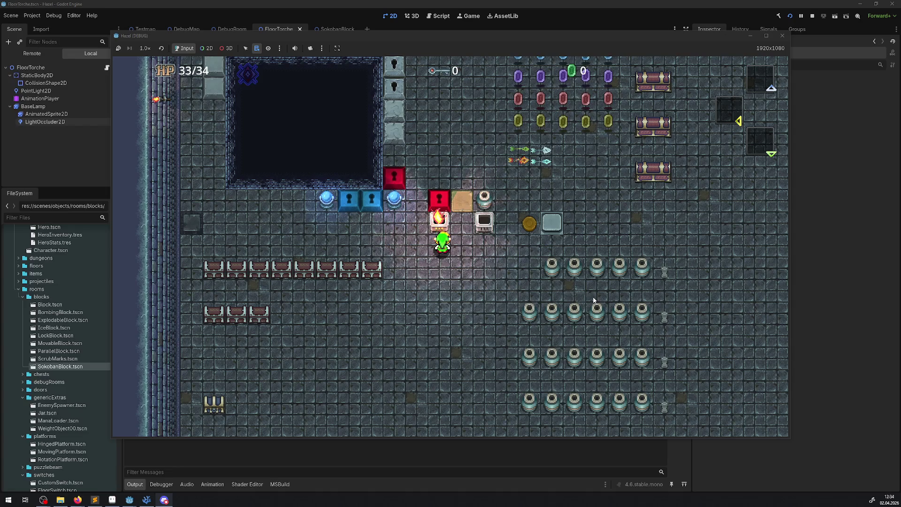
key(Down)
key(Down)
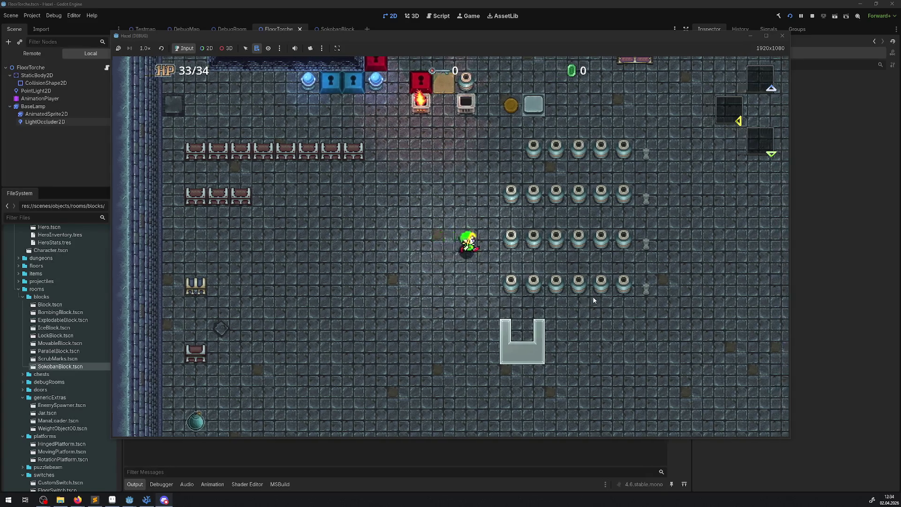
key(Right)
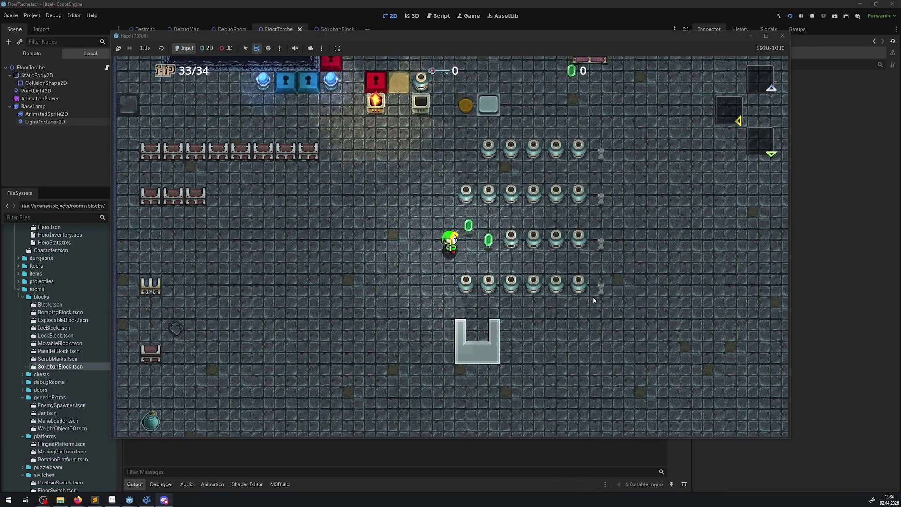
key(Right)
key(Left)
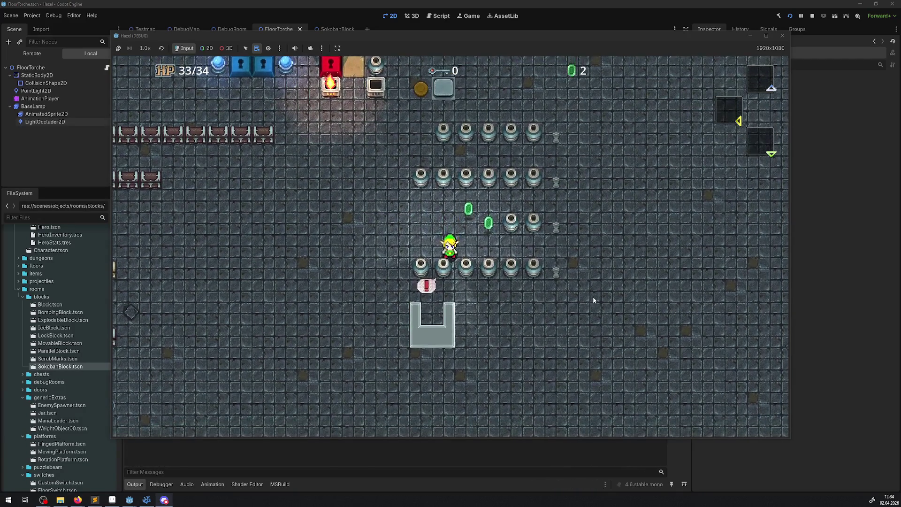
key(Up)
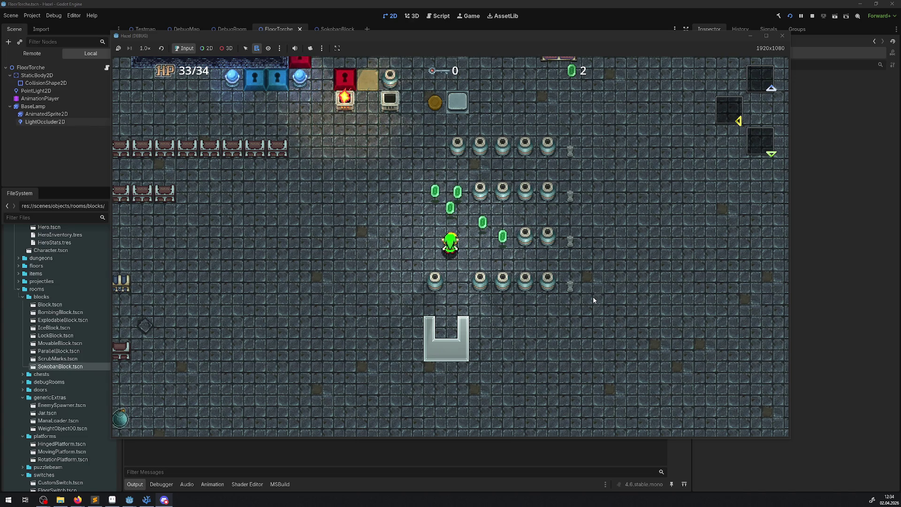
Step: Walk the hero left and up to the room's top wall
key(Left)
key(Up)
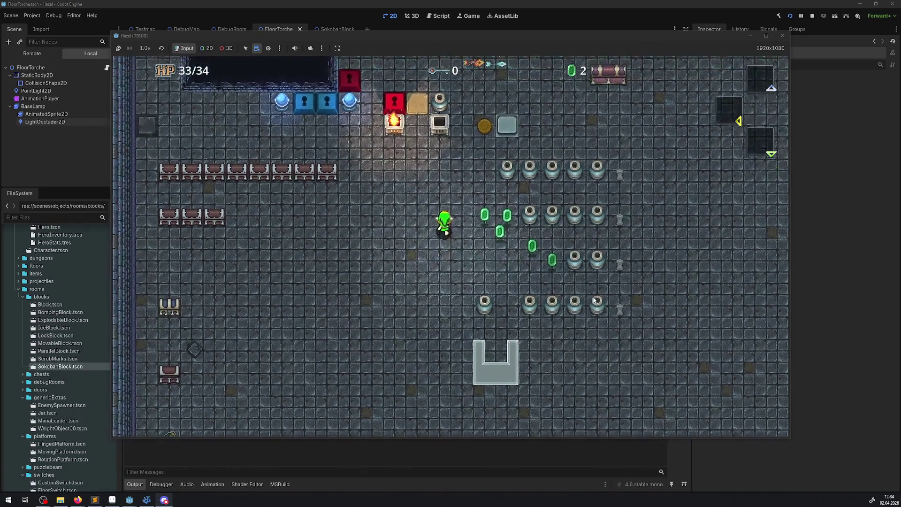
key(Up)
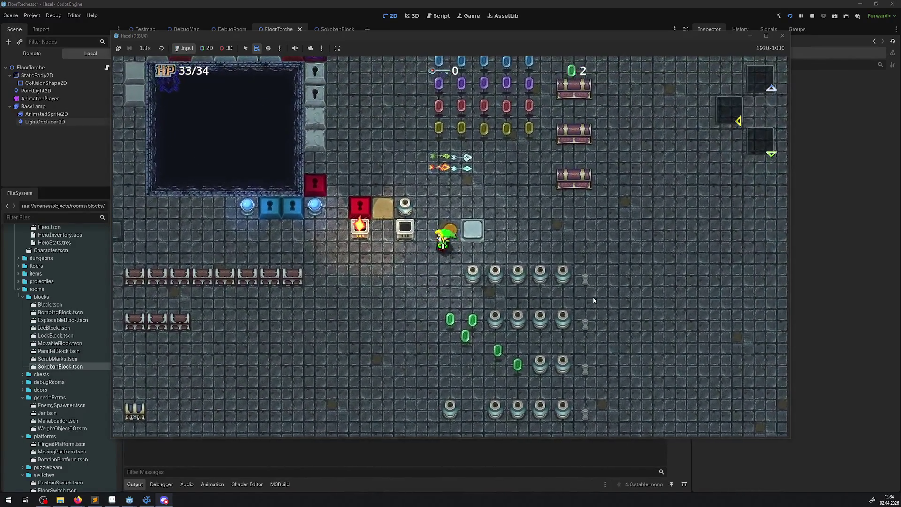
key(Up)
key(Left)
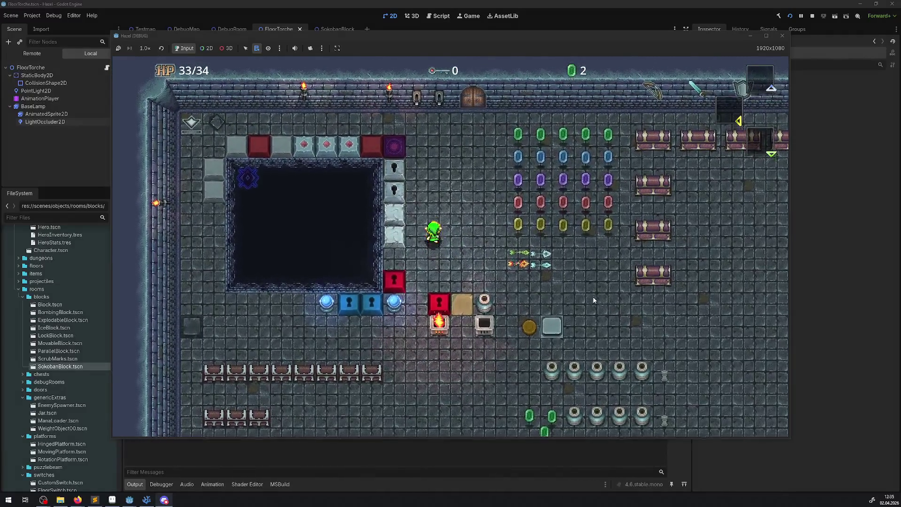
key(Up)
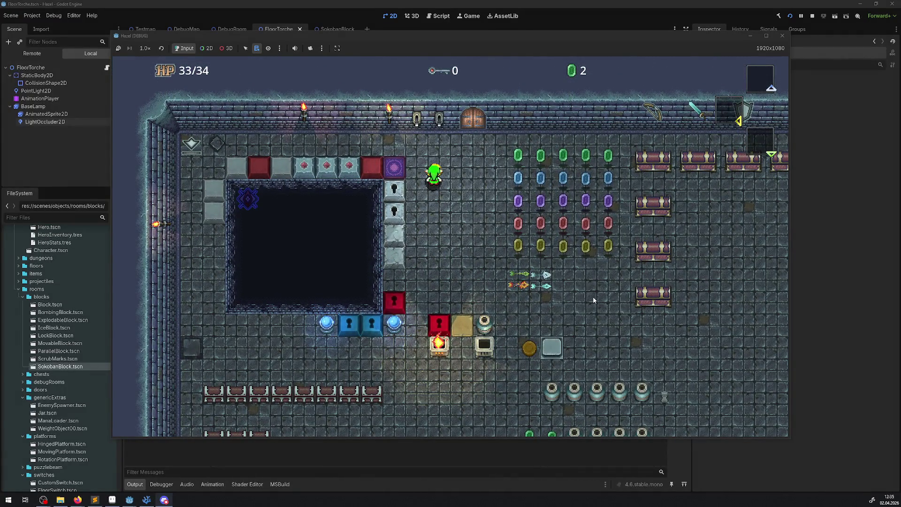
Step: Walk right across the room to the right edge of the dark pit
key(Down)
key(Right)
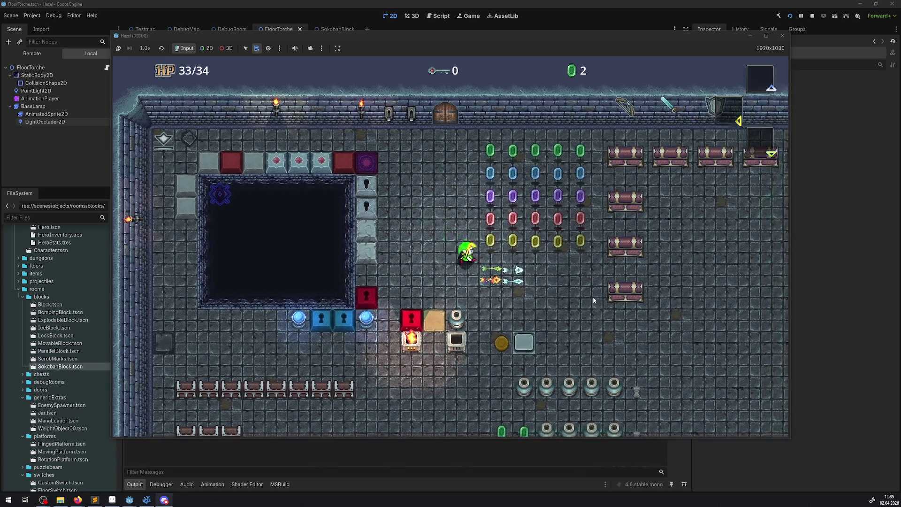
key(Right)
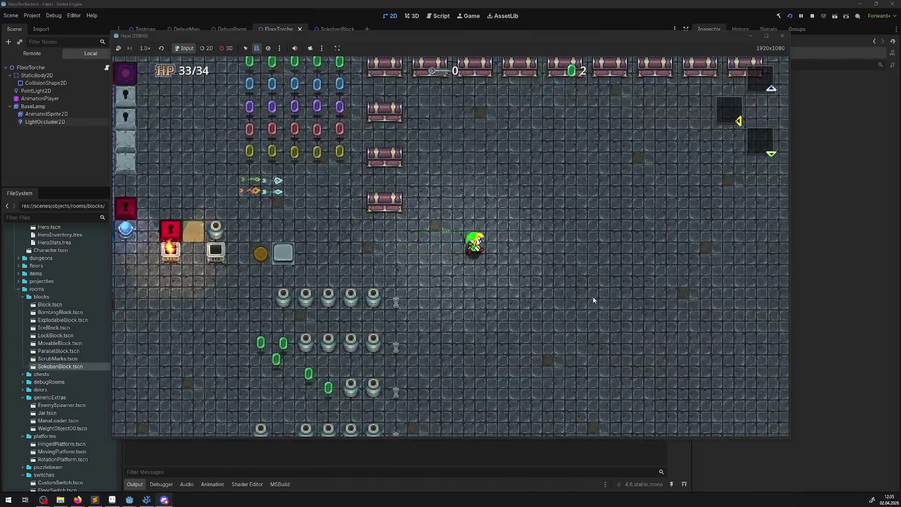
key(Right)
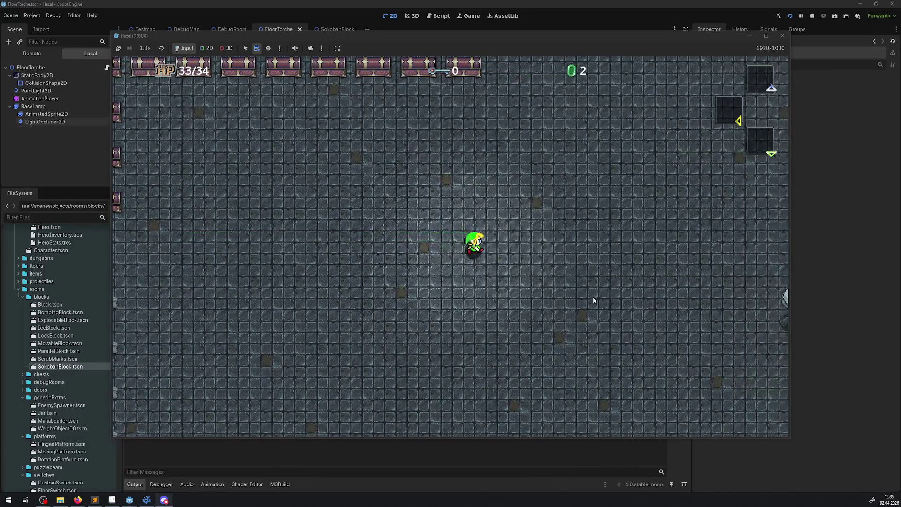
key(Right)
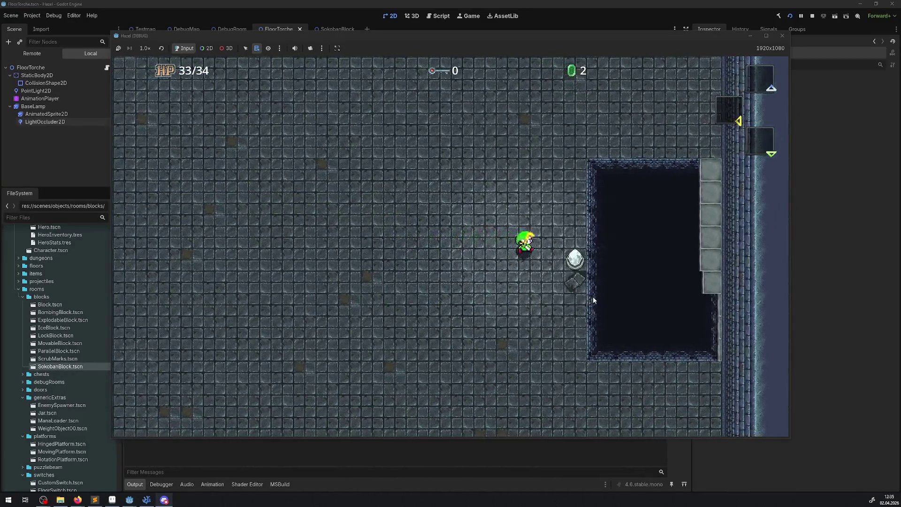
key(Up)
key(Right)
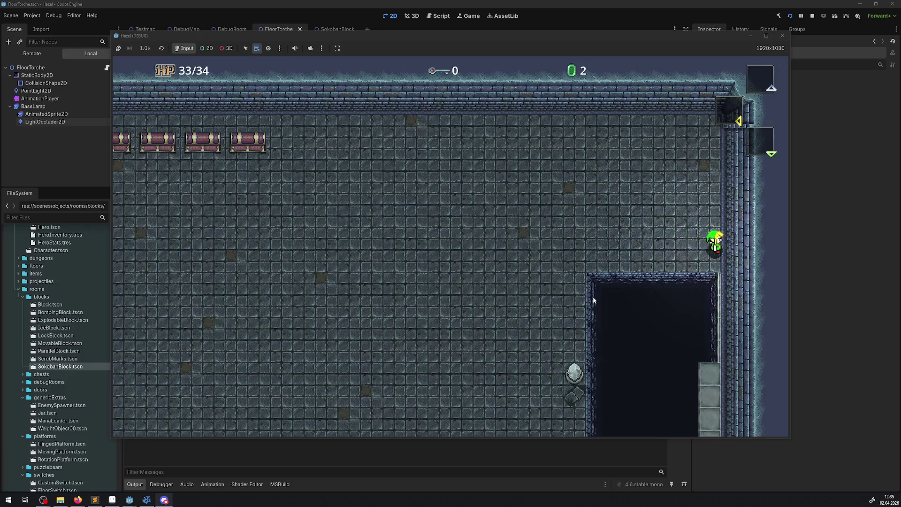
key(Down)
key(Down)
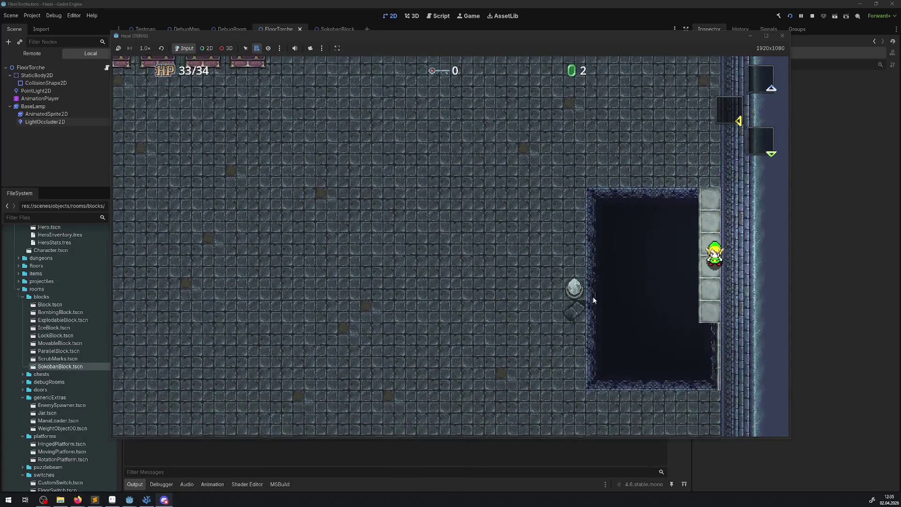
Step: Fall into the pit, dropping health to 32/34, then return above the purple block
key(Left)
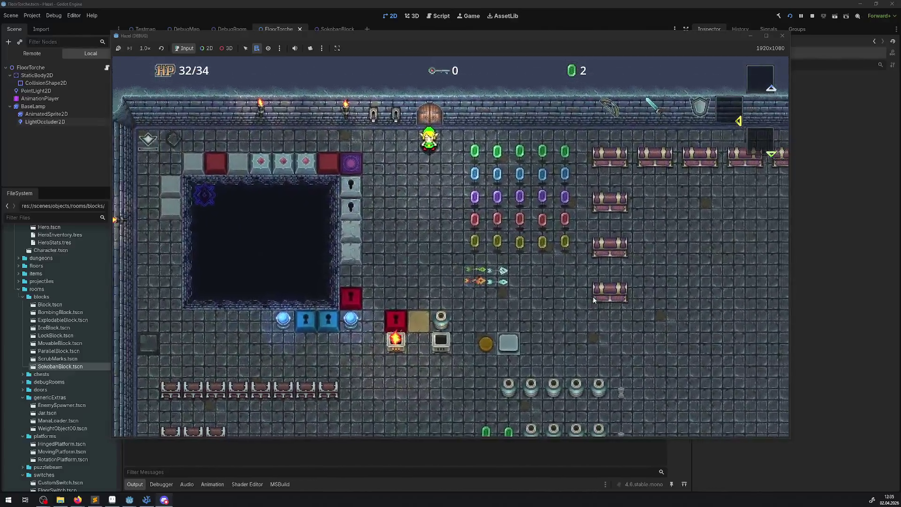
key(Left)
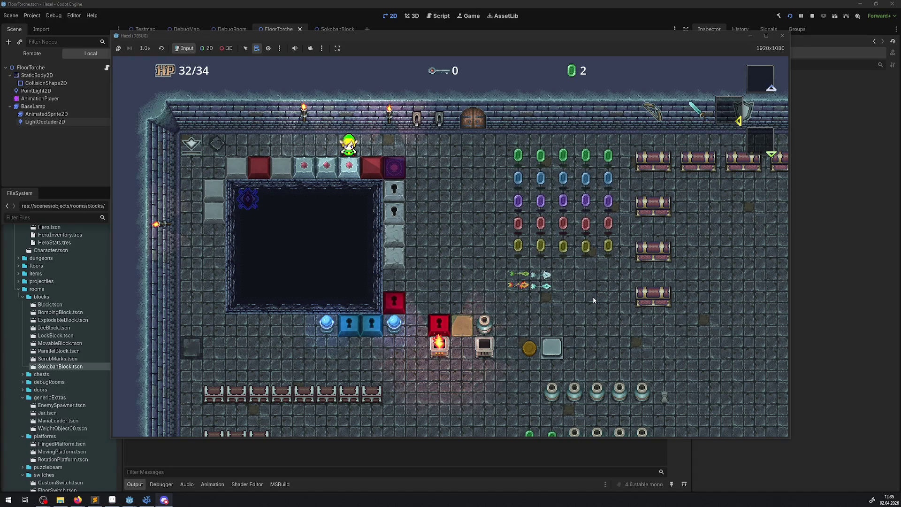
key(Right)
key(Down)
key(Down)
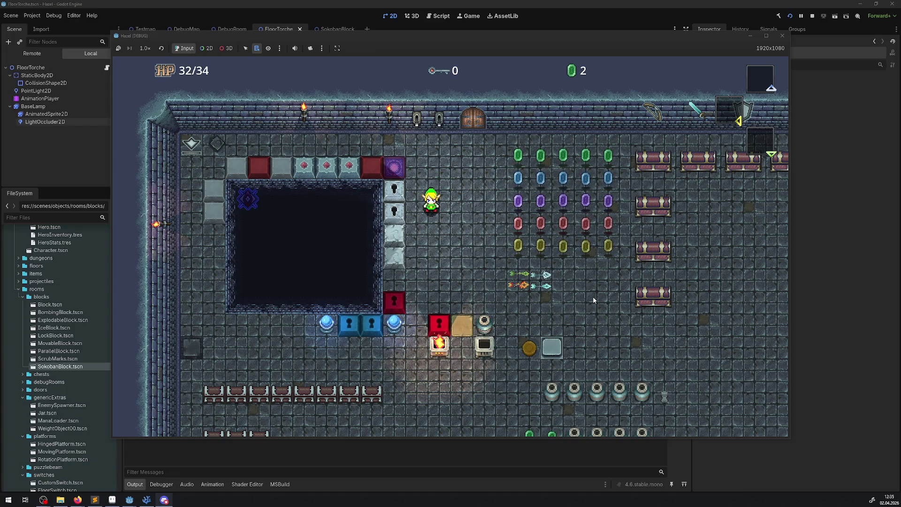
key(Up)
key(Left)
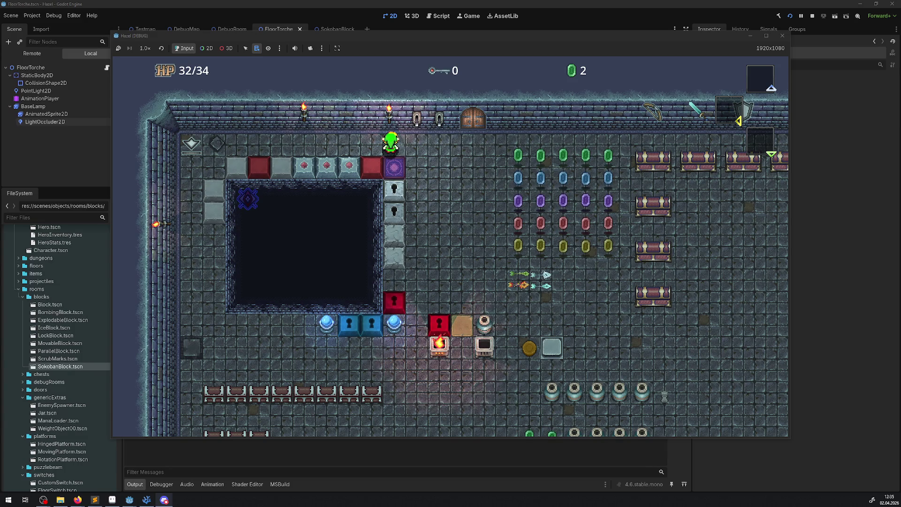
Step: Walk the hero down past the keyhole blocks and the floor torch, then stop the game
key(Right)
key(Down)
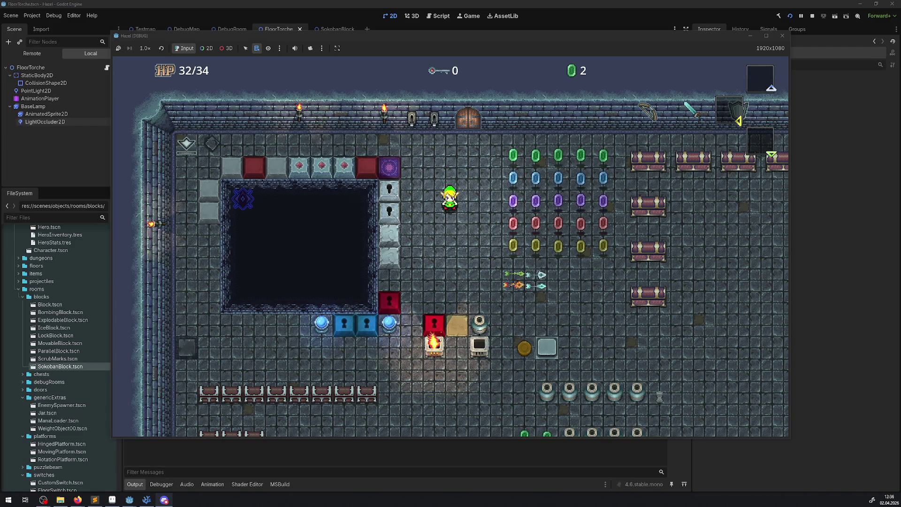
key(Down)
key(Left)
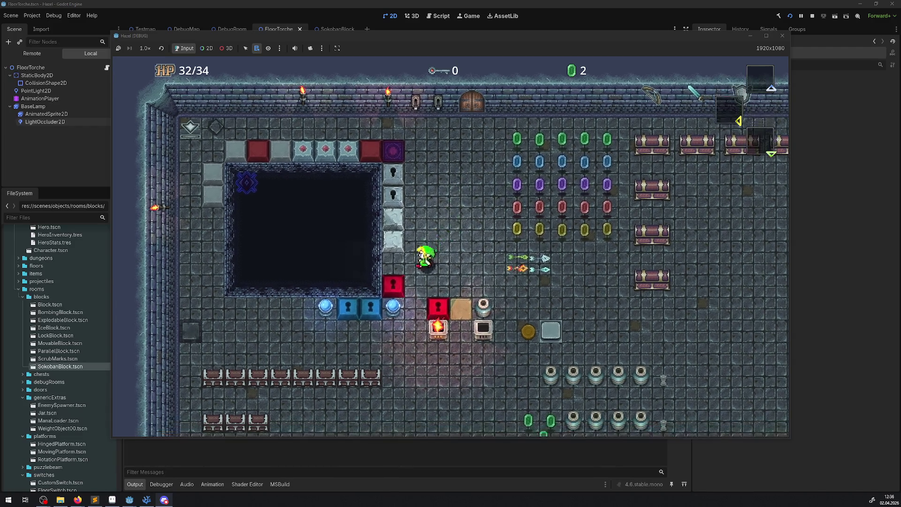
key(Right)
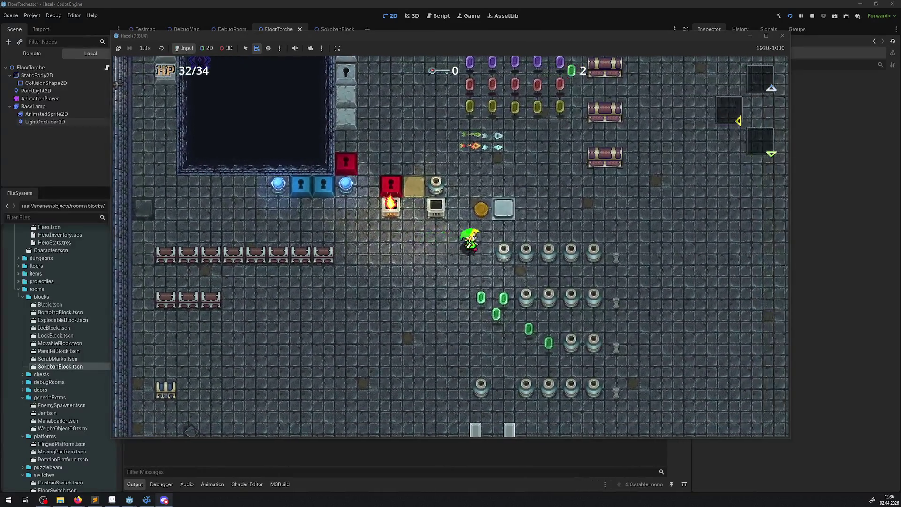
key(Up)
key(Up)
key(Left)
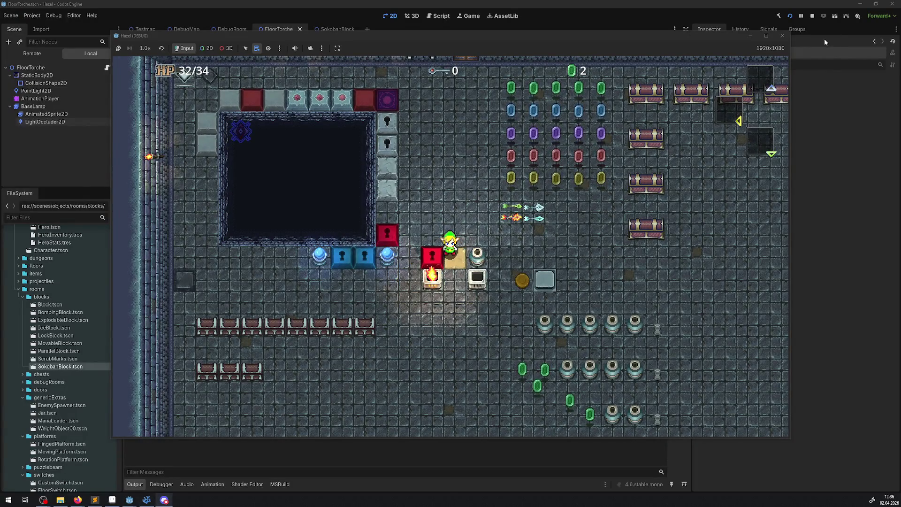
click(781, 36)
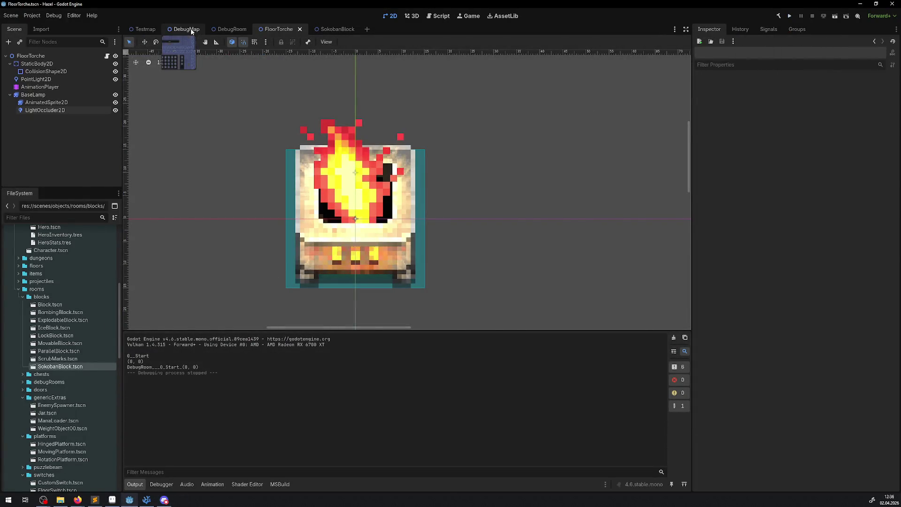
Step: Open the DebugRoom scene and drag BombingBlock up-left to position (400, 384)
click(186, 29)
click(237, 29)
scroll(337, 176, left, 3)
drag(361, 208, 266, 120)
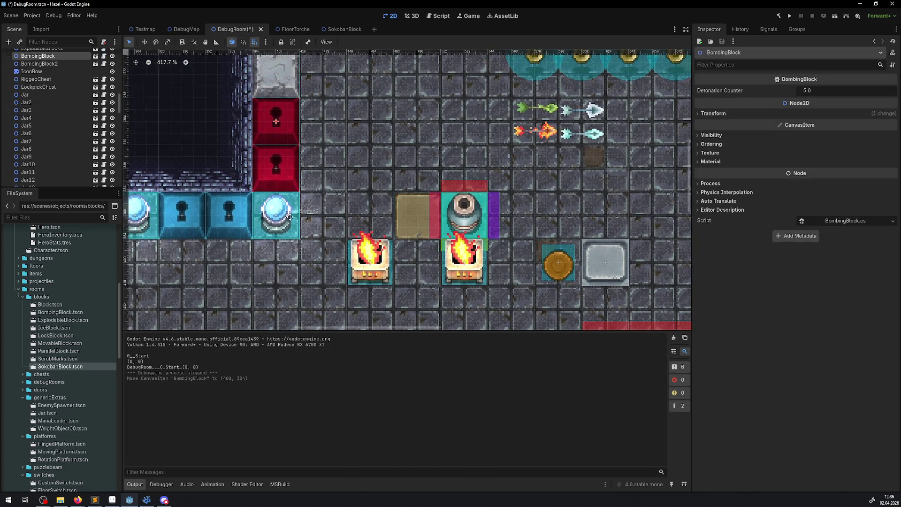
scroll(327, 246, up, 1)
scroll(327, 246, left, 2)
scroll(340, 233, down, 1)
scroll(340, 232, left, 3)
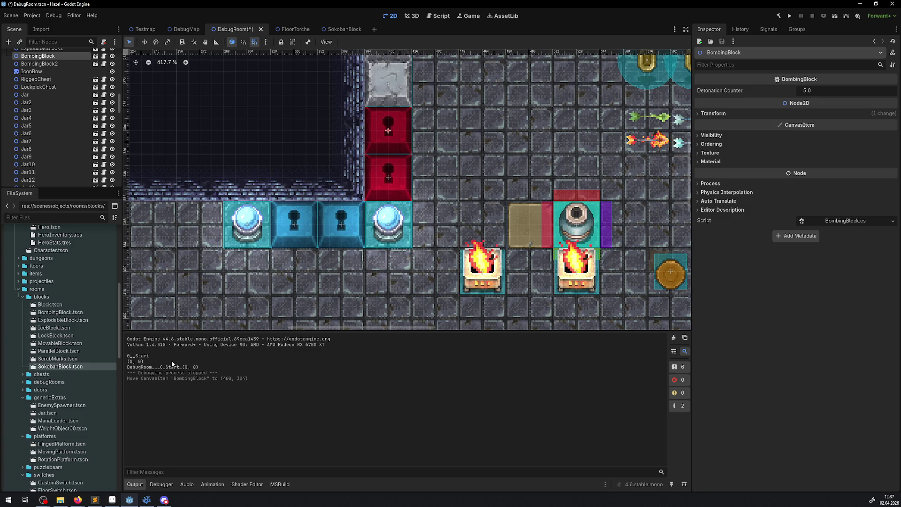
scroll(253, 225, down, 3)
mouse_move(253, 225)
mouse_down()
mouse_move(591, 225)
mouse_move(648, 159)
mouse_up()
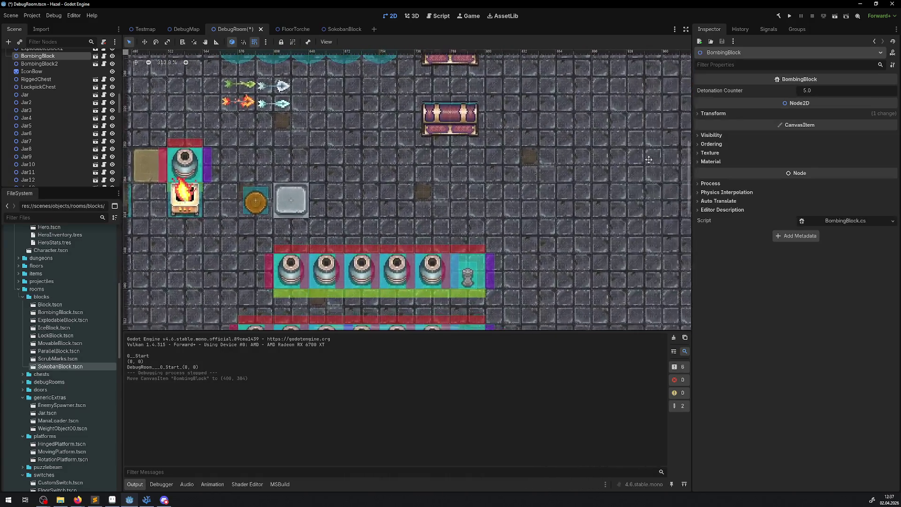
drag(557, 242, 499, 173)
scroll(395, 192, down, 6)
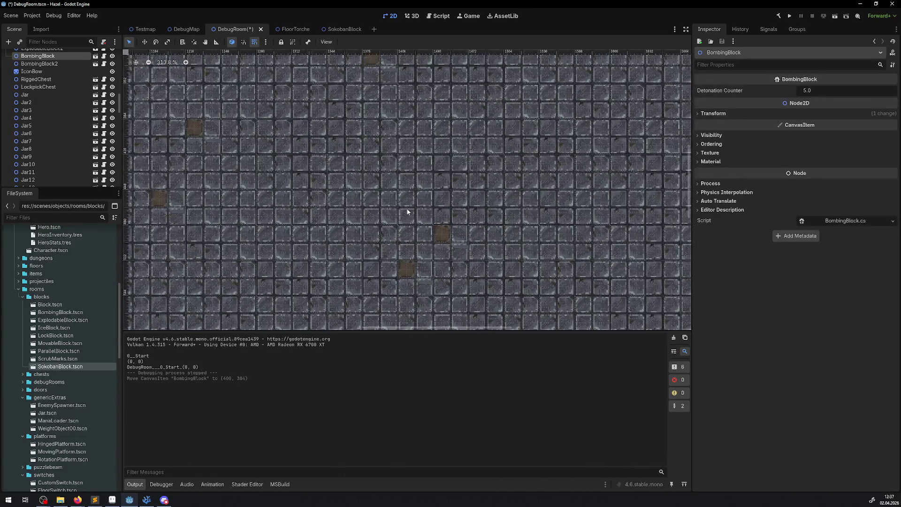
drag(321, 252, 500, 192)
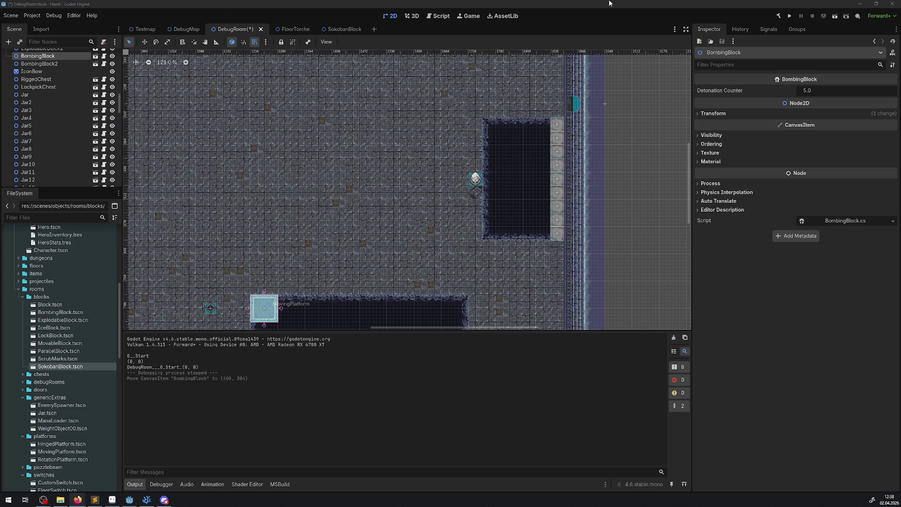
click(892, 4)
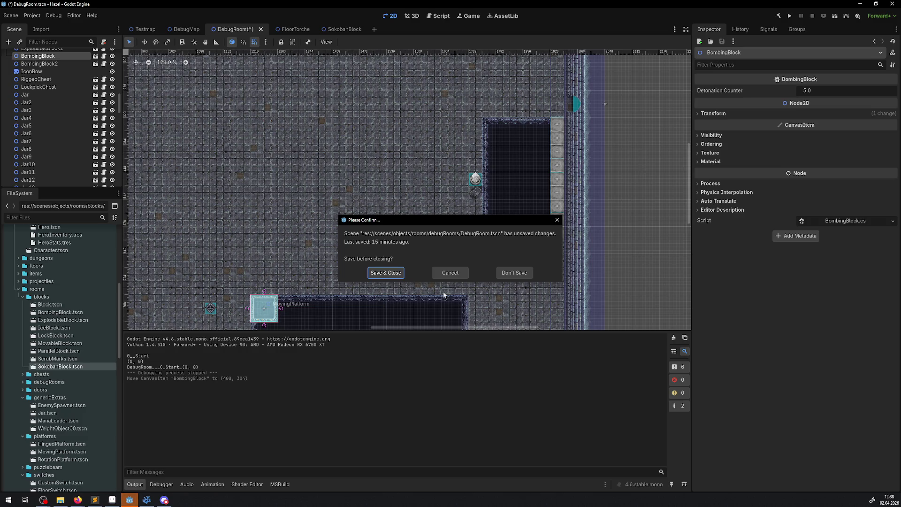
Step: Confirm Save & Close to save the DebugRoom scene and exit Godot
click(390, 280)
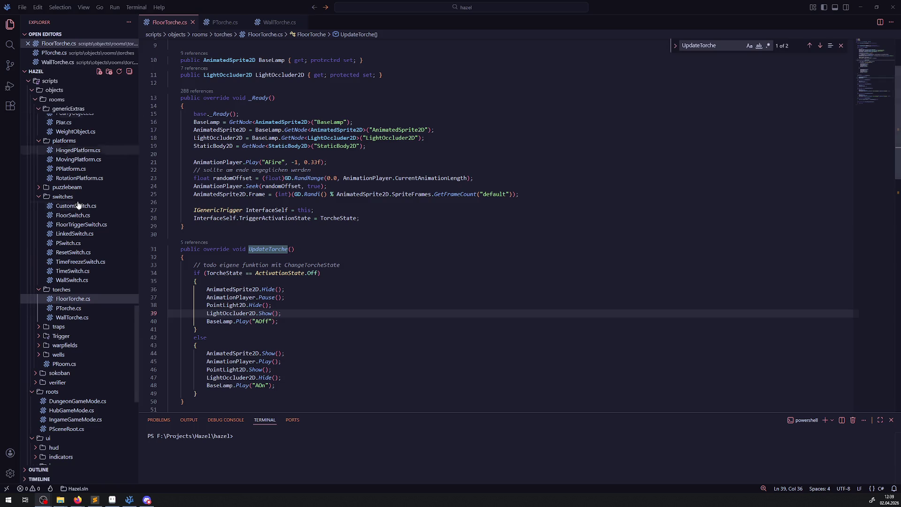
Step: Browse .config and .godot, opening global_script_class_cache.cfg and .editorconfig
scroll(59, 207, up, 15)
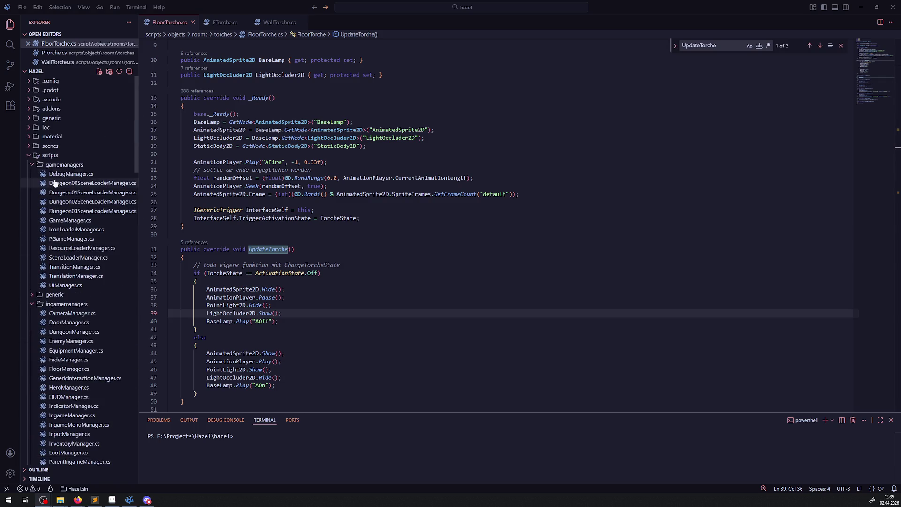
click(29, 83)
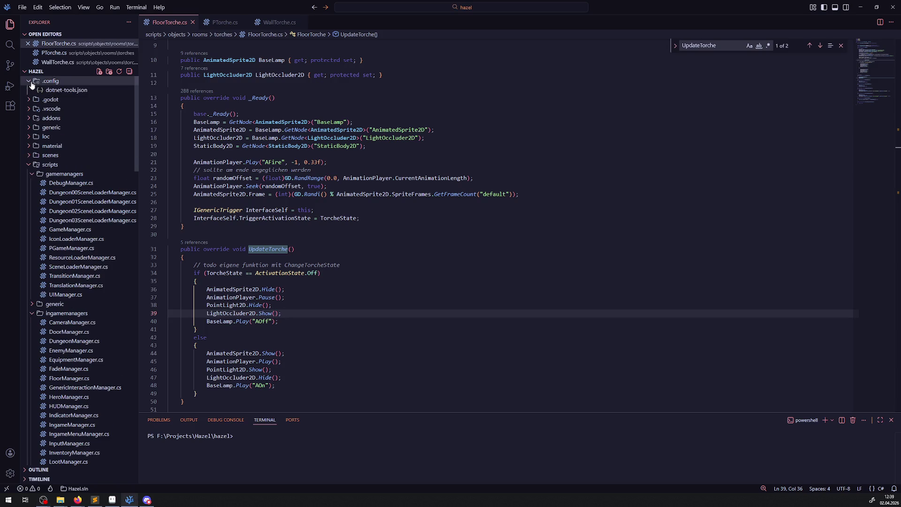
click(29, 84)
click(30, 91)
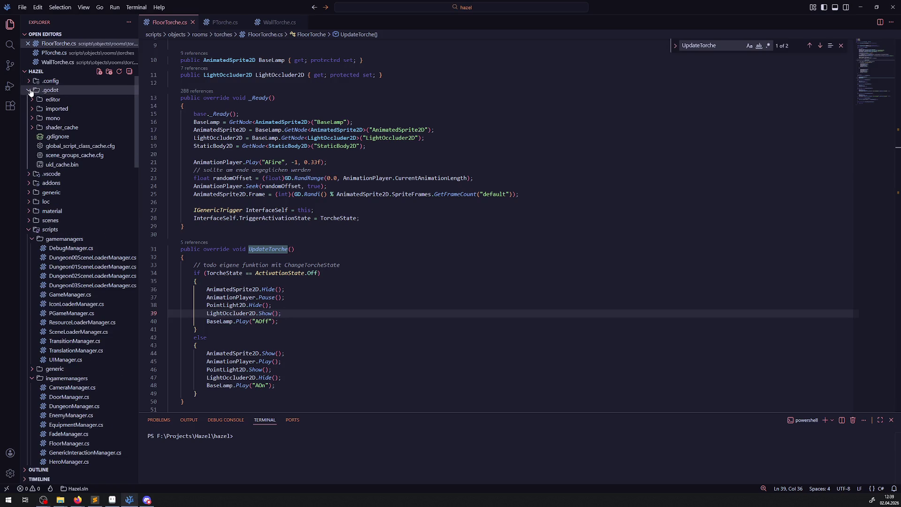
click(76, 146)
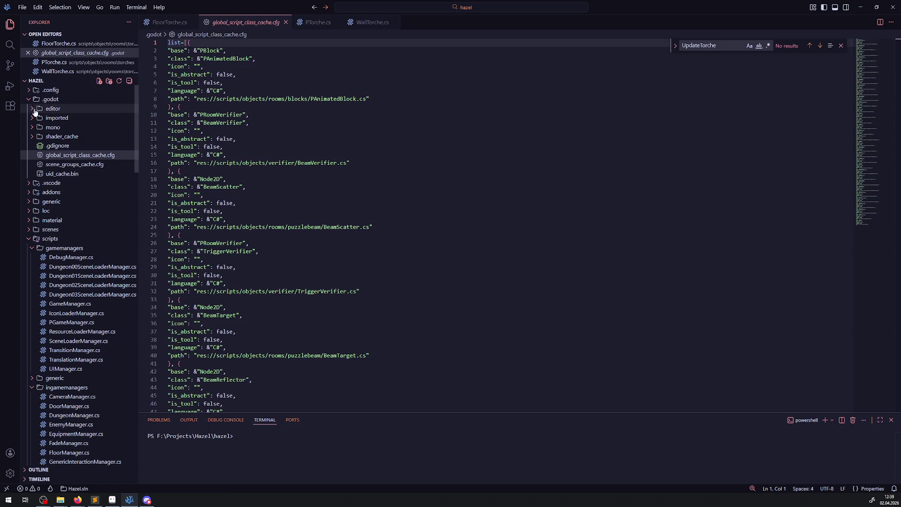
click(29, 99)
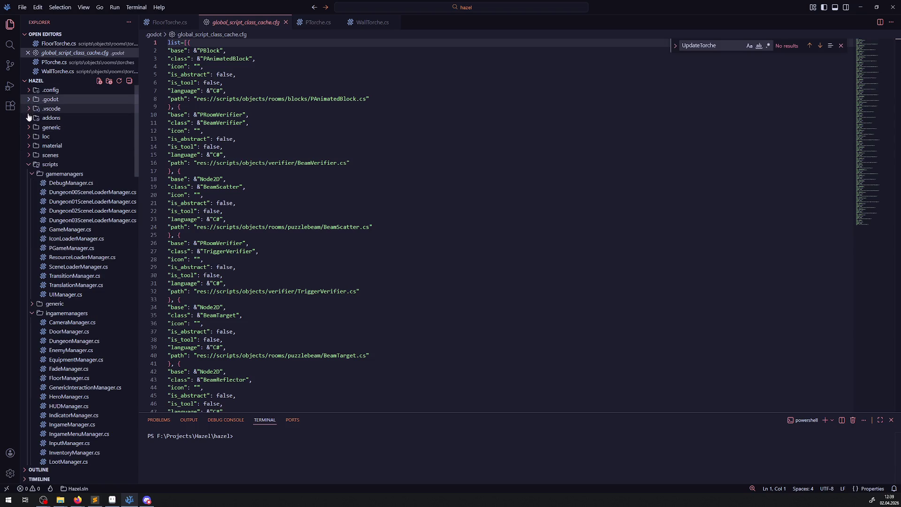
click(28, 164)
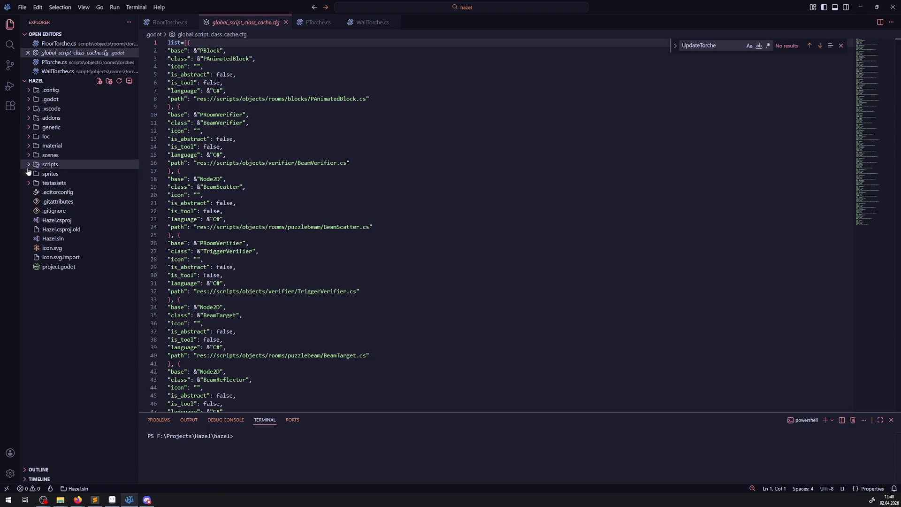
click(59, 192)
Step: Open .gitignore, .gitattributes, Hazel.csproj.old and Hazel.csproj, and expand the .vscode folder
click(63, 210)
click(64, 203)
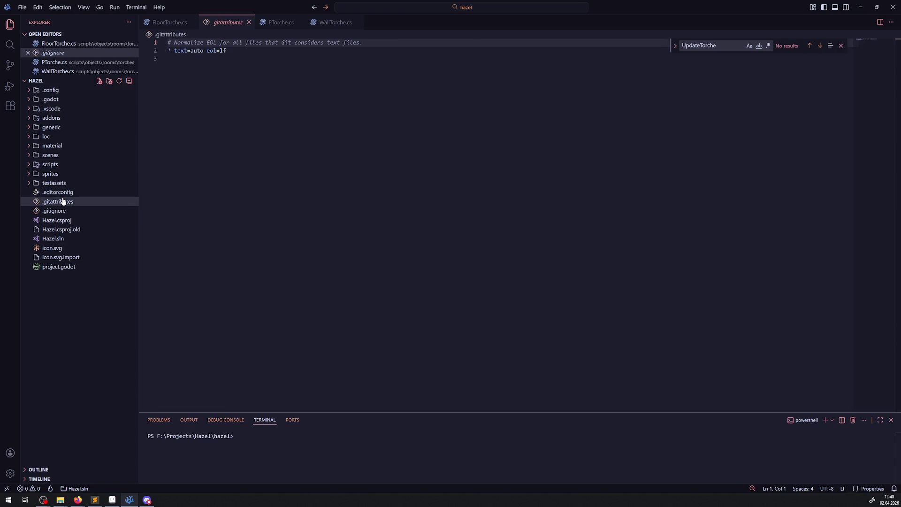
click(63, 220)
click(64, 231)
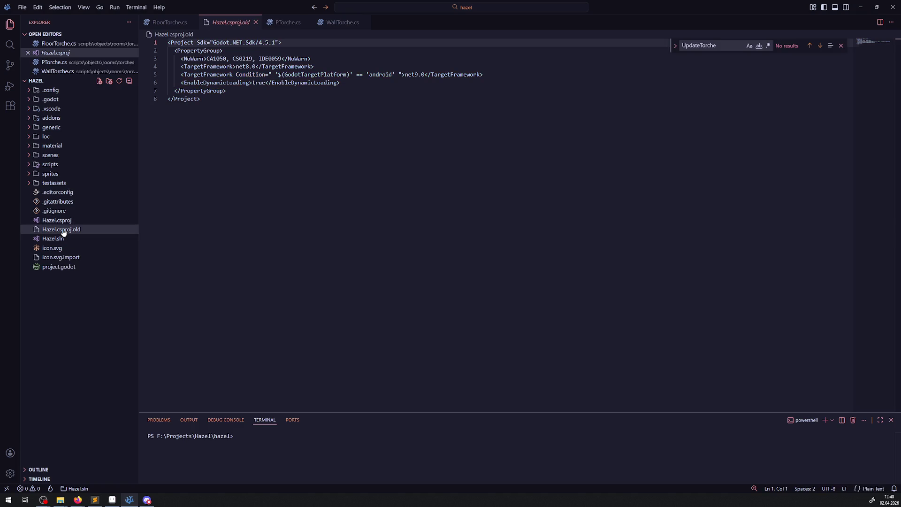
click(59, 220)
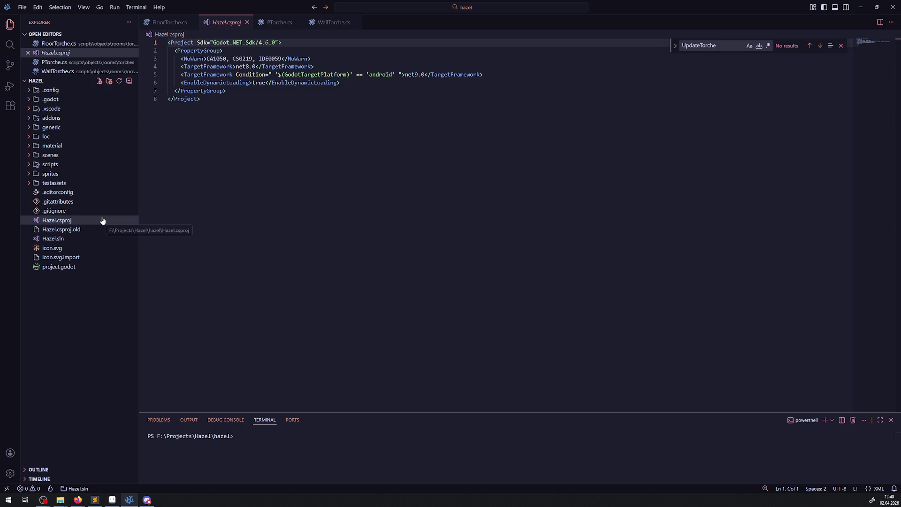
click(26, 109)
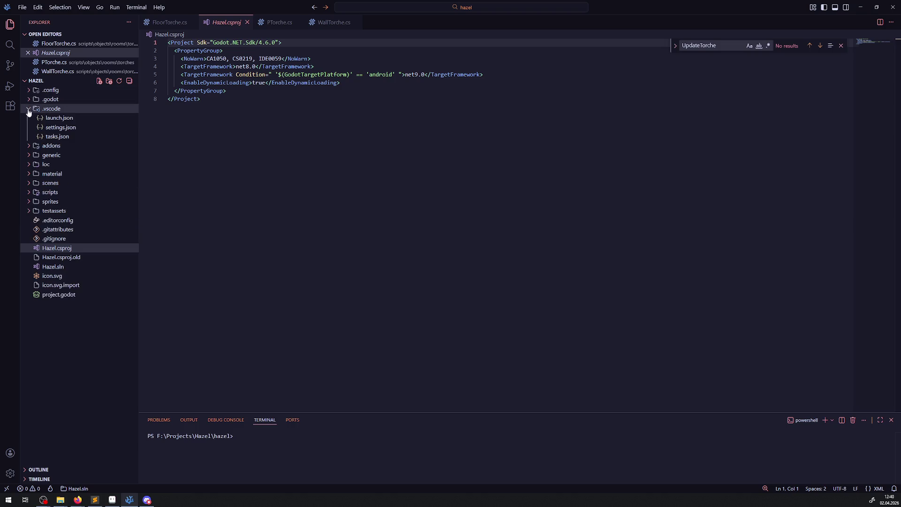
Step: Open launch.json, glance at settings.json and tasks.json, and check the file manager
click(60, 119)
drag(275, 140, 479, 139)
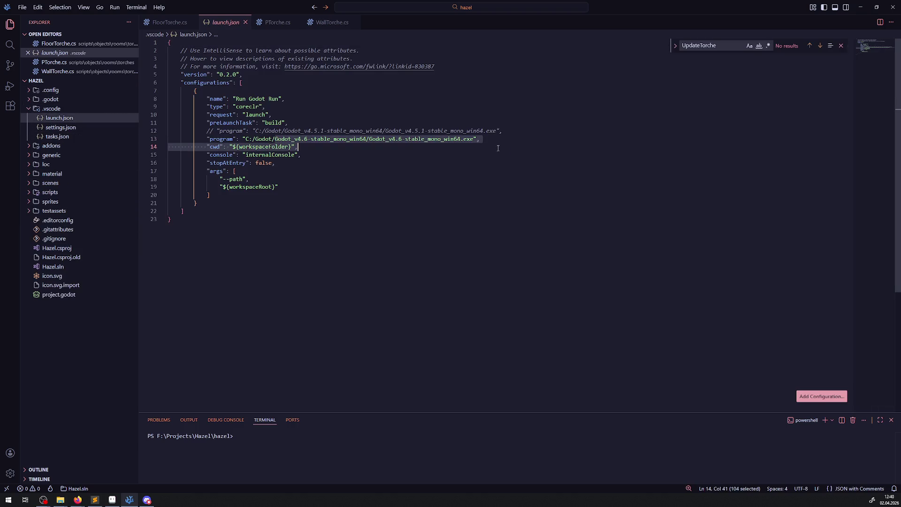
click(78, 128)
click(68, 136)
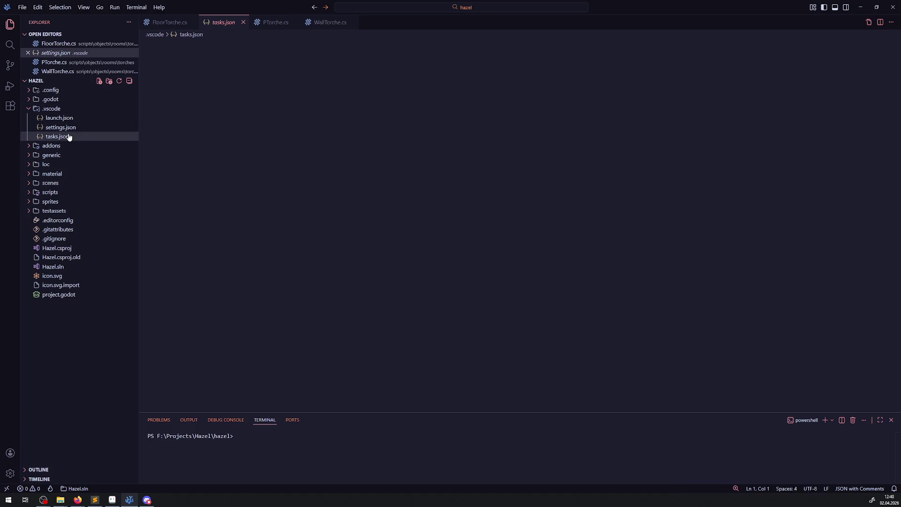
click(59, 118)
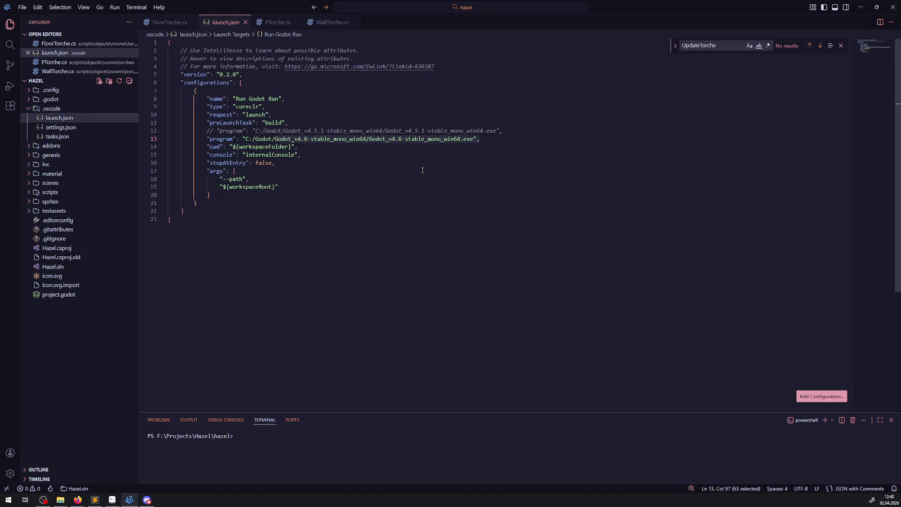
click(60, 499)
key(alt+Tab)
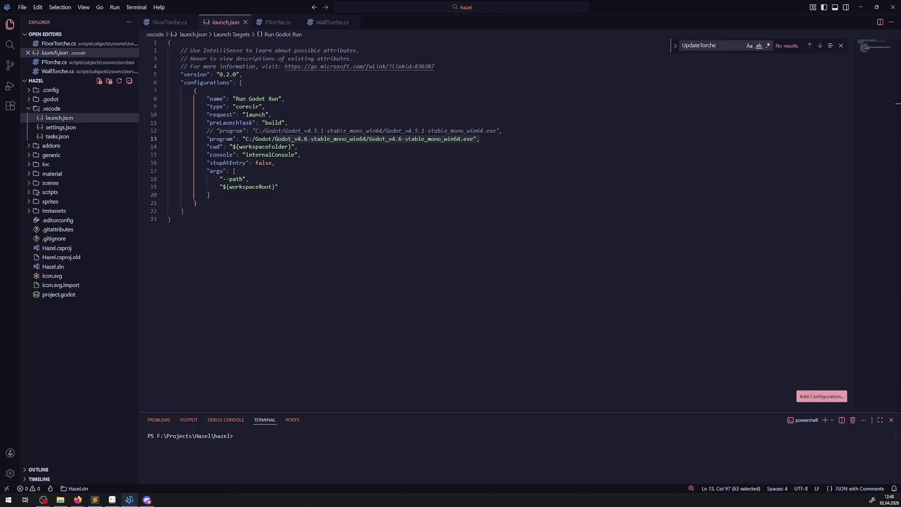
key(alt+Tab)
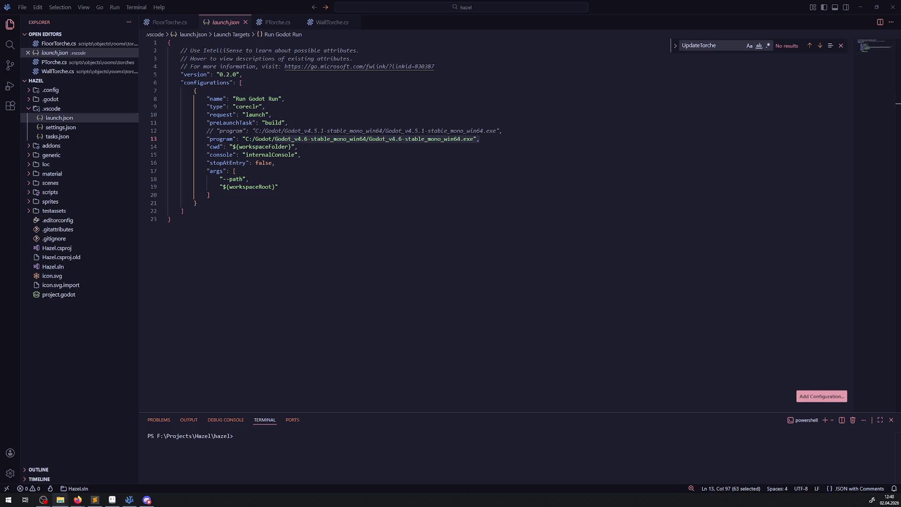
Step: Replace the line-13 executable and folder names with Godot_v4.6.2-stable_mono_win64 and save launch.json
click(369, 139)
drag(369, 139, 471, 138)
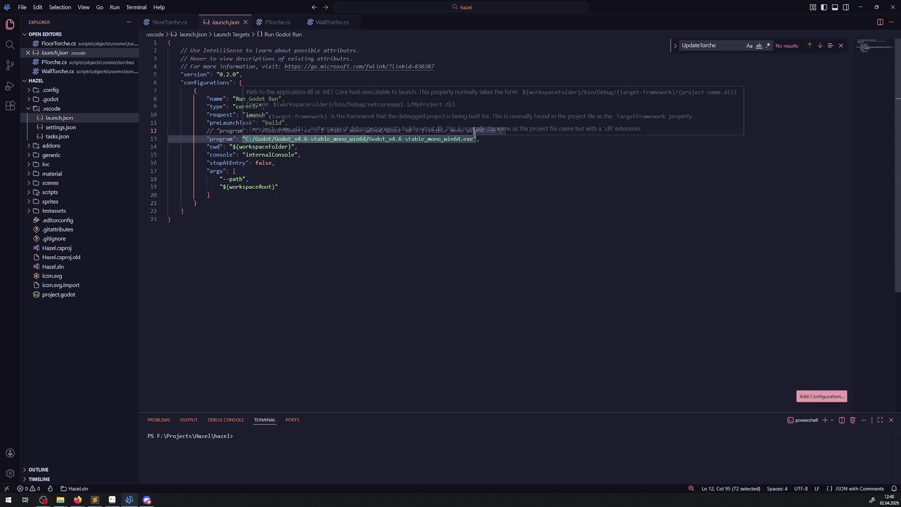
text(Godot_v4.6.2-stable_mono_win64)
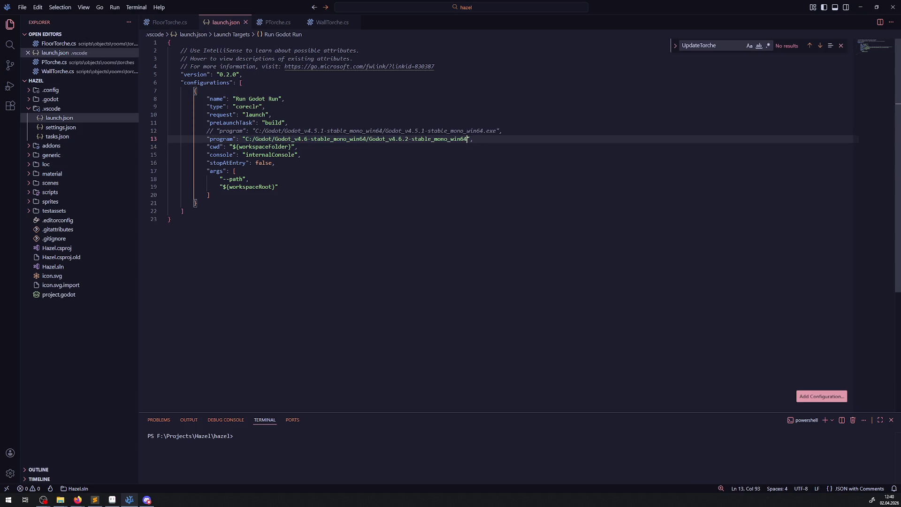
click(60, 500)
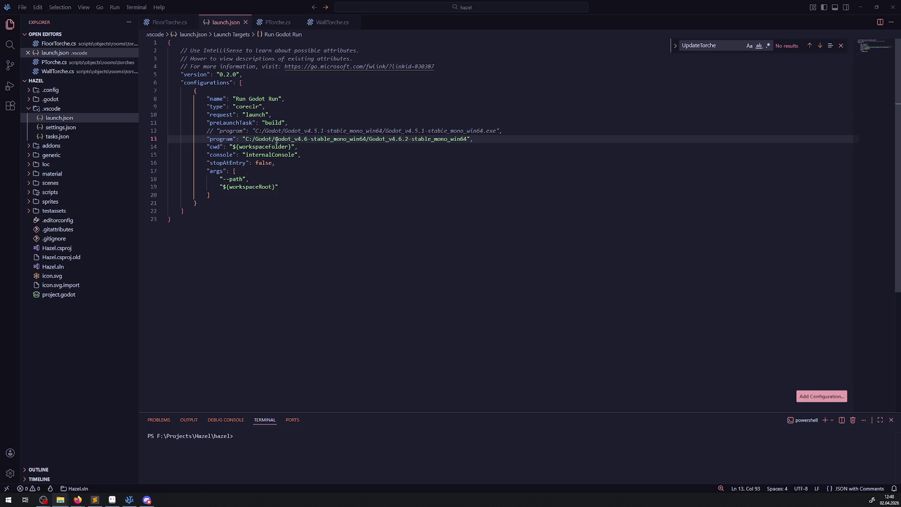
drag(276, 139, 368, 139)
text(Godot_v4.6.2-stable_mono_win64)
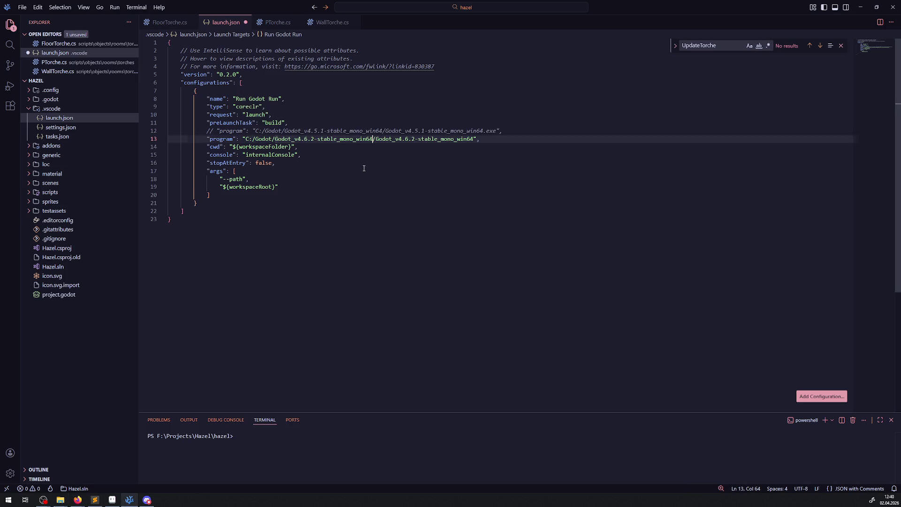
key(ctrl+s)
click(235, 171)
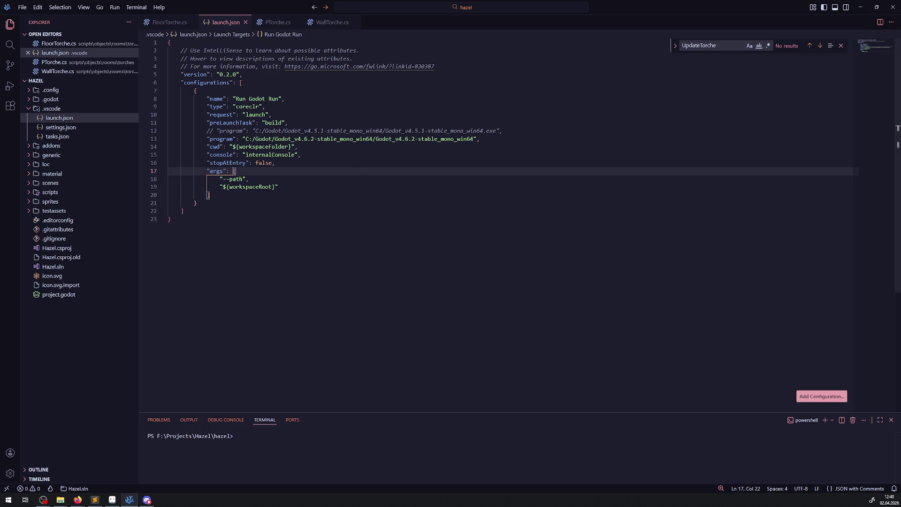
click(171, 219)
Step: Close VS Code and minimise Aseprite to reveal the Godot editor
click(893, 7)
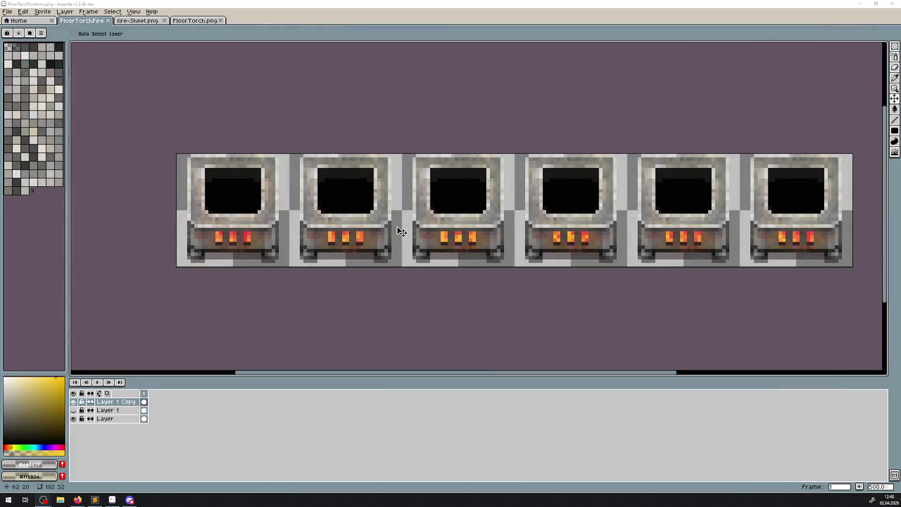
click(860, 5)
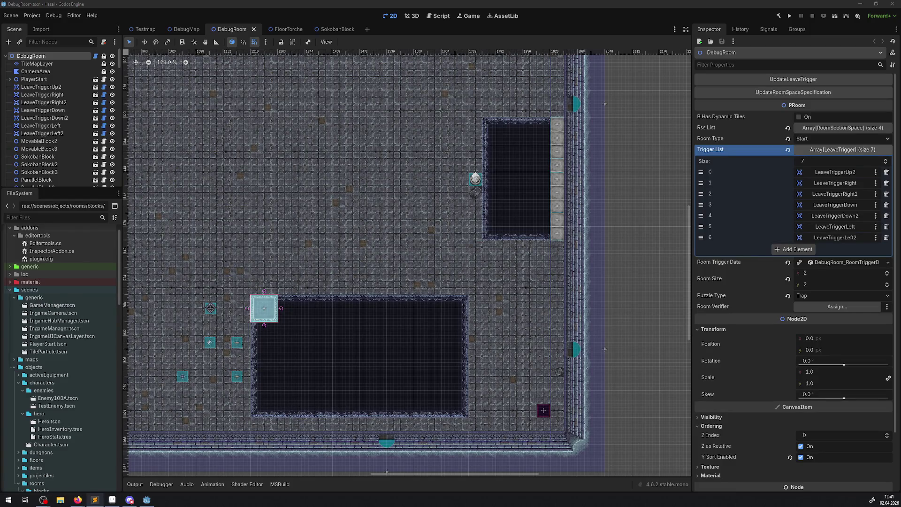
Step: Build the C# project and open IconLoaderManager.cs from scripts > gamemanagers in VS Code
click(778, 15)
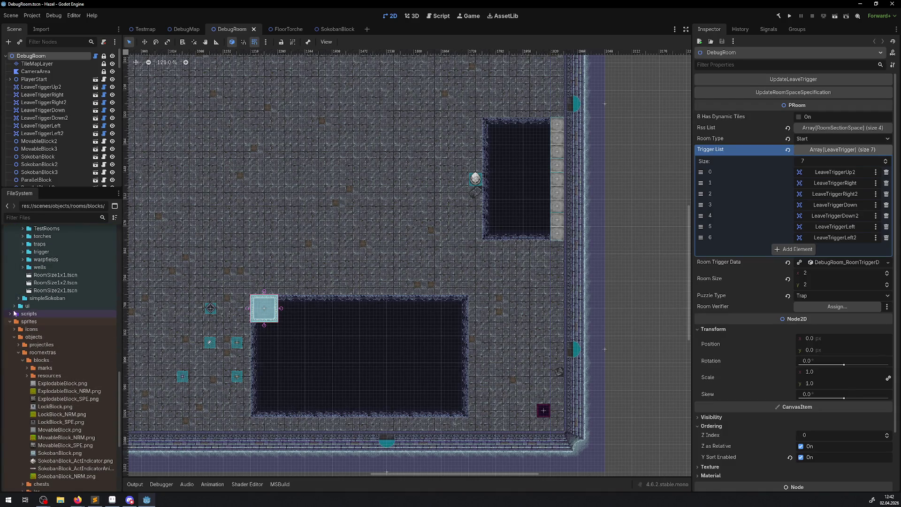
click(10, 313)
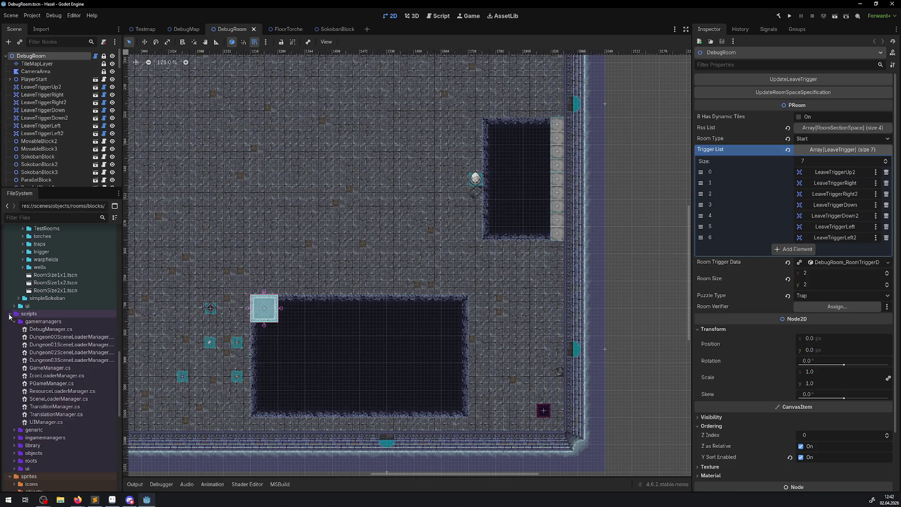
click(32, 17)
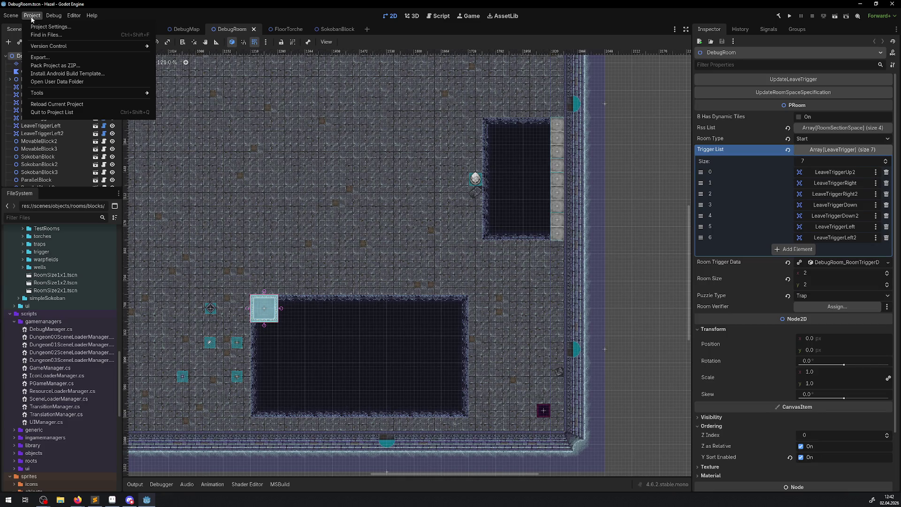
mouse_move(53, 16)
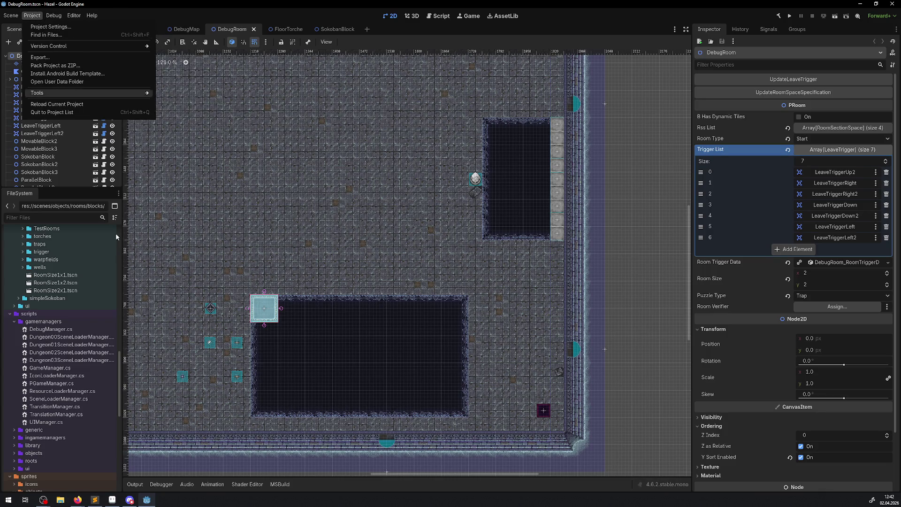
click(64, 376)
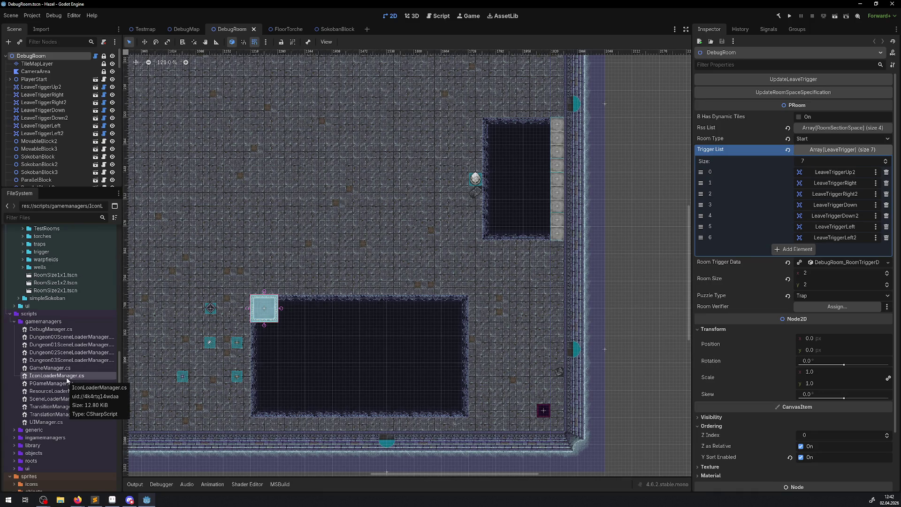
double_click(67, 376)
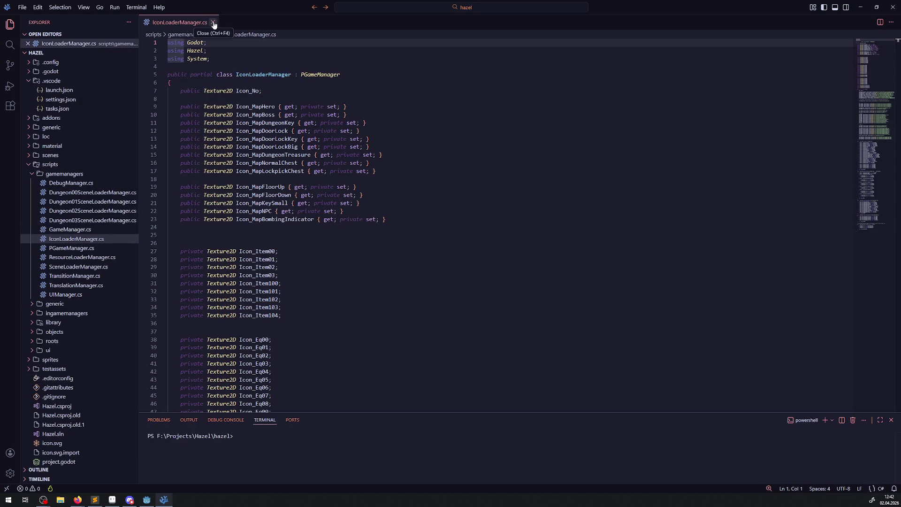
Step: Close IconLoaderManager.cs in VS Code and minimise it to return to Godot
click(212, 22)
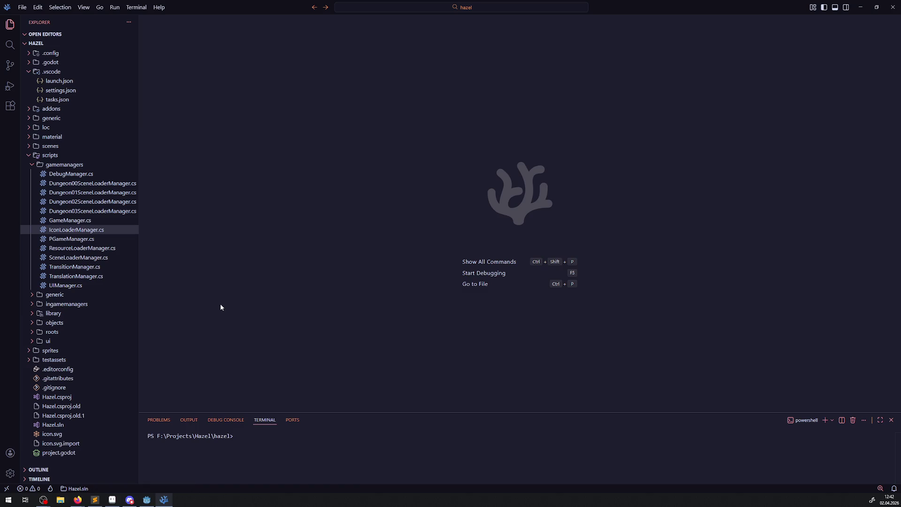
click(859, 9)
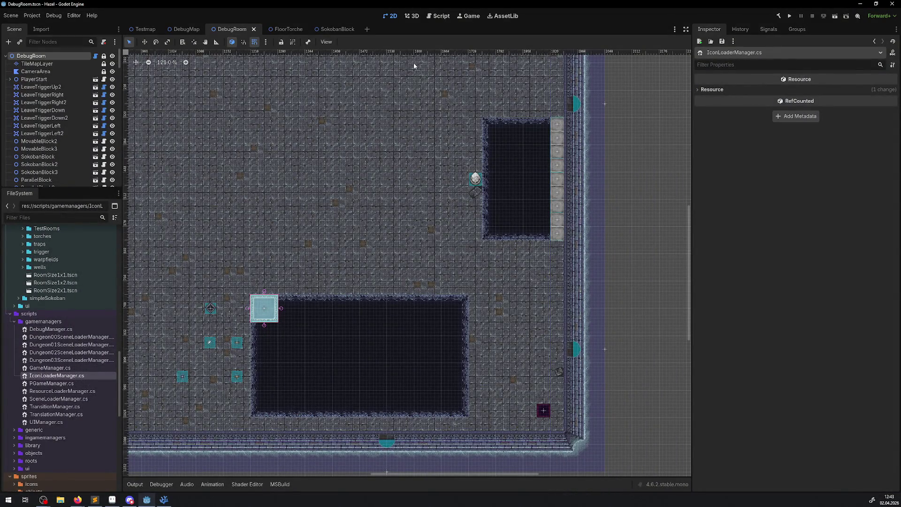
Step: Launch the game and walk the player down and left beside the red key blocks
click(790, 16)
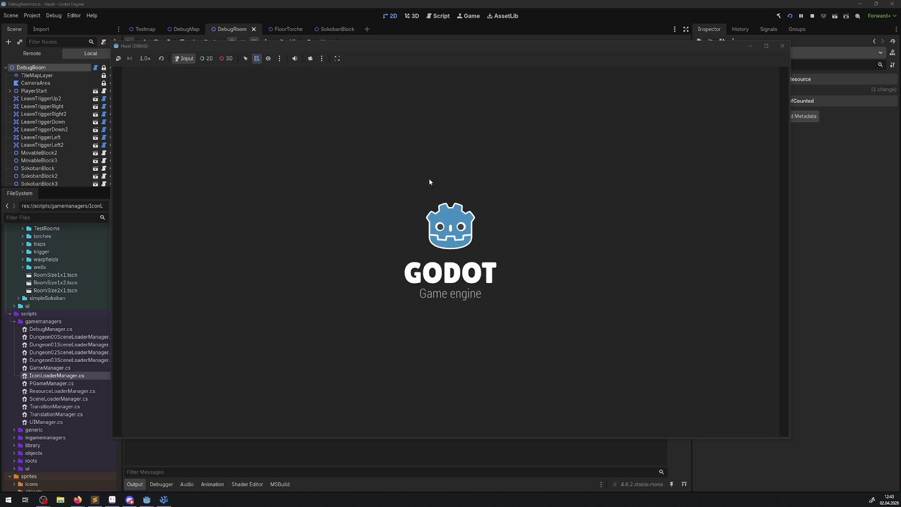
key(Down)
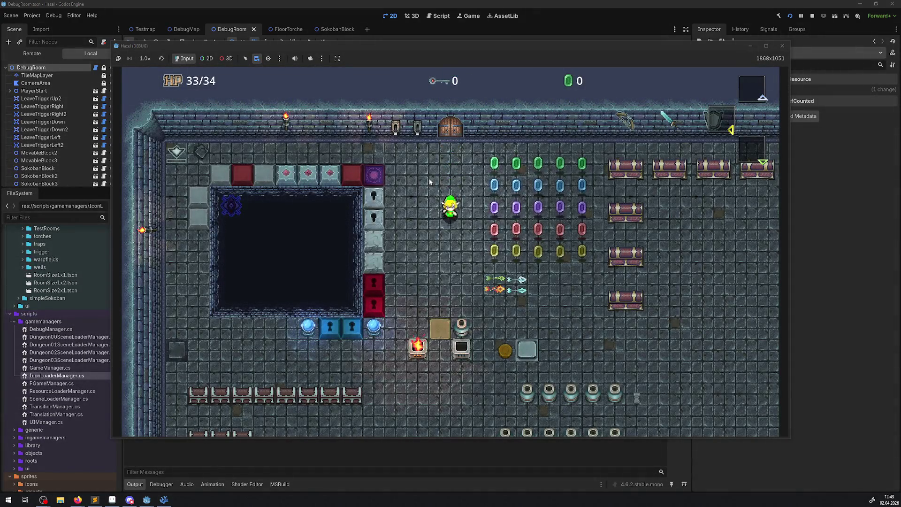
key(Down)
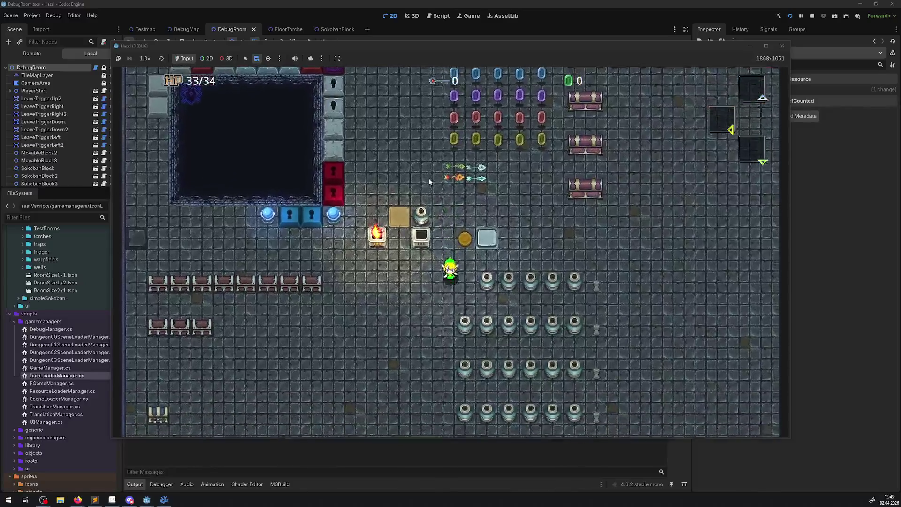
key(Left)
key(Up)
key(Up)
key(Right)
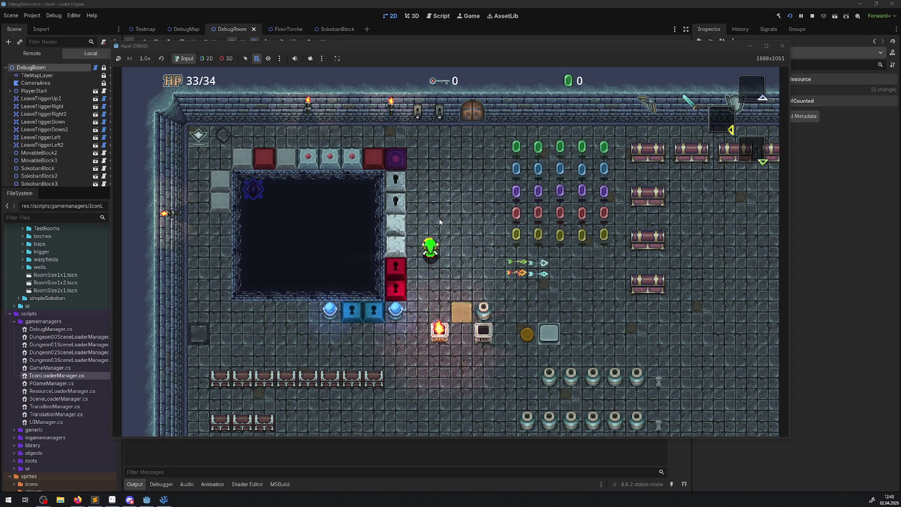
Step: Walk the player right and down past the pillars, close the game, and switch to Testmap
key(Right)
key(Down)
key(Right)
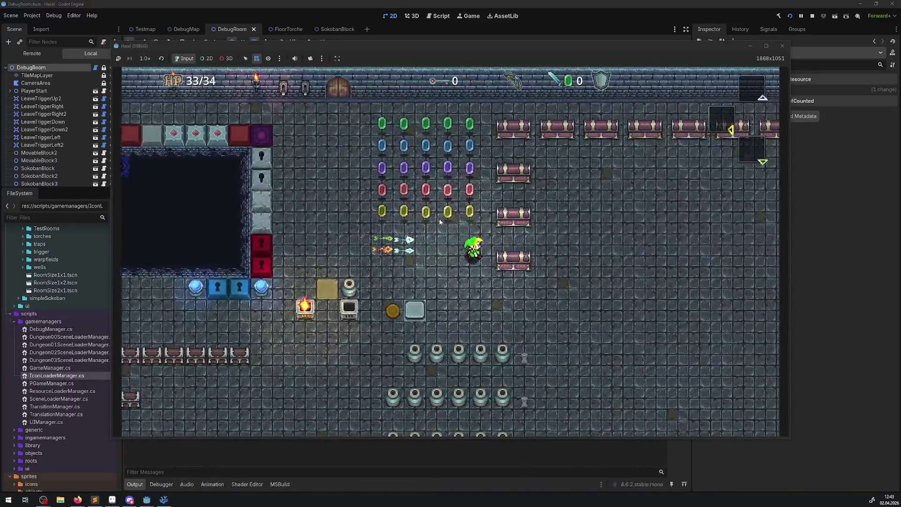
key(Right)
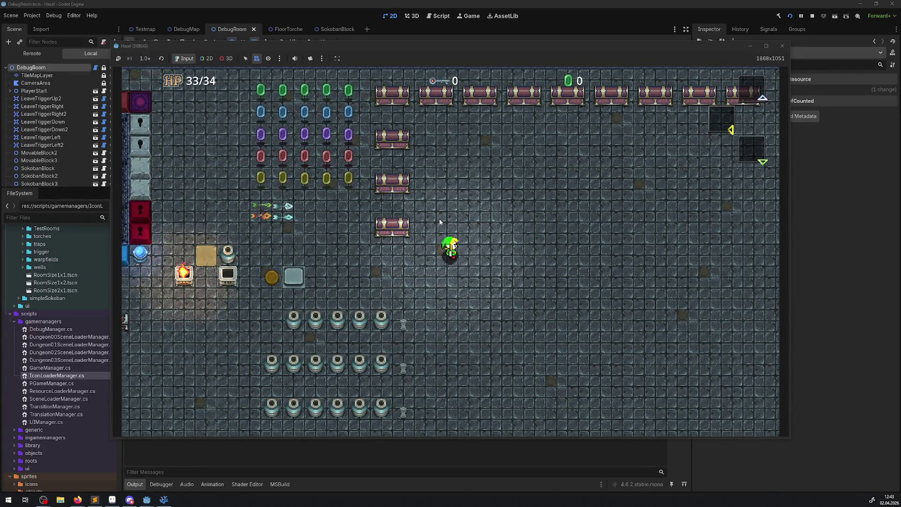
key(Left)
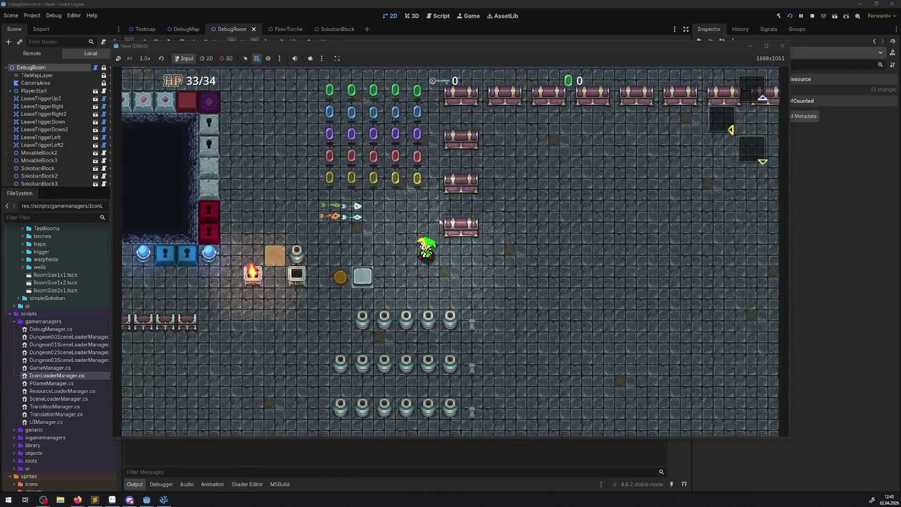
key(Left)
key(Down)
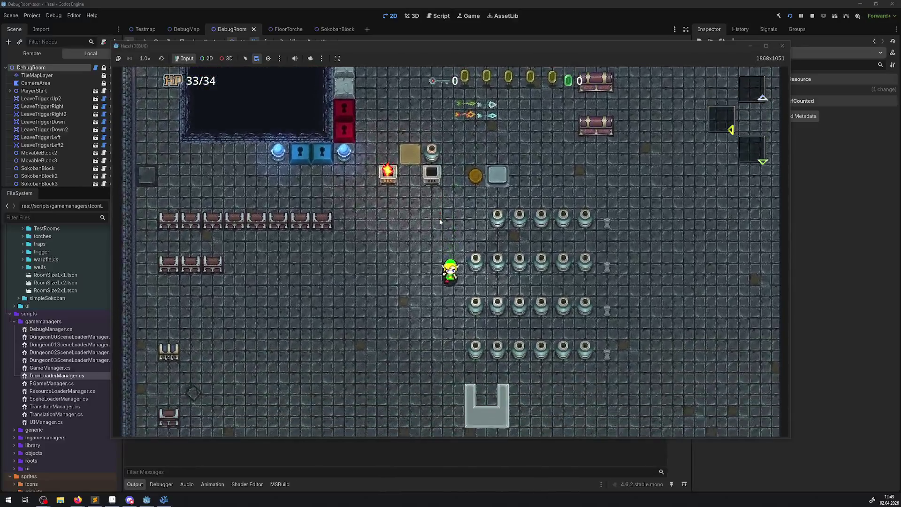
key(Down)
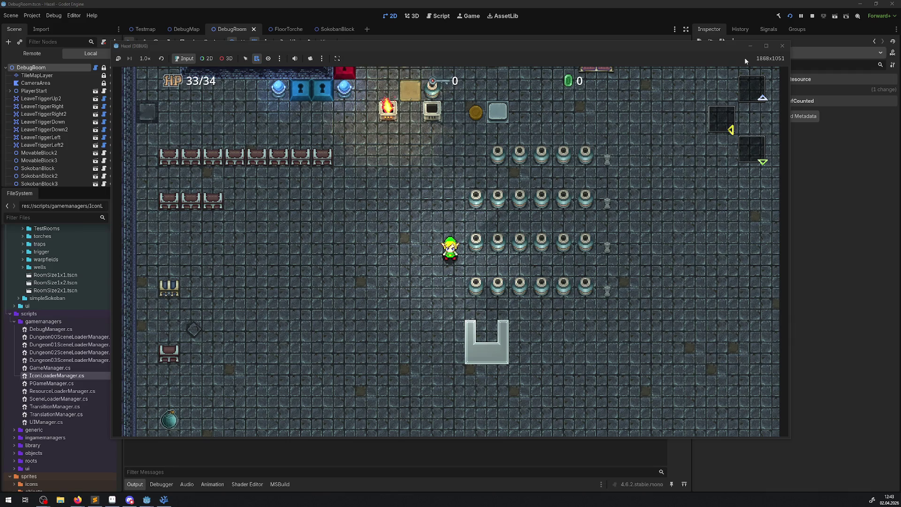
click(782, 46)
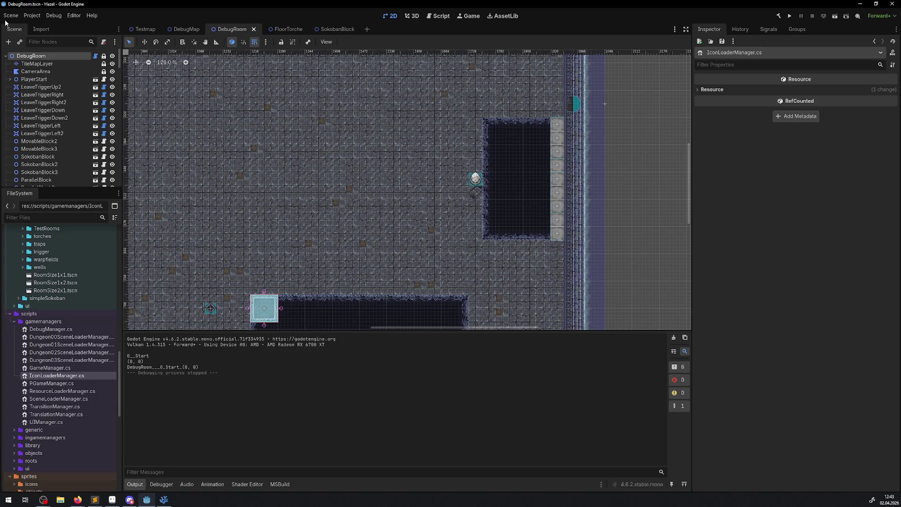
click(140, 30)
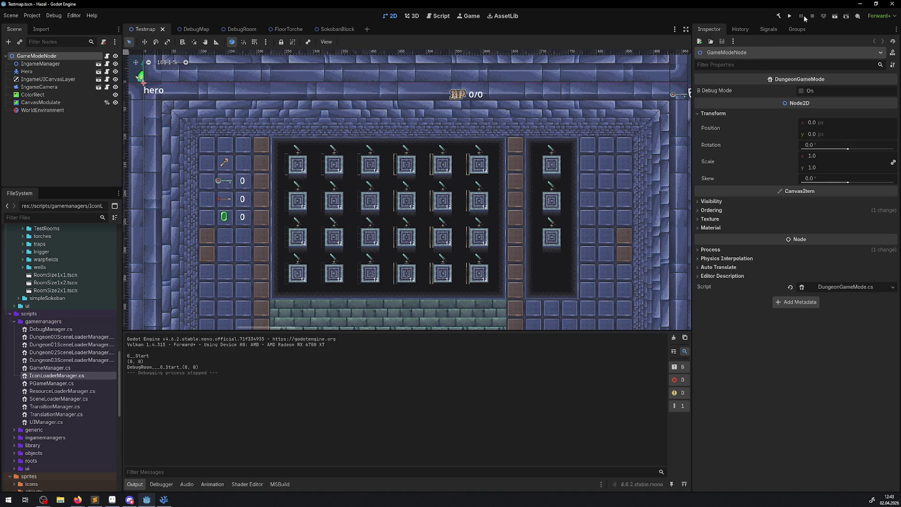
Step: Run the Testmap scene and walk the hero up the vertical corridor and along the upper corridor's torches
click(835, 17)
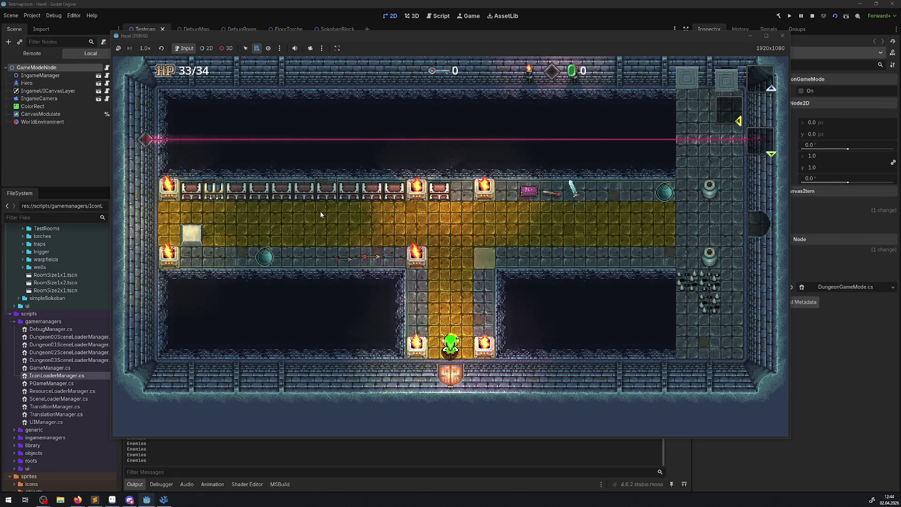
key(Up)
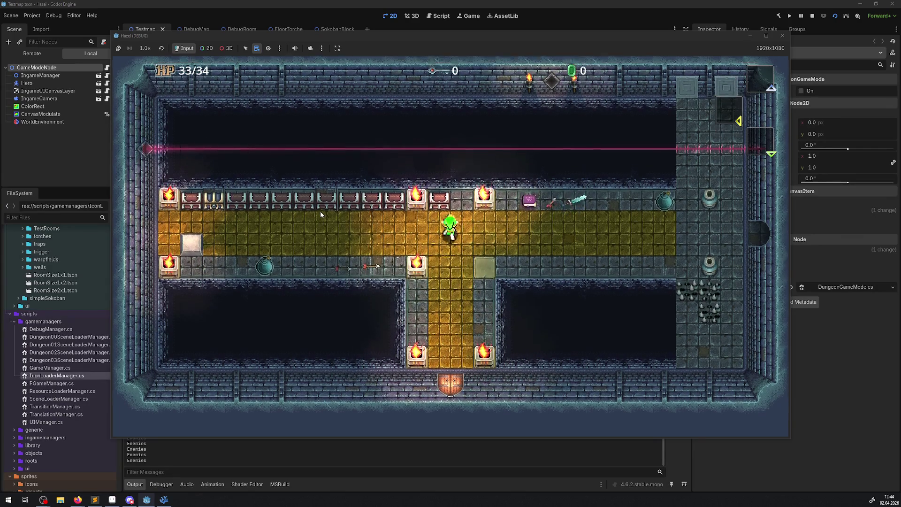
key(Right)
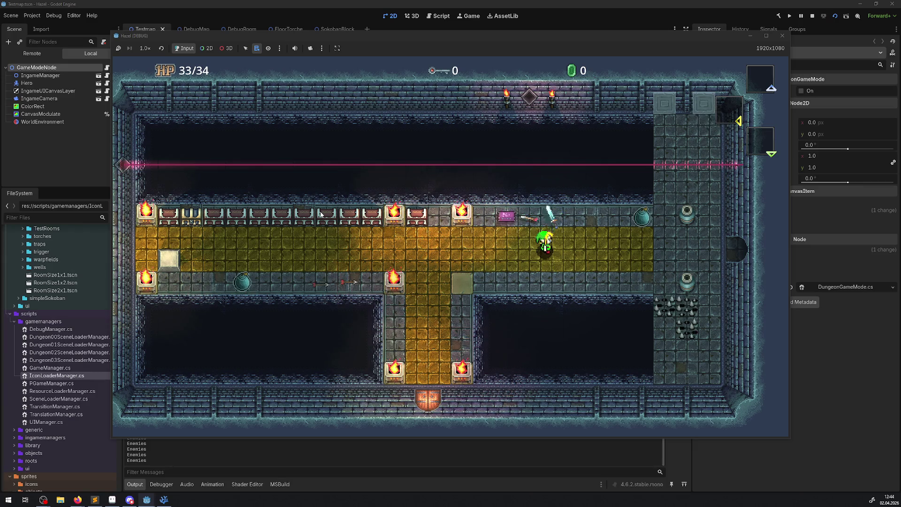
key(space)
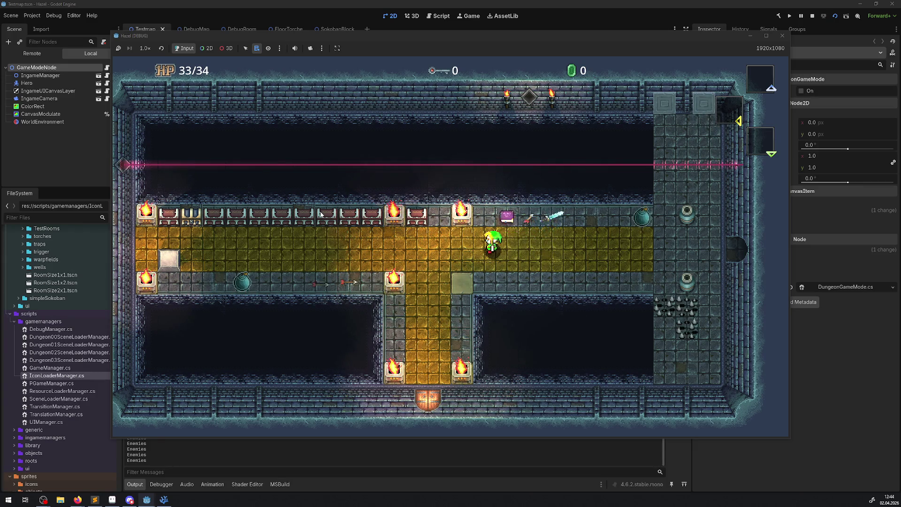
key(Up)
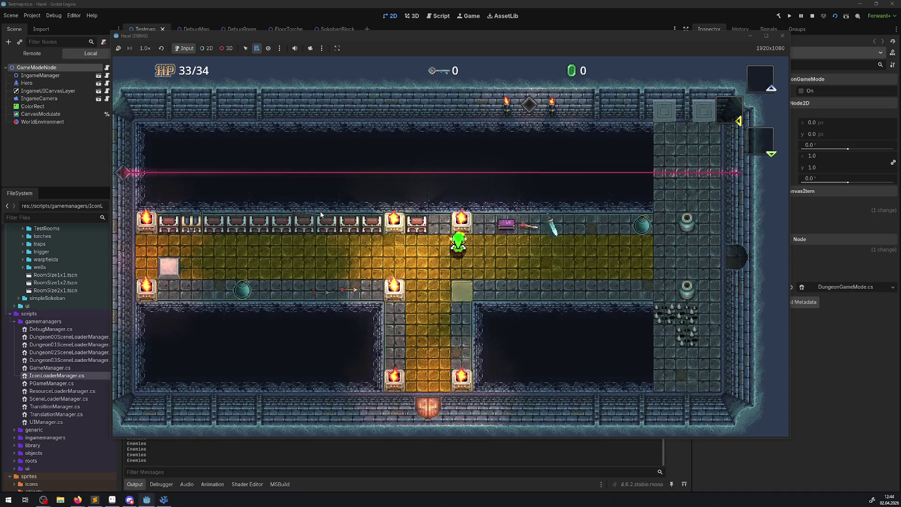
key(Left)
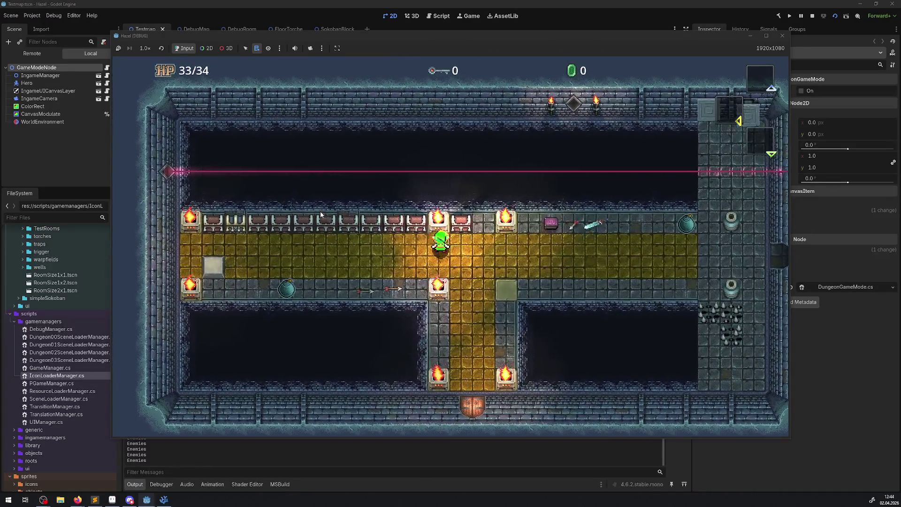
key(Down)
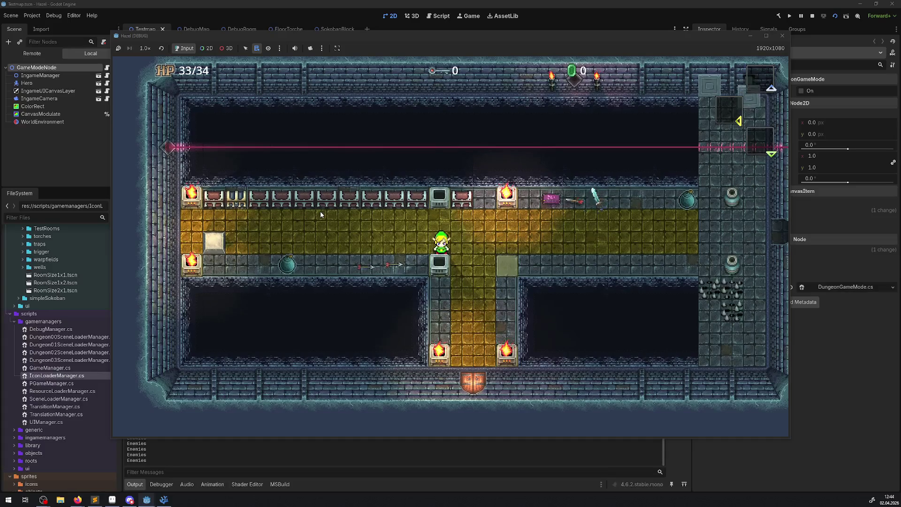
key(Down)
Step: Walk the hero back and forth between the horizontal and yellow corridors, then to the room's west edge
key(Up)
key(Left)
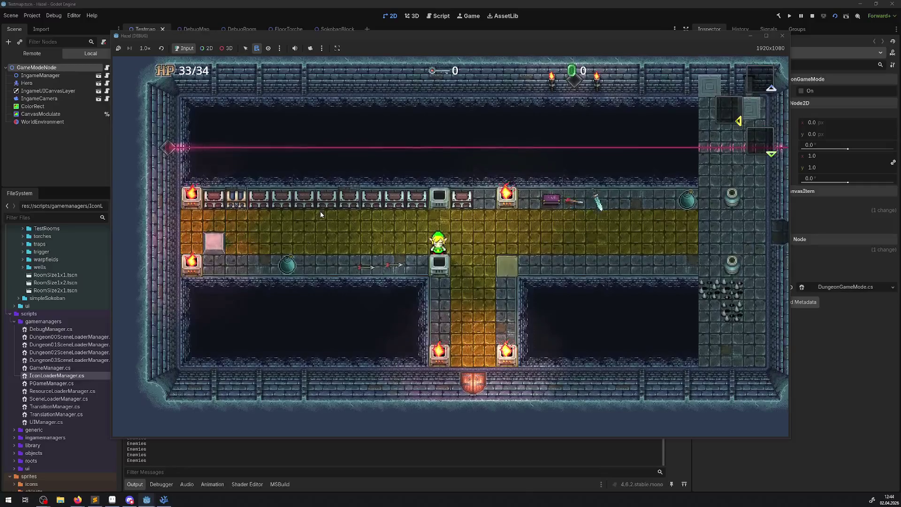
key(Right)
key(Left)
key(Down)
key(Down)
key(Right)
key(Up)
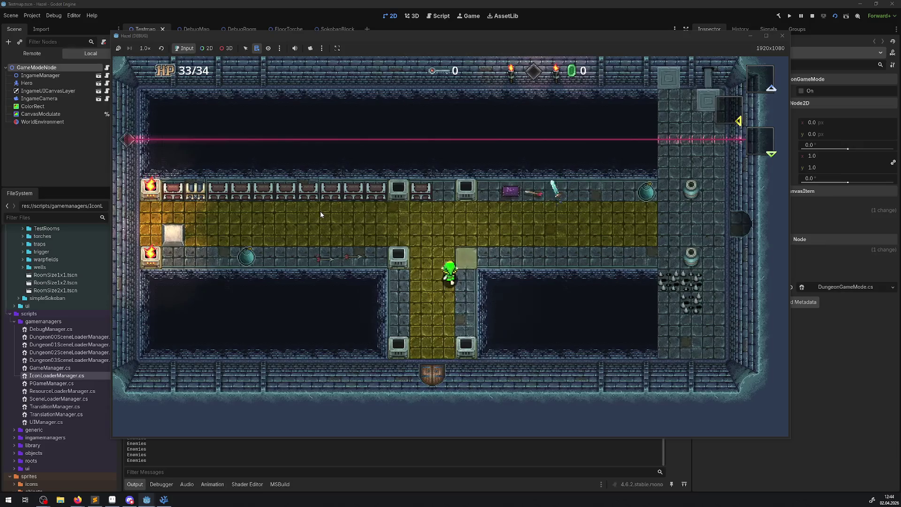
key(Up)
key(Left)
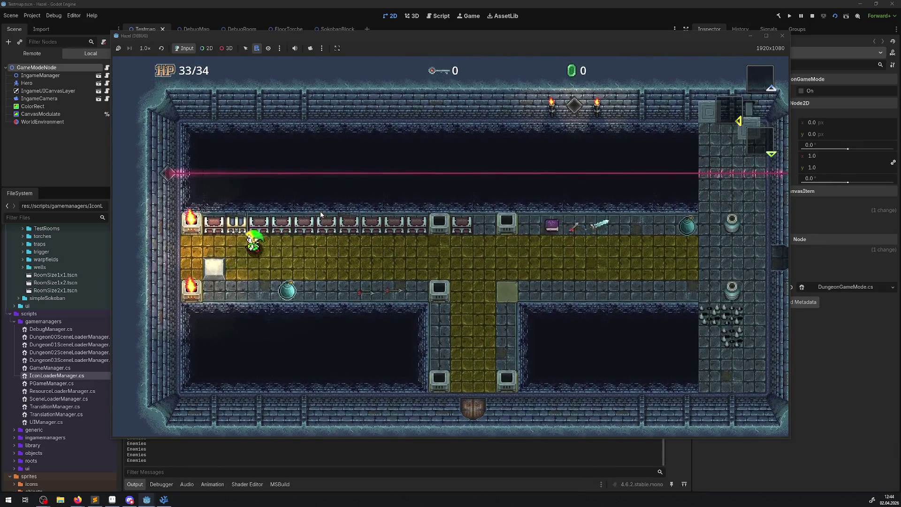
key(Left)
Step: Walk the hero beside the block and right past the braziers to relight them, then into the lower passage
key(Down)
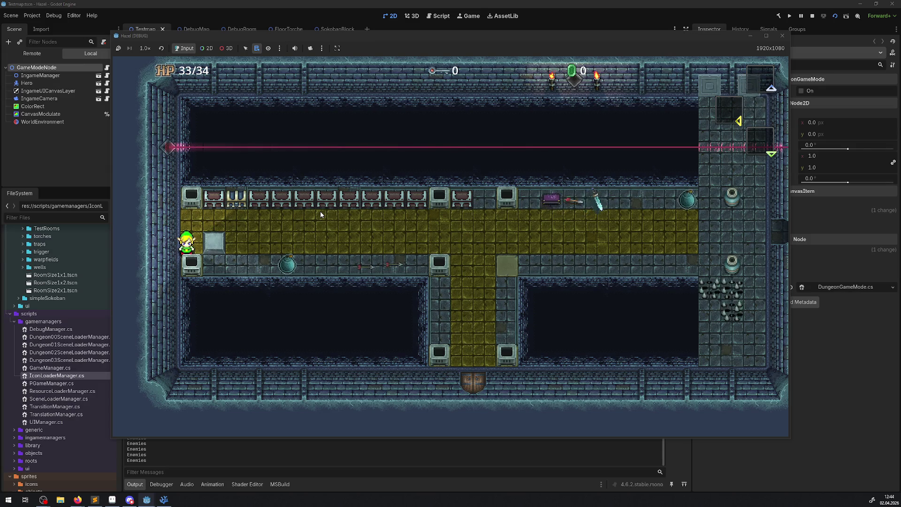
key(Up)
key(Right)
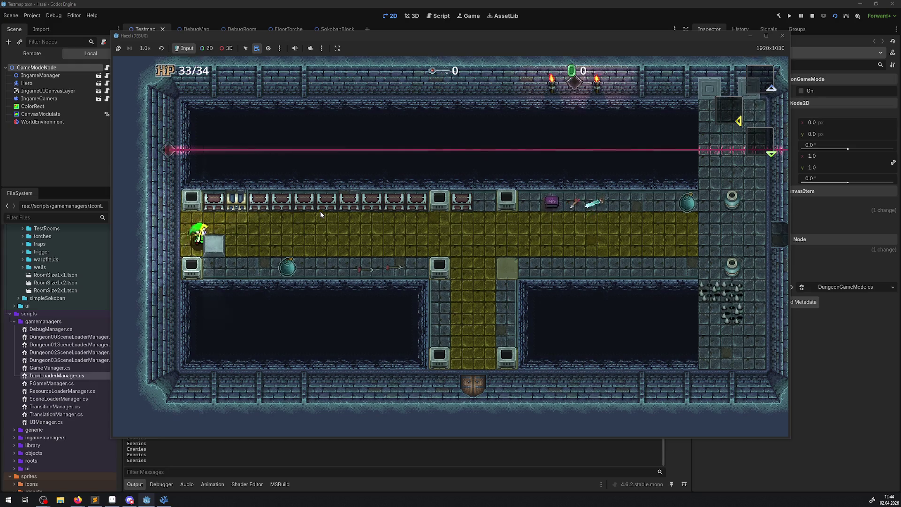
key(Right)
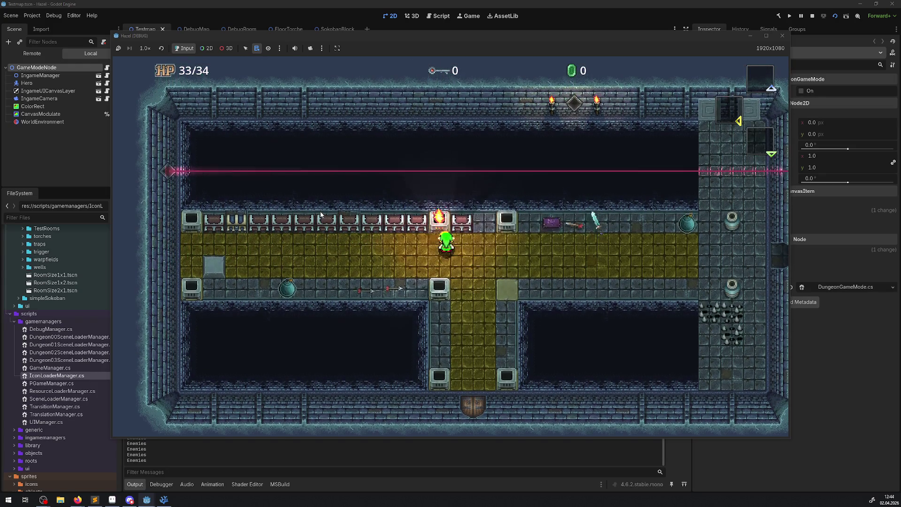
key(Down)
key(Right)
key(Down)
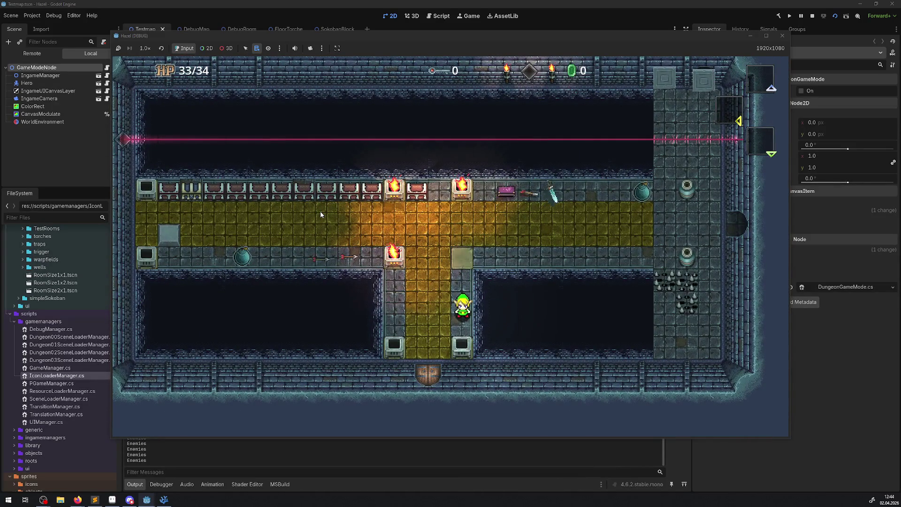
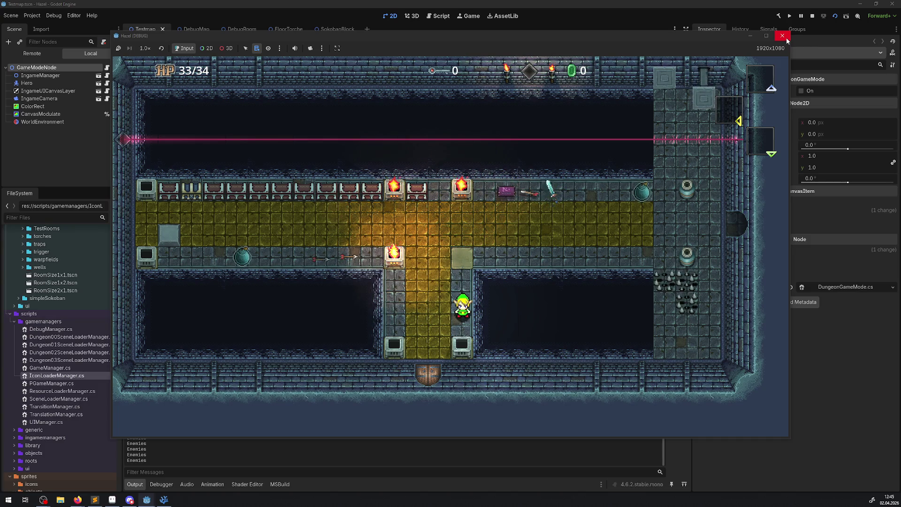
Step: Review the game window's embedding and camera options, then close the running game
click(336, 48)
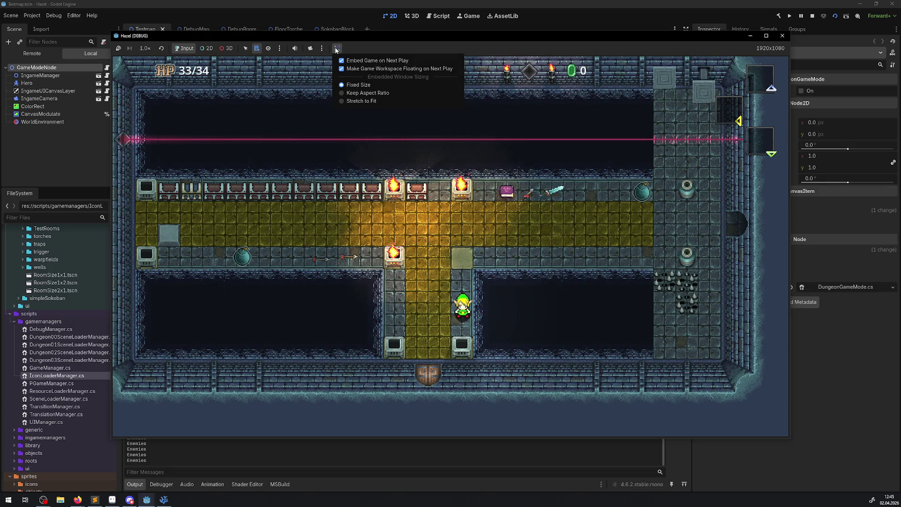
click(323, 49)
click(323, 49)
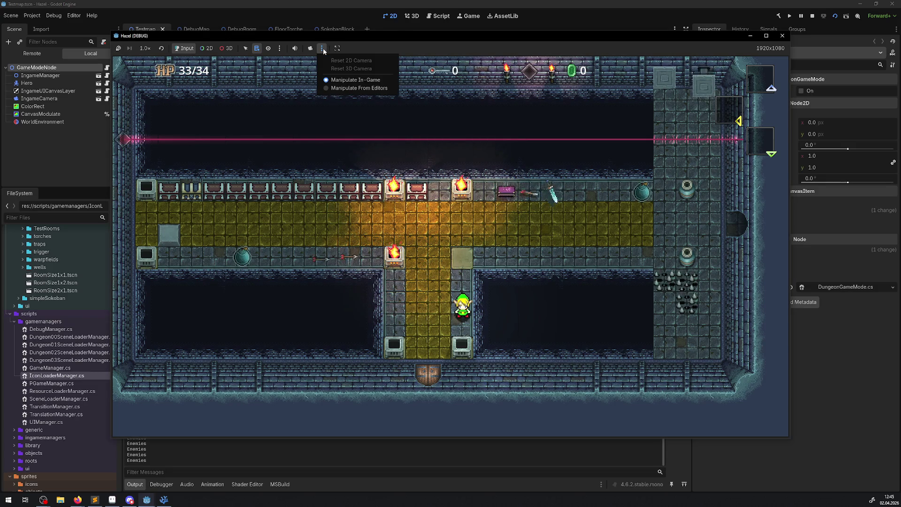
click(279, 49)
click(279, 49)
click(278, 51)
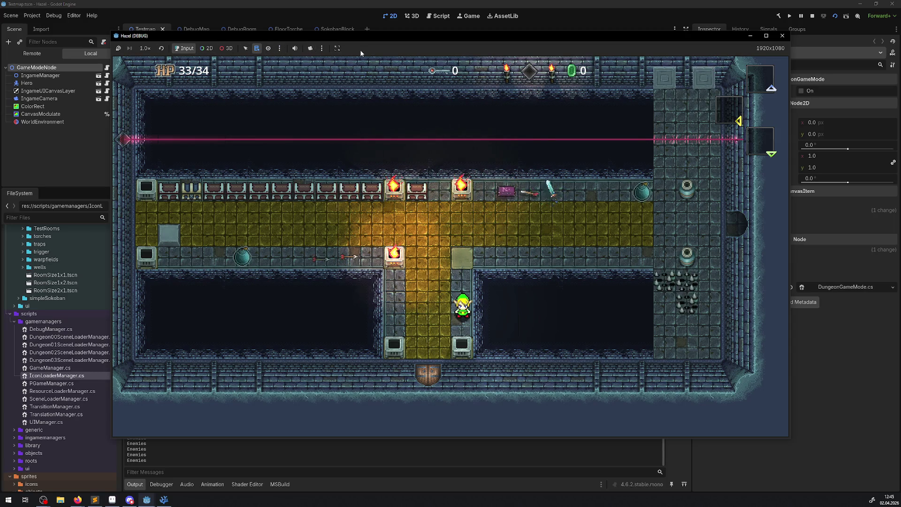
click(782, 36)
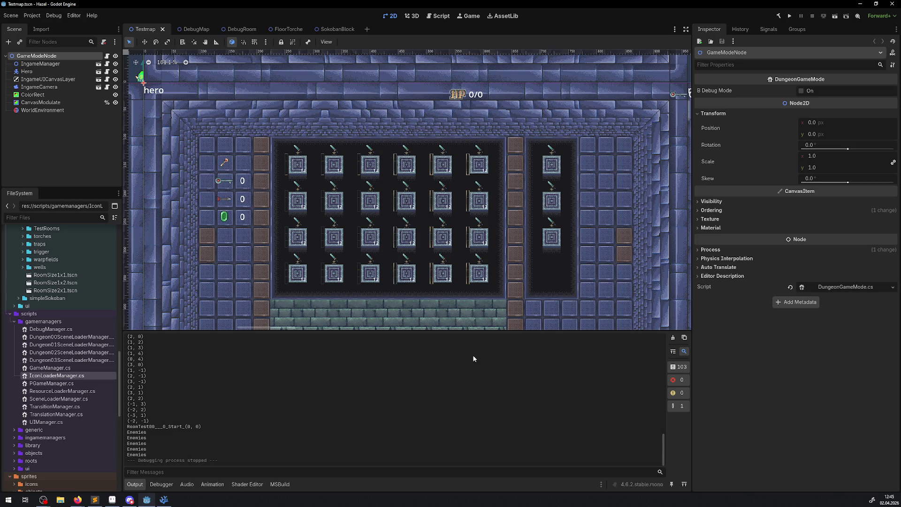
Step: In the DebugRoom scene, move the jar into the top cannon row
click(244, 30)
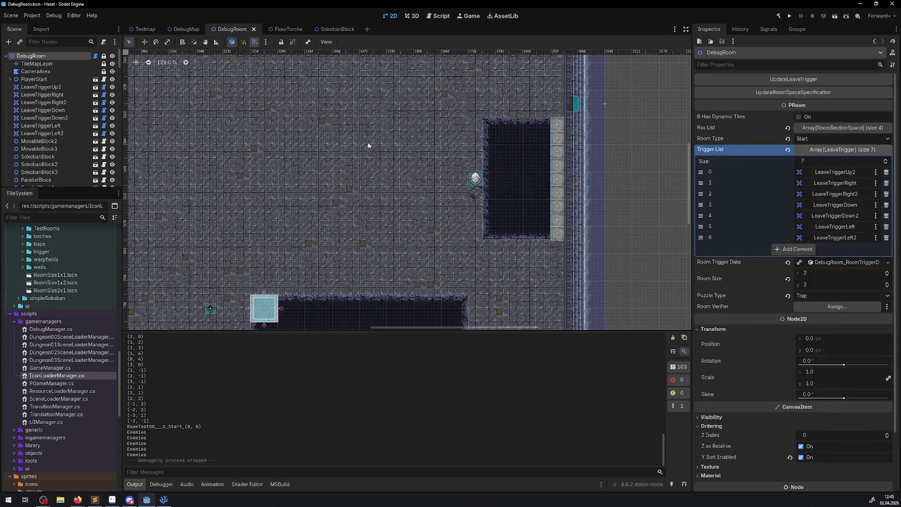
mouse_move(319, 151)
mouse_down()
mouse_move(393, 236)
mouse_move(235, 216)
mouse_up()
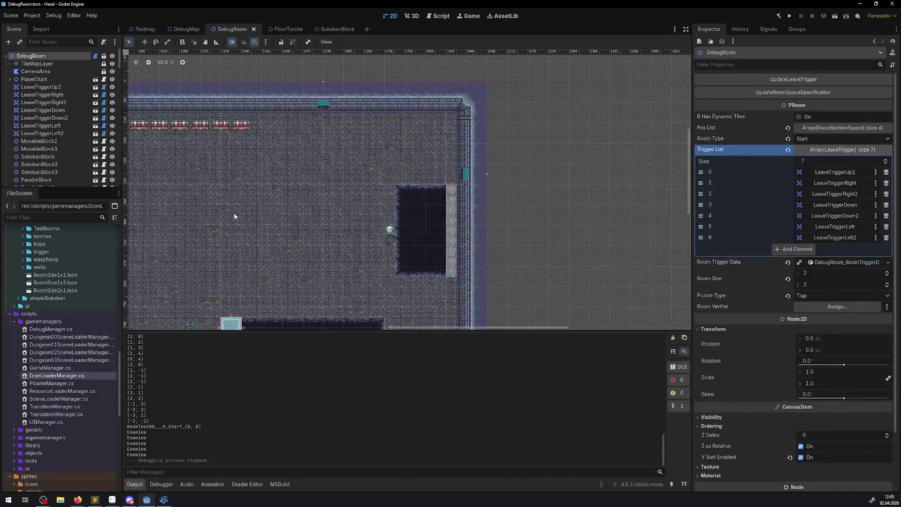
mouse_move(185, 197)
mouse_down()
mouse_move(615, 178)
mouse_move(451, 180)
mouse_up()
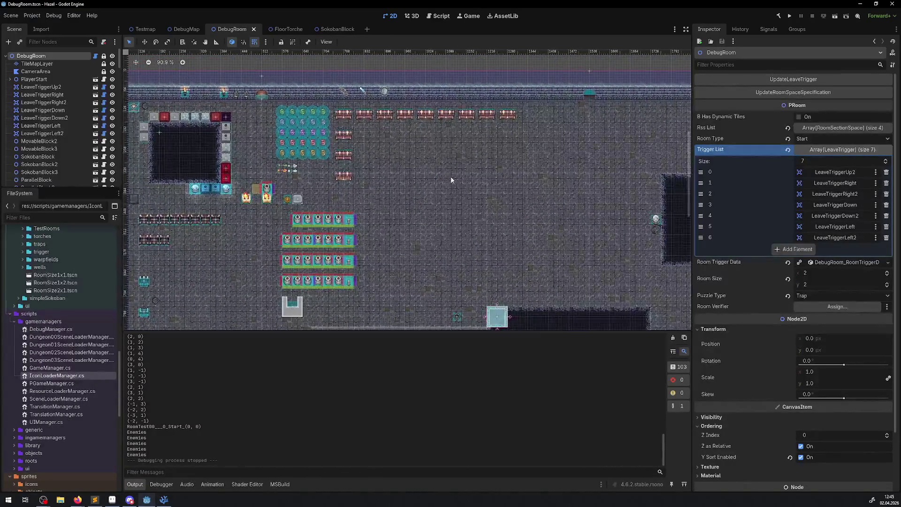
scroll(243, 182, up, 2)
scroll(240, 182, up, 1)
drag(296, 202, 315, 238)
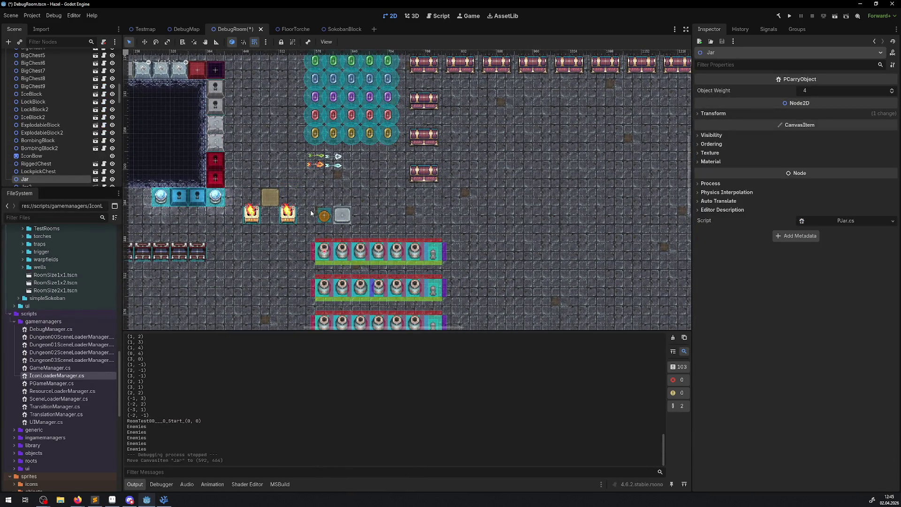
Step: Move FloorTorche down beside the cannon rows
scroll(310, 212, left, 3)
click(299, 212)
scroll(281, 187, up, 3)
drag(335, 235, 284, 216)
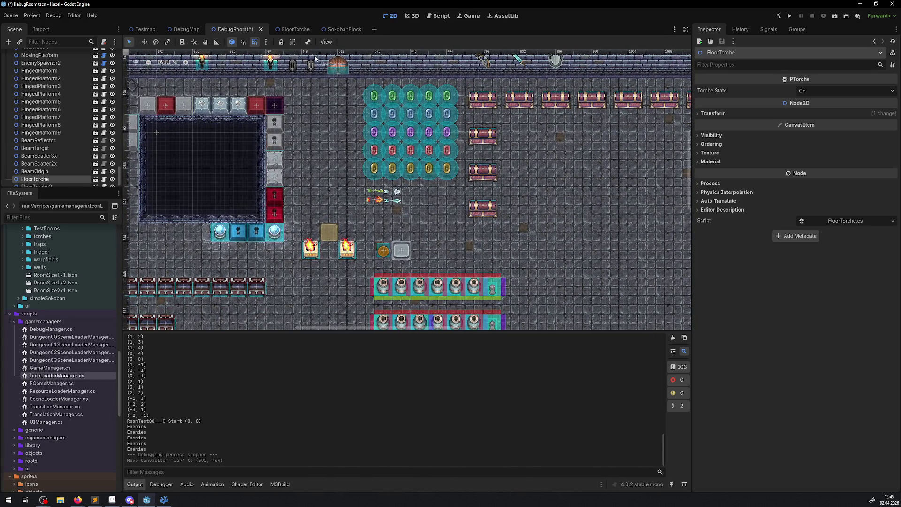
scroll(293, 109, down, 3)
scroll(294, 109, right, 2)
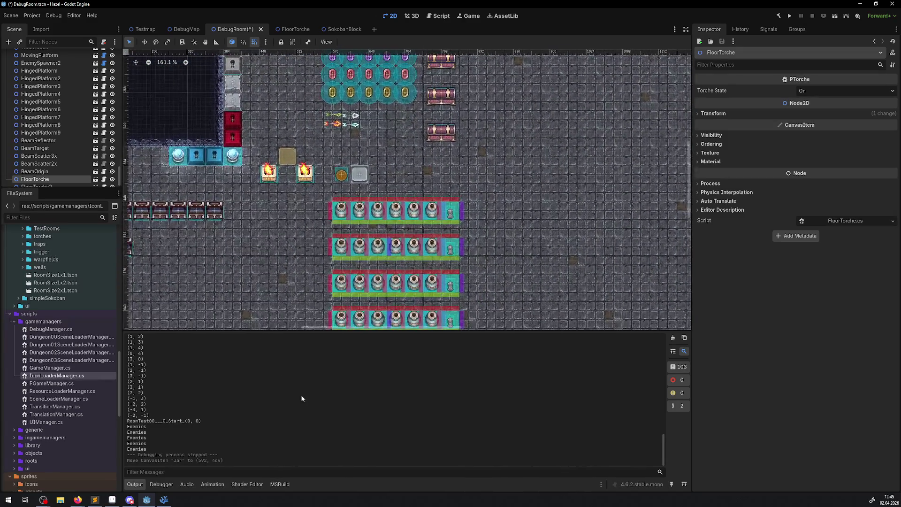
mouse_move(271, 180)
mouse_down()
mouse_move(314, 220)
mouse_move(323, 209)
mouse_move(306, 209)
mouse_up()
Step: Place FloorTorche2 next to the first torch and nudge FloorTorche one cell right
click(307, 173)
mouse_move(308, 173)
mouse_down()
mouse_move(211, 206)
mouse_move(234, 208)
mouse_up()
scroll(417, 181, up, 3)
scroll(416, 181, left, 3)
scroll(396, 154, left, 1)
drag(384, 143, 399, 139)
click(365, 173)
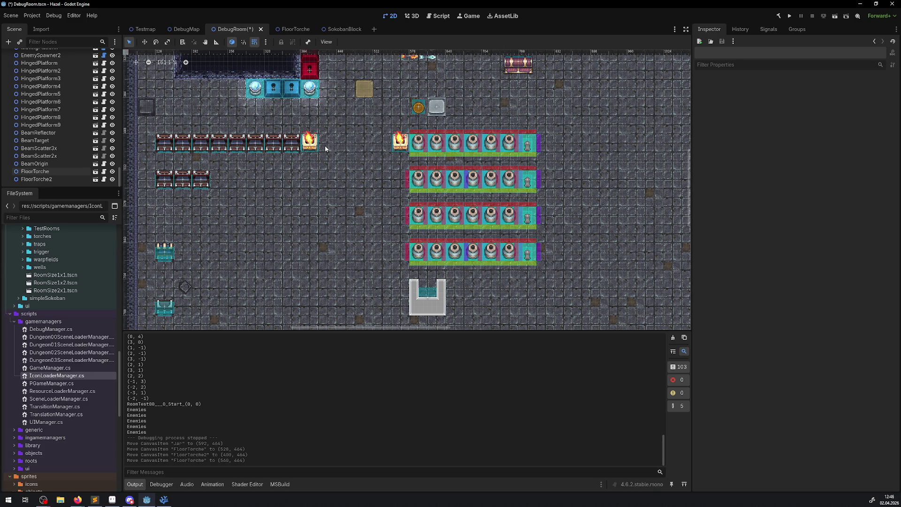
drag(359, 159, 332, 193)
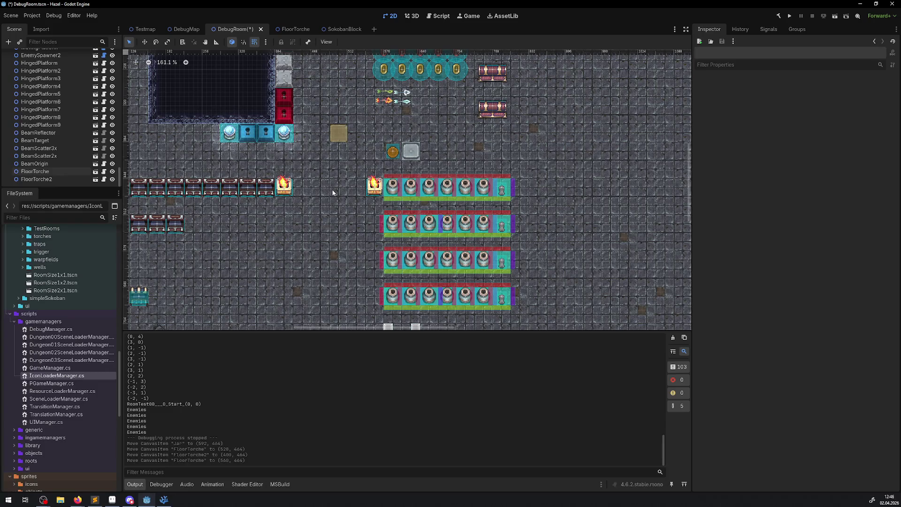
Step: Inspect the contents of BigChest, BigChest2 and BigChest4
mouse_move(424, 138)
mouse_down()
mouse_move(381, 148)
mouse_move(178, 237)
mouse_up()
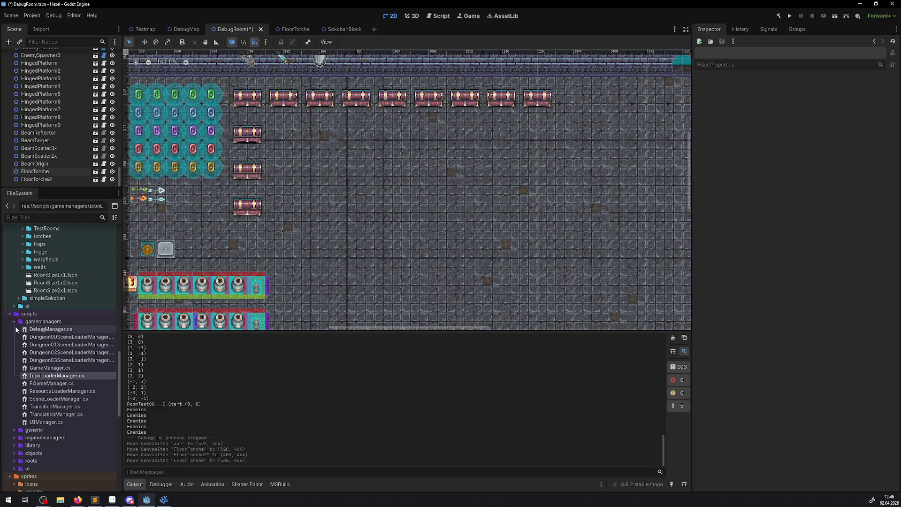
click(13, 322)
click(9, 314)
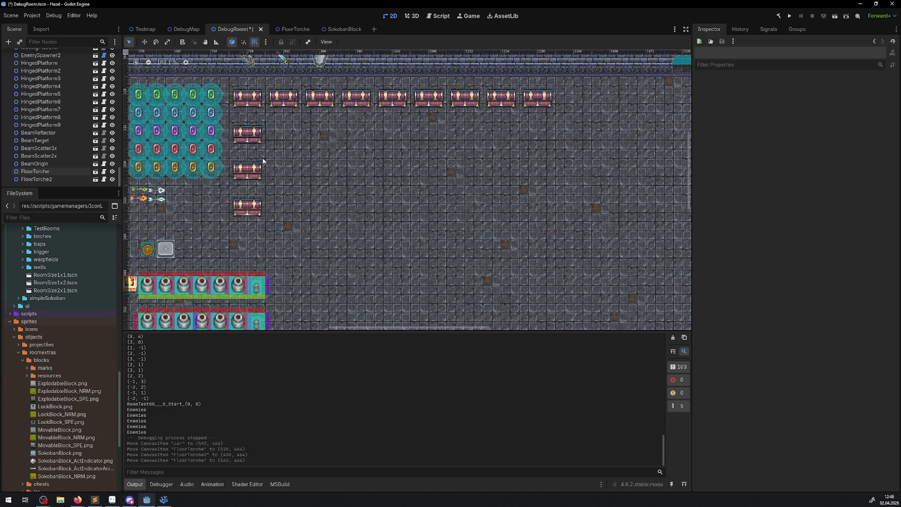
click(246, 95)
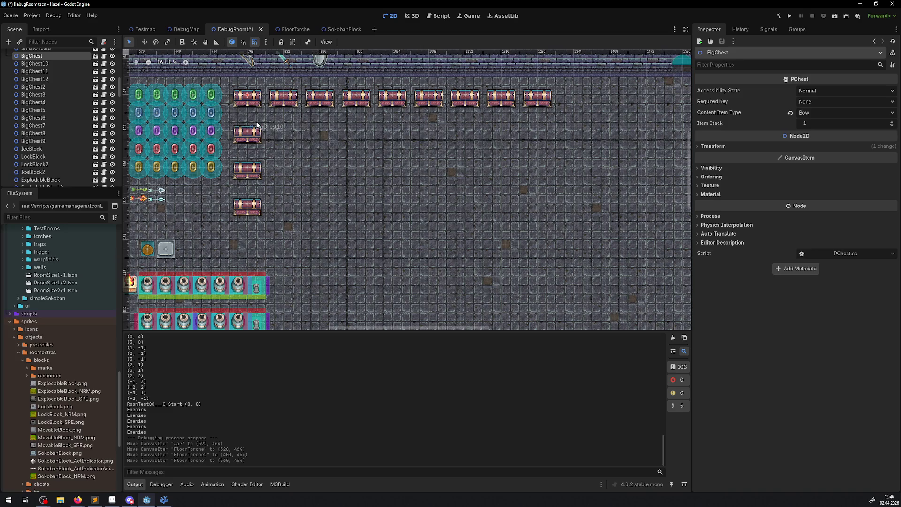
click(289, 94)
scroll(301, 141, up, 3)
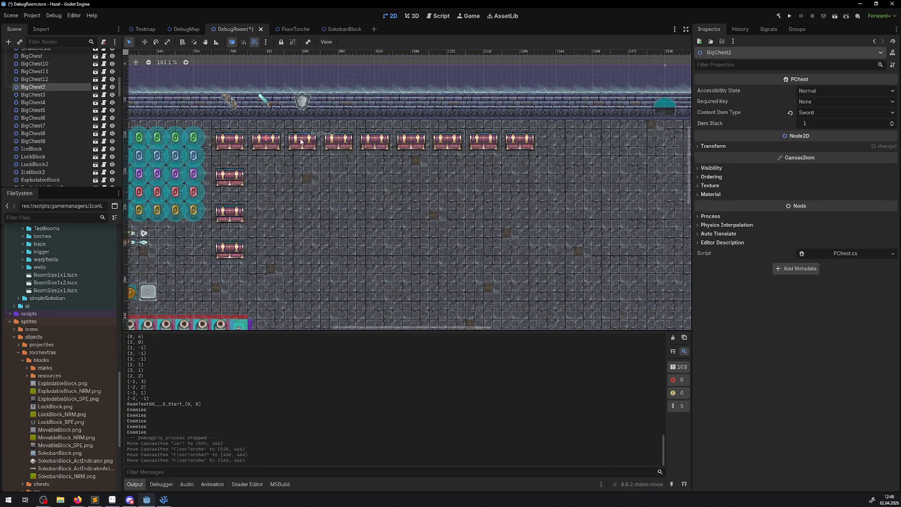
click(333, 148)
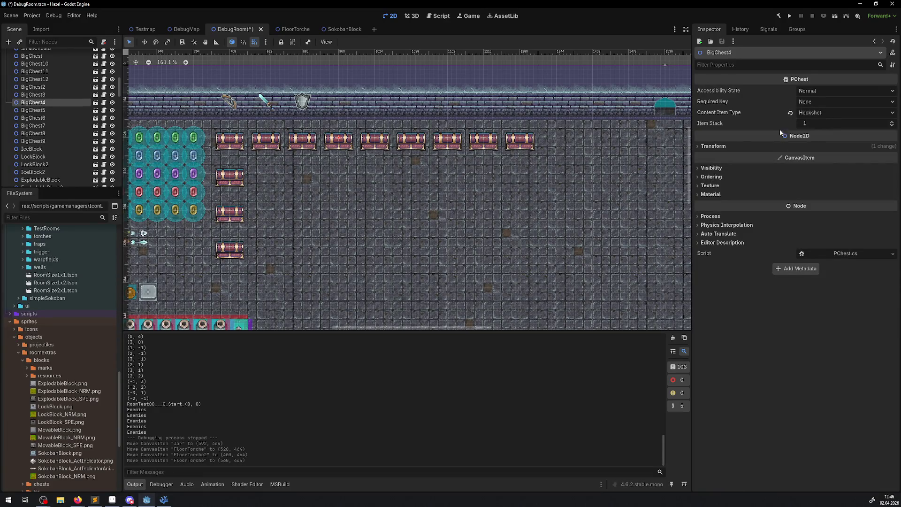
scroll(75, 378, down, 5)
Step: Place Icon_GrapplingHook.png on the top wall with Z Index 1111 and save the scene
double_click(23, 463)
scroll(73, 410, down, 5)
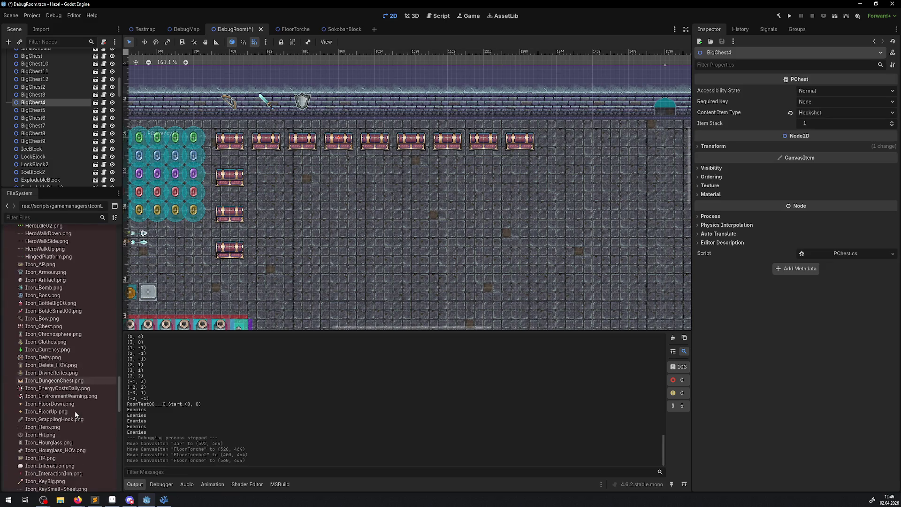
mouse_move(54, 419)
mouse_down()
mouse_move(347, 116)
mouse_move(338, 106)
mouse_up()
click(710, 183)
click(837, 202)
click(833, 192)
click(804, 203)
click(815, 192)
text(1)
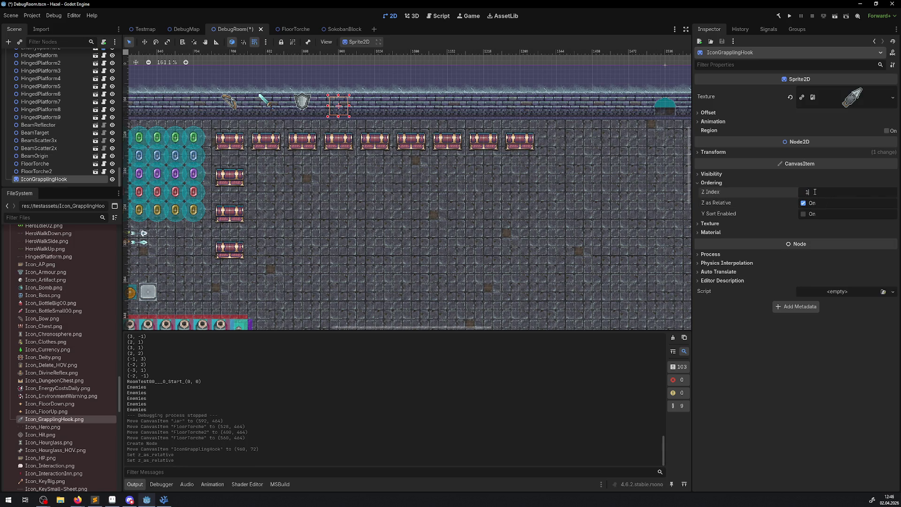
key(Return)
key(ctrl+s)
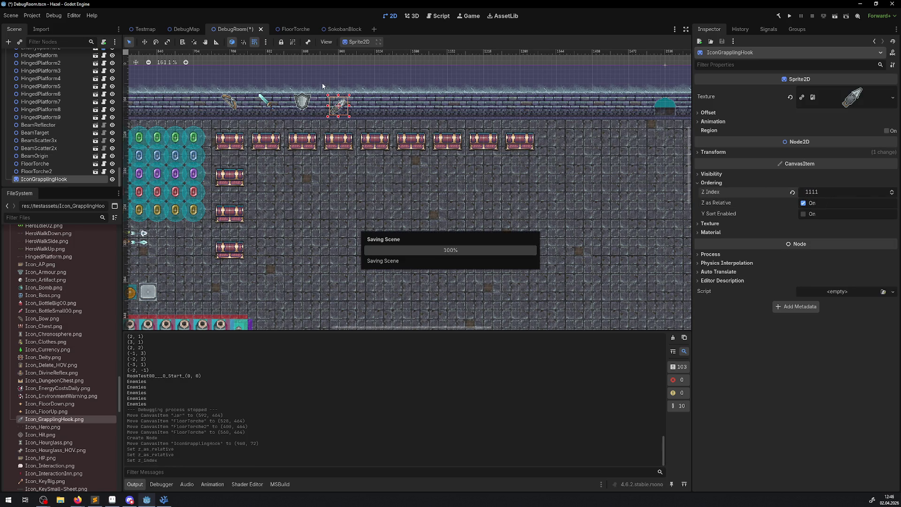
Step: Move the grappling-hook icon up one grid step
scroll(345, 108, up, 5)
drag(345, 108, 332, 94)
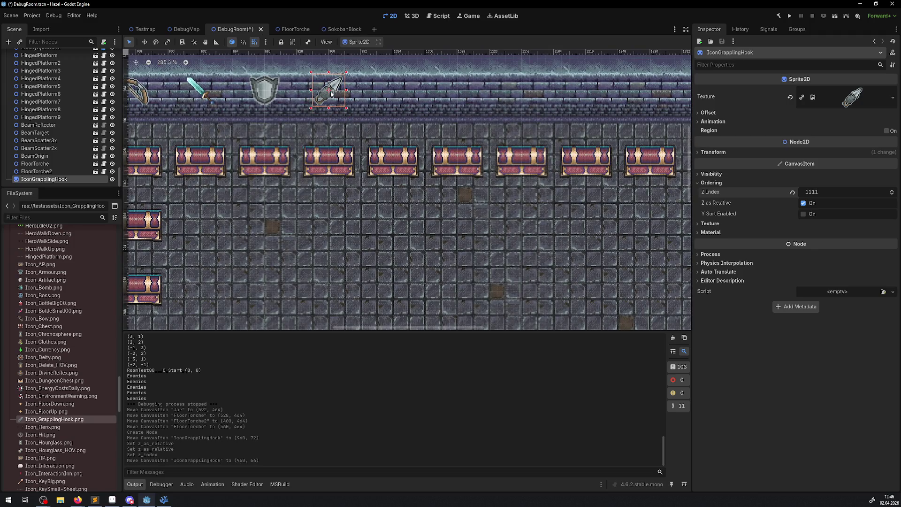
click(389, 169)
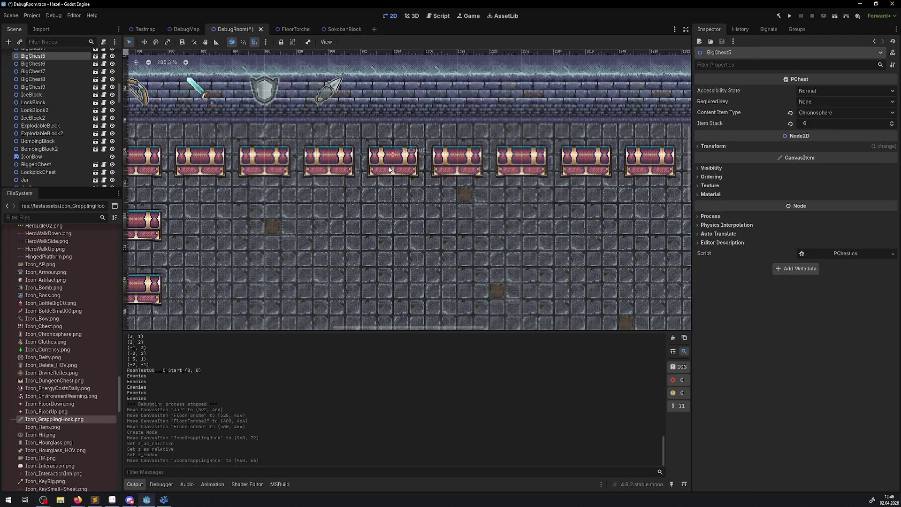
right_click(83, 418)
click(45, 420)
mouse_move(54, 334)
mouse_down()
mouse_move(464, 253)
mouse_move(393, 183)
mouse_move(393, 141)
mouse_up()
drag(394, 141, 392, 92)
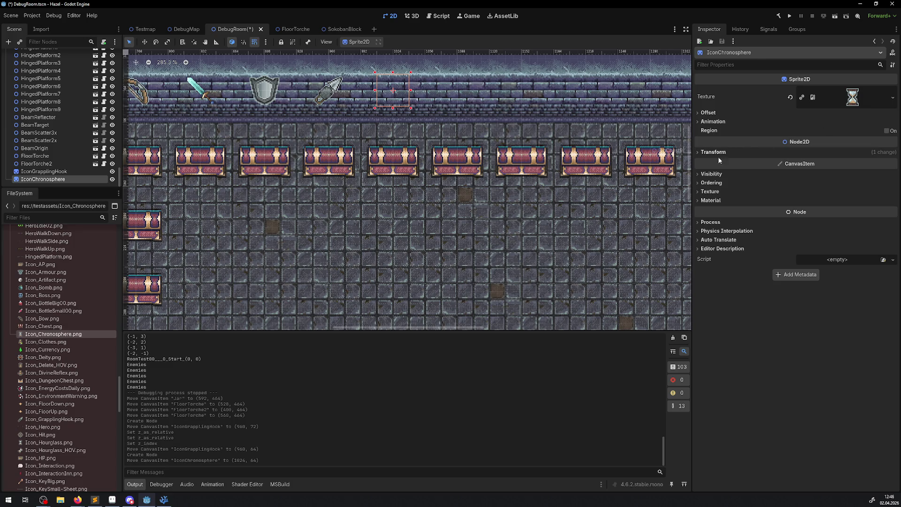
click(710, 183)
click(827, 193)
text(1000)
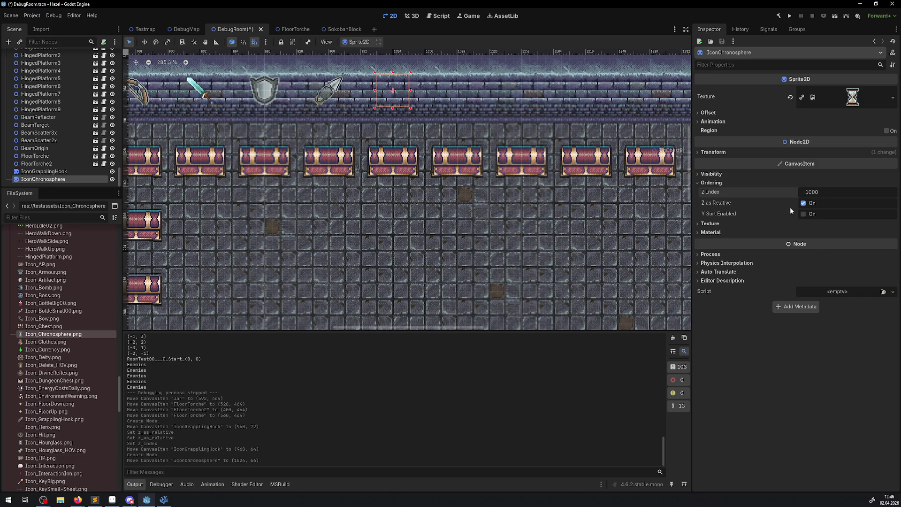
key(Return)
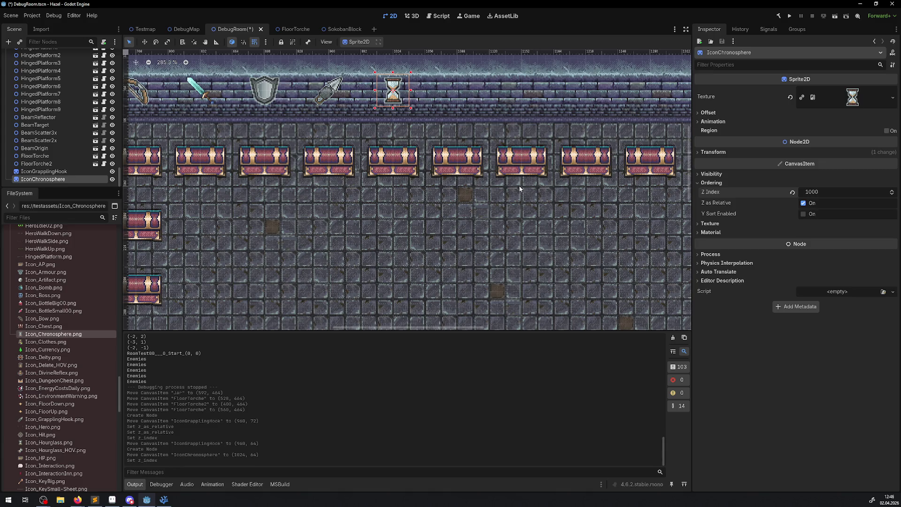
scroll(519, 185, down, 4)
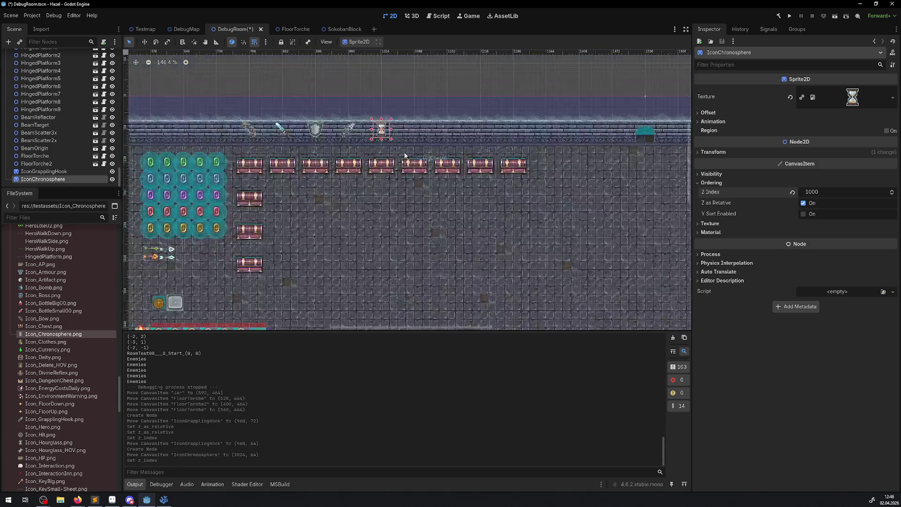
drag(681, 322, 360, 388)
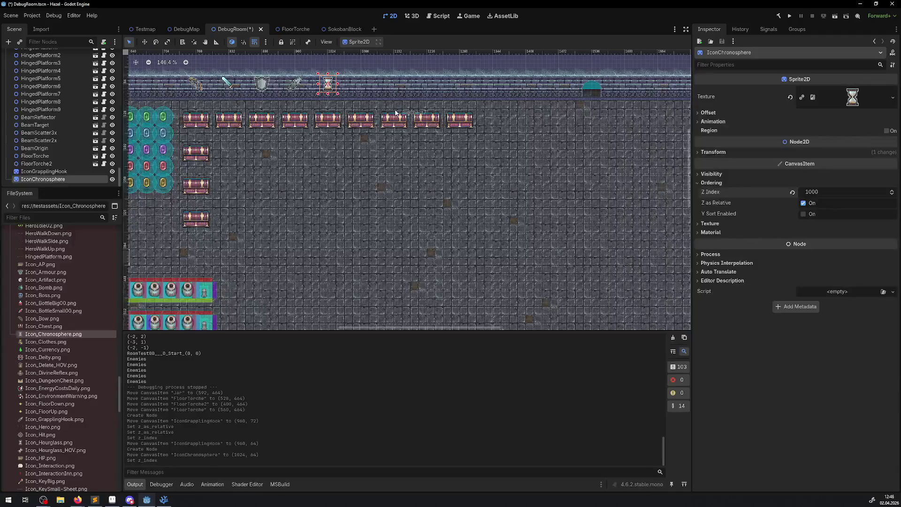
key(Delete)
click(429, 259)
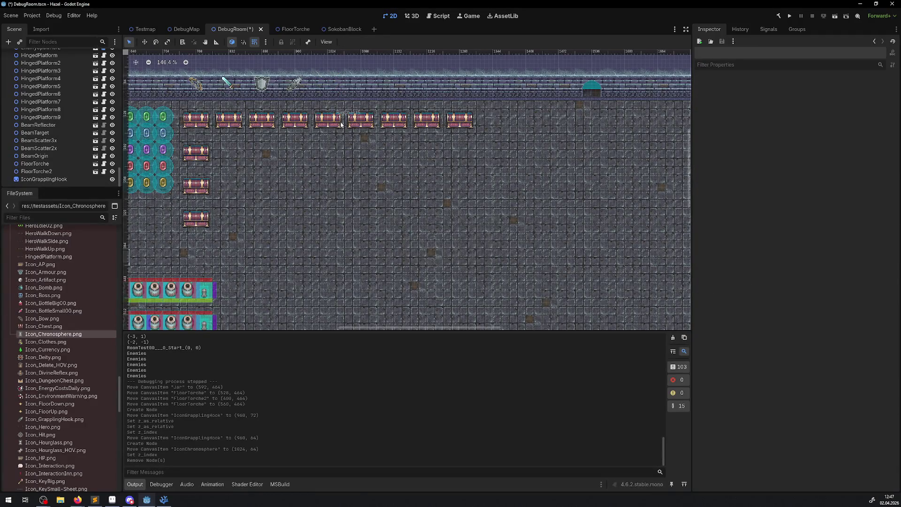
Step: Inspect BigChest6, BigChest5, SmallChest7, SmallChest11 and SmallChest3
click(371, 123)
click(331, 120)
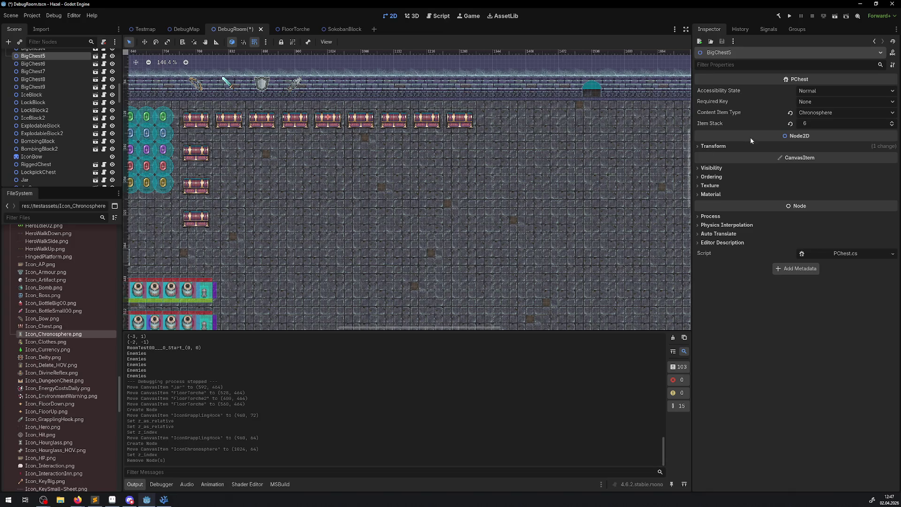
scroll(440, 187, left, 10)
scroll(441, 187, down, 3)
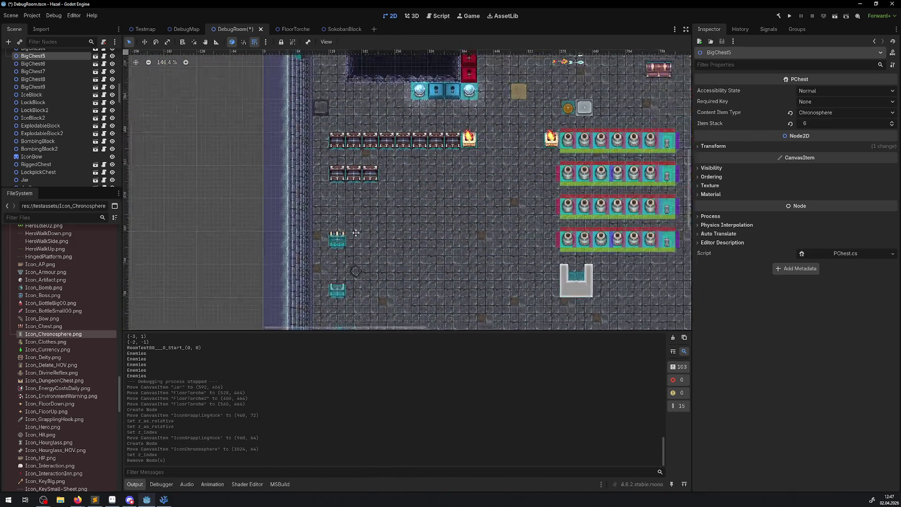
click(361, 187)
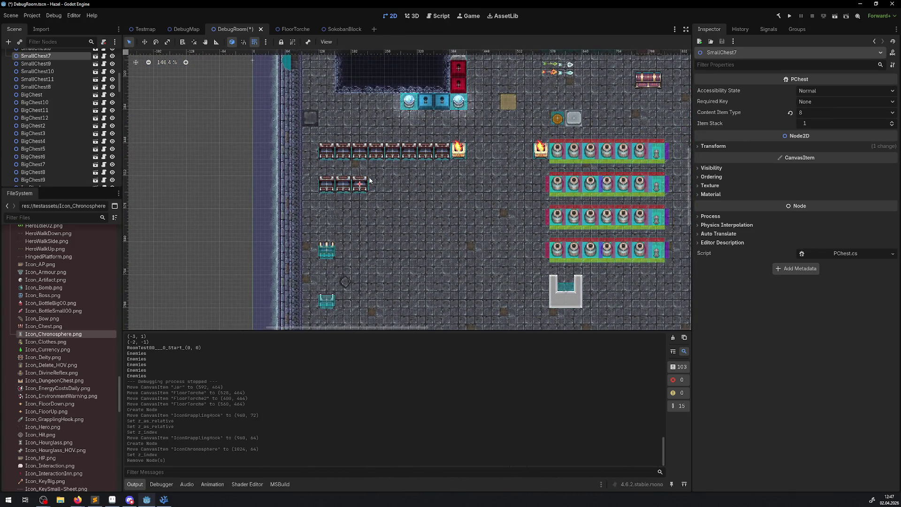
click(328, 181)
scroll(325, 184, up, 3)
click(331, 155)
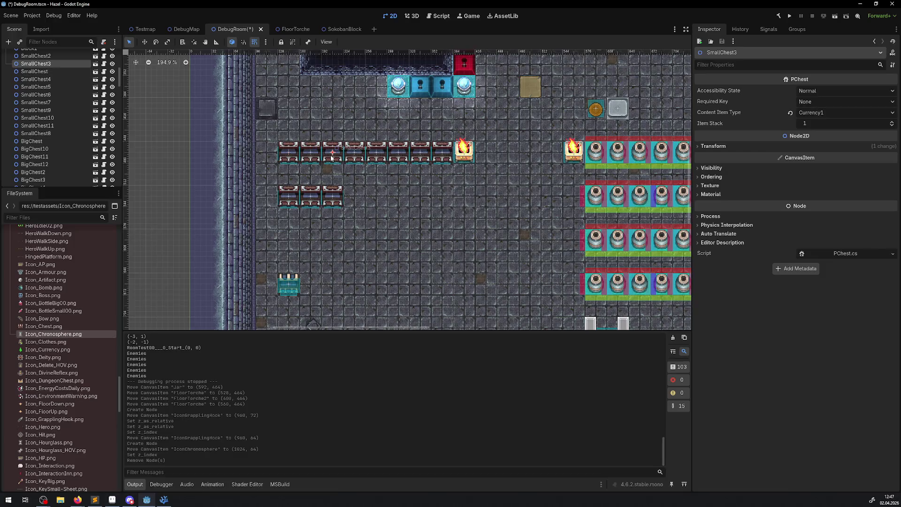
Step: Move SmallChest9 into the lower chest row and review SmallChest7's content item types
drag(444, 157, 352, 198)
click(289, 198)
click(332, 202)
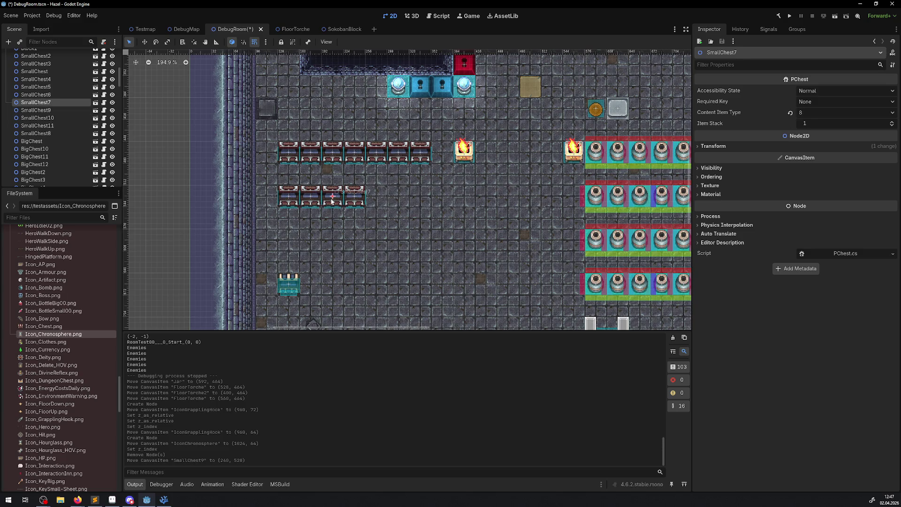
click(812, 111)
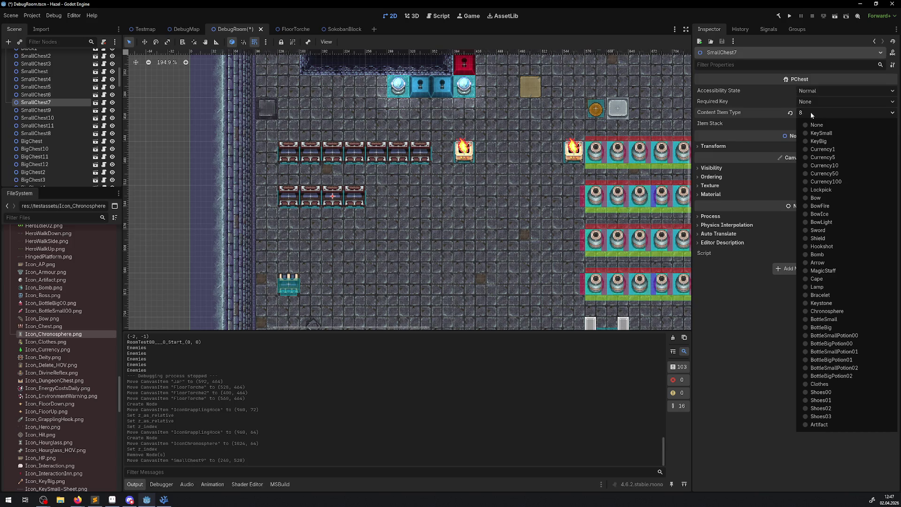
click(164, 500)
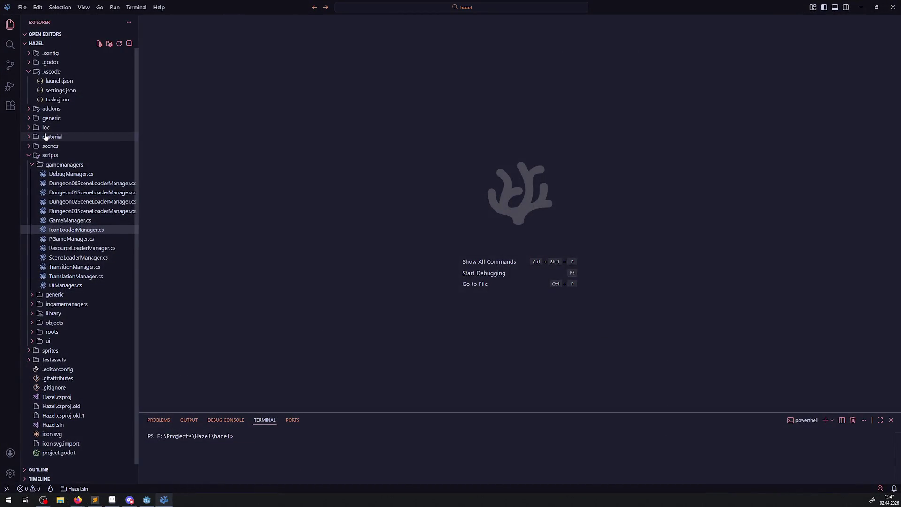
Step: Open scripts/library/EnumLib.cs and read the ItemType values, marking the Currency100 = 7 line
click(30, 71)
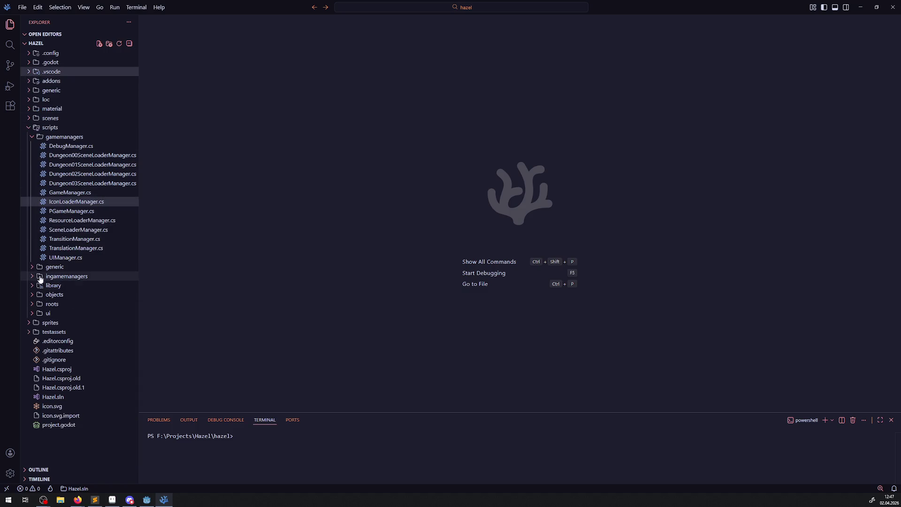
click(41, 286)
click(52, 332)
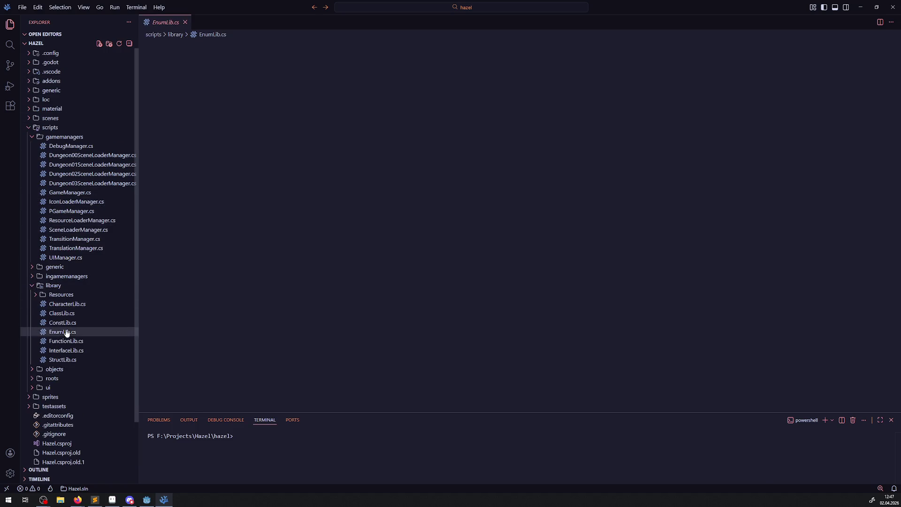
scroll(358, 263, up, 15)
scroll(358, 263, up, 3)
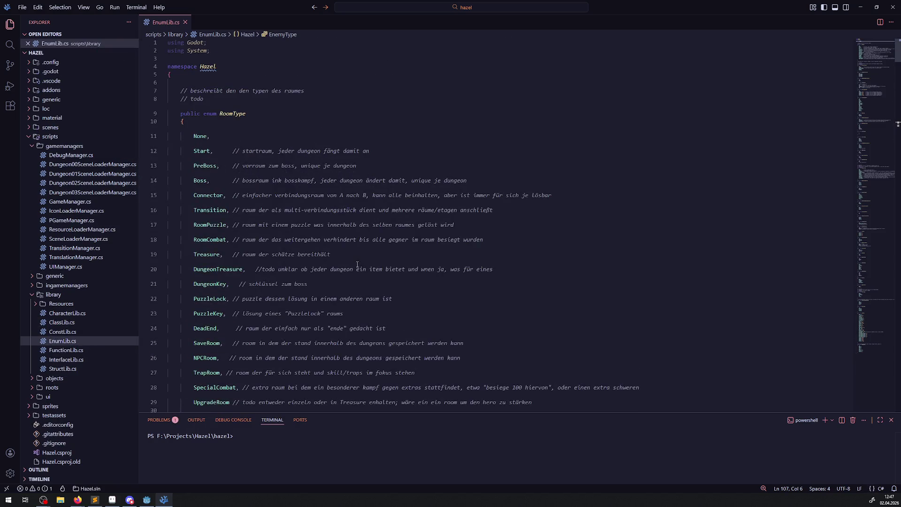
scroll(358, 263, down, 10)
scroll(357, 269, up, 10)
scroll(357, 268, down, 20)
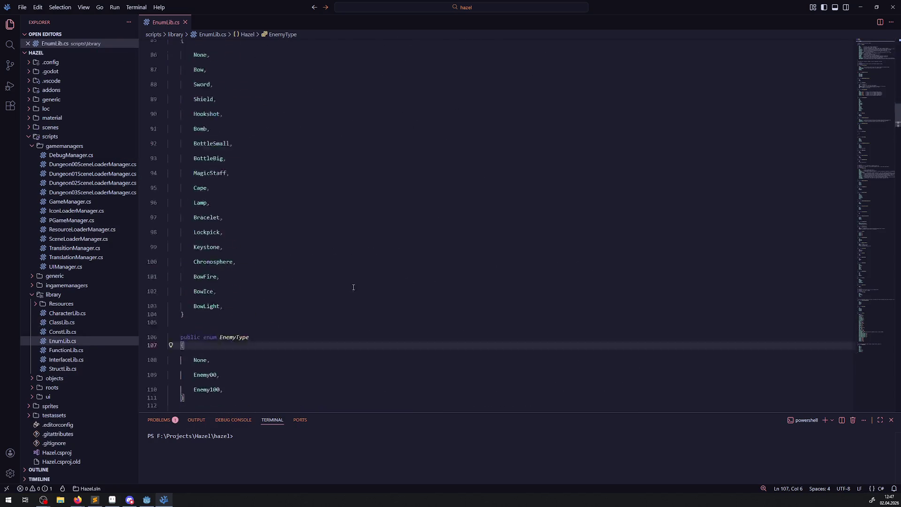
scroll(319, 287, down, 5)
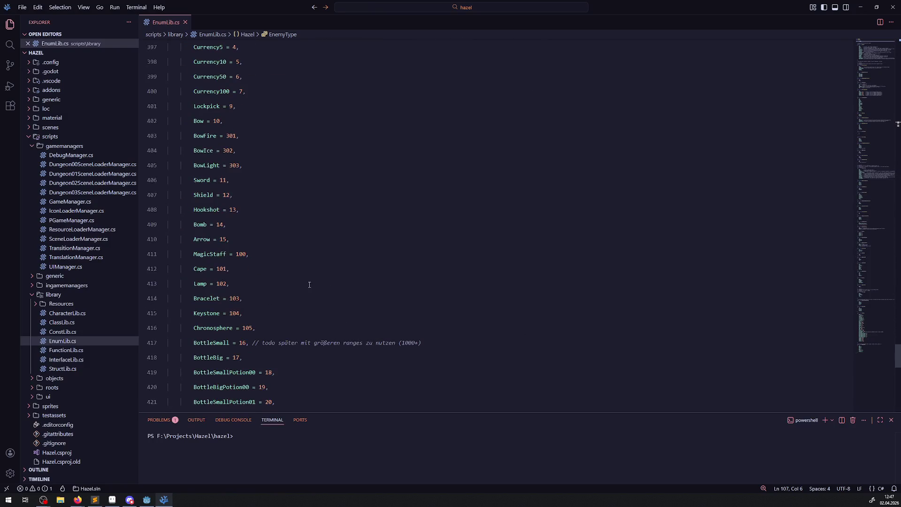
scroll(253, 179, up, 1)
drag(170, 127, 284, 129)
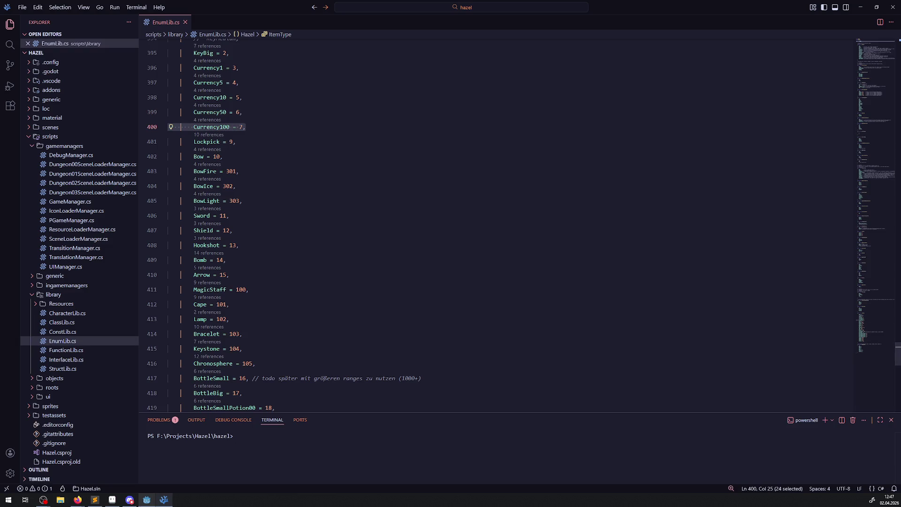
click(144, 501)
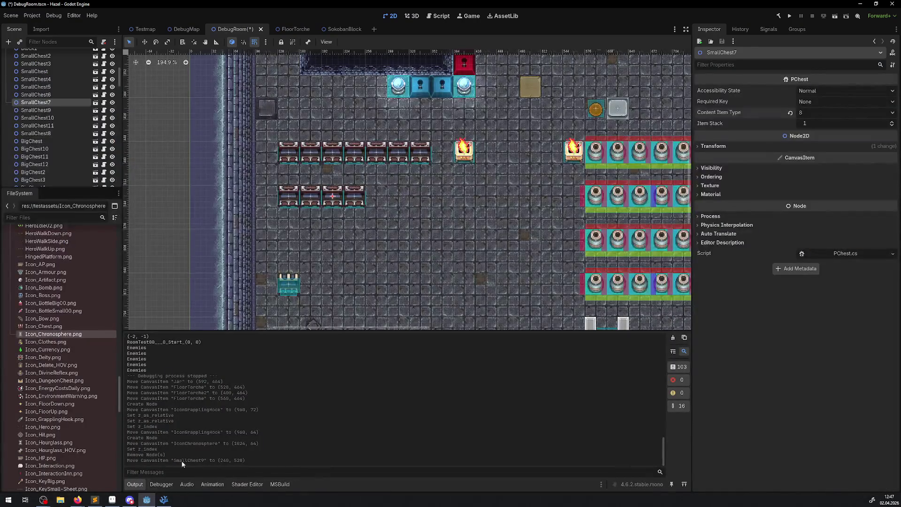
Step: Try Chronosphere as SmallChest7's Required Key, then reset it to None
click(803, 112)
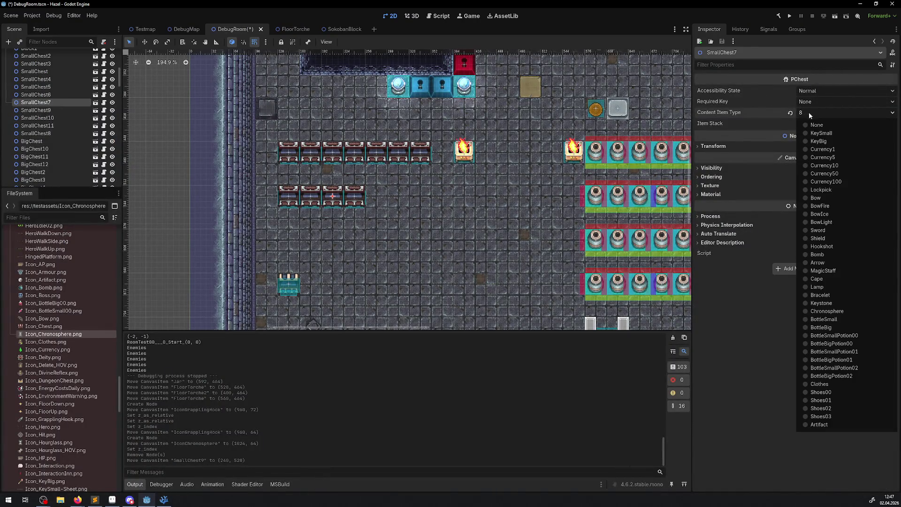
click(359, 196)
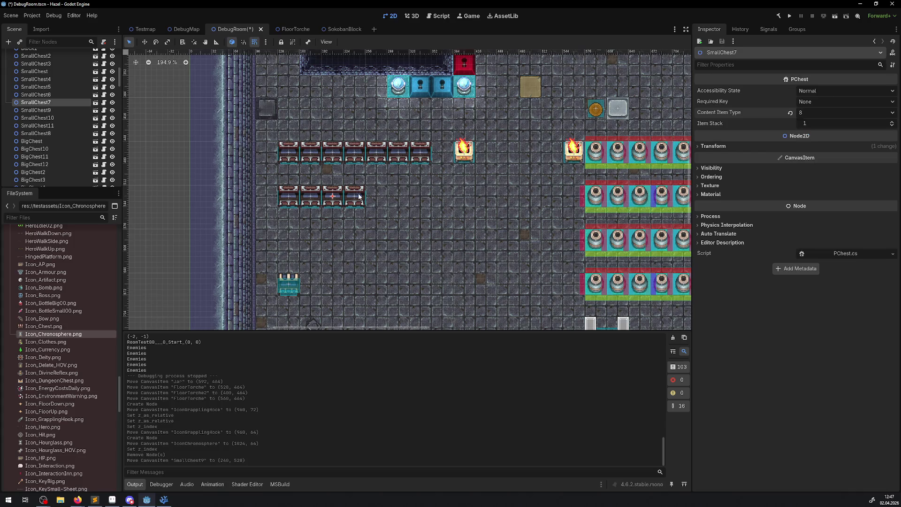
click(844, 102)
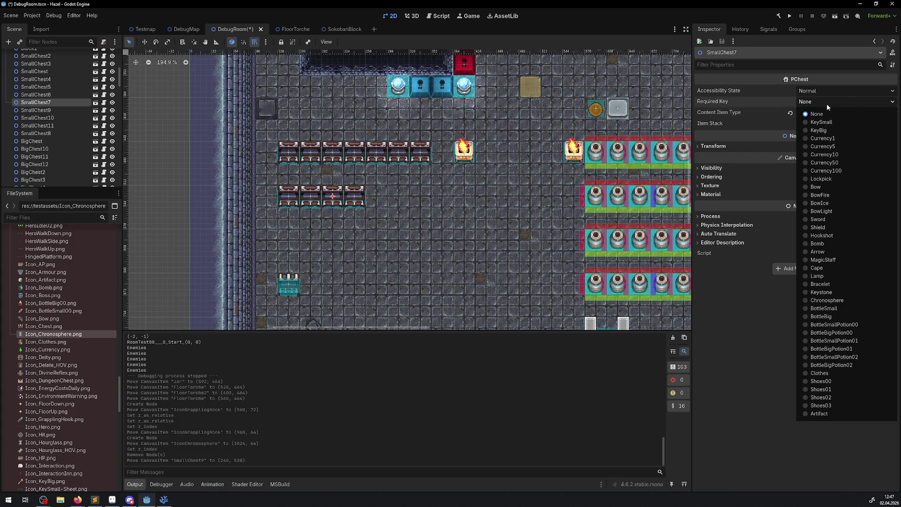
click(827, 300)
scroll(430, 163, right, 3)
key(ctrl+s)
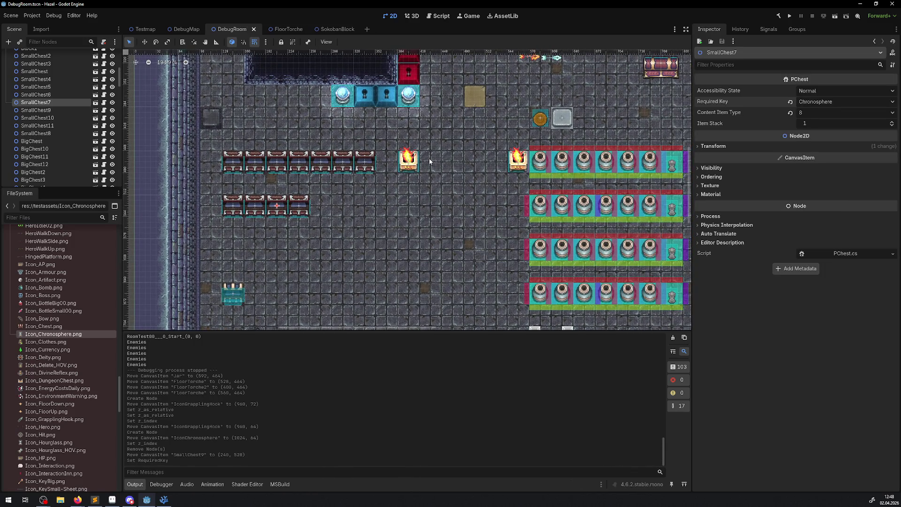
click(816, 101)
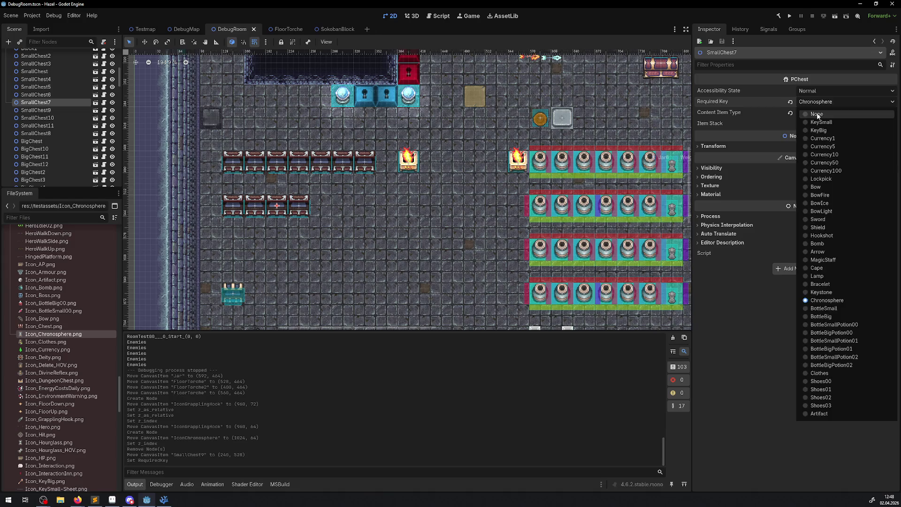
click(820, 115)
Step: Make Chronosphere SmallChest7's content with a stack of 8 and save
click(813, 113)
click(827, 311)
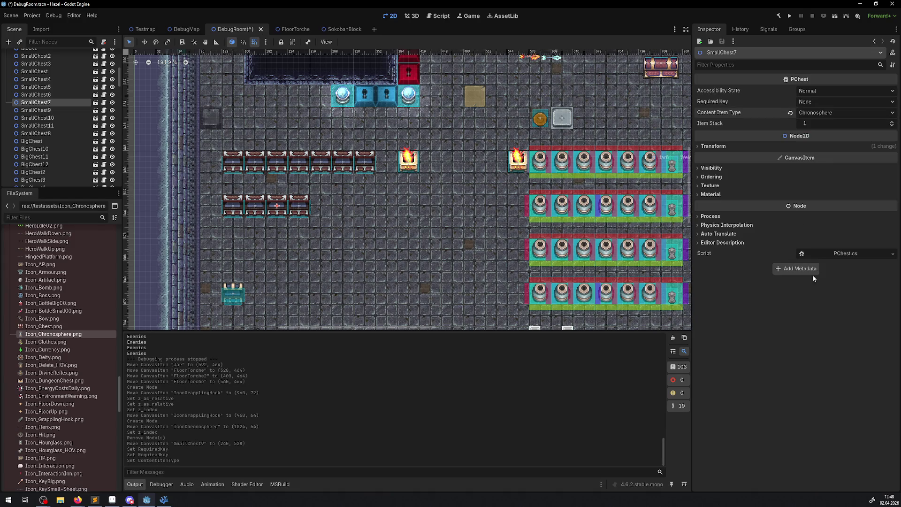
key(ctrl+s)
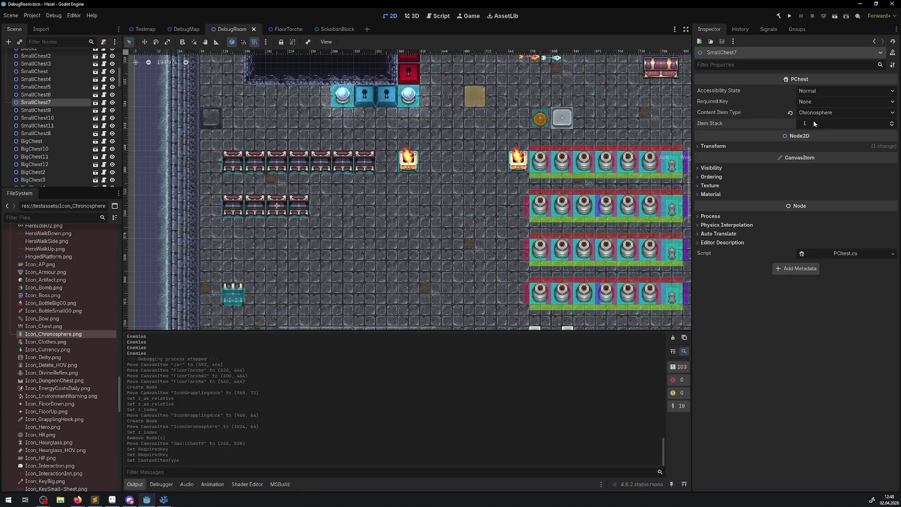
text(8)
key(Return)
key(ctrl+s)
Step: Give SmallChest9 an item stack of 8 and save the scene
click(294, 203)
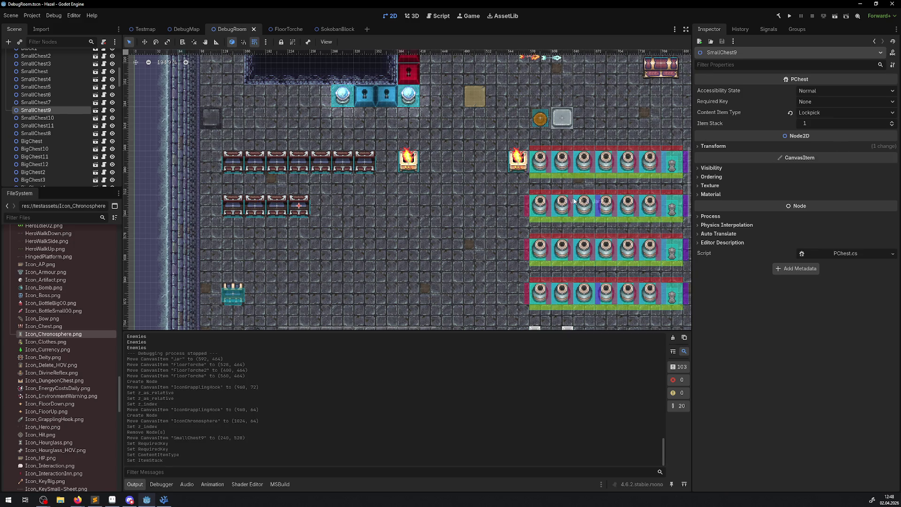
double_click(821, 123)
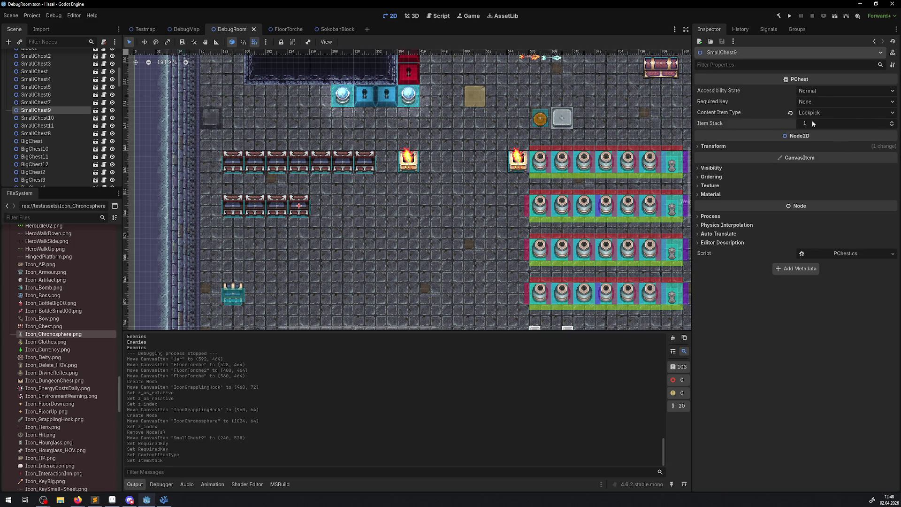
text(8)
key(Return)
key(ctrl+s)
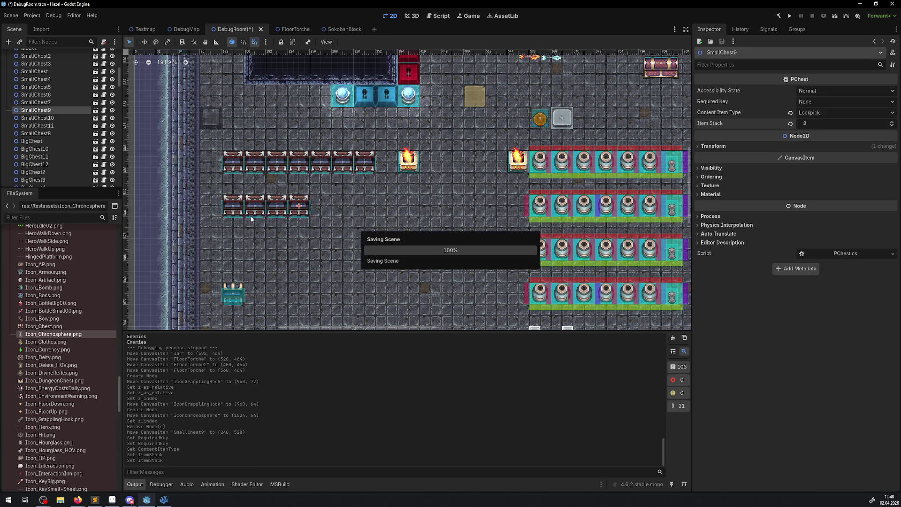
click(255, 205)
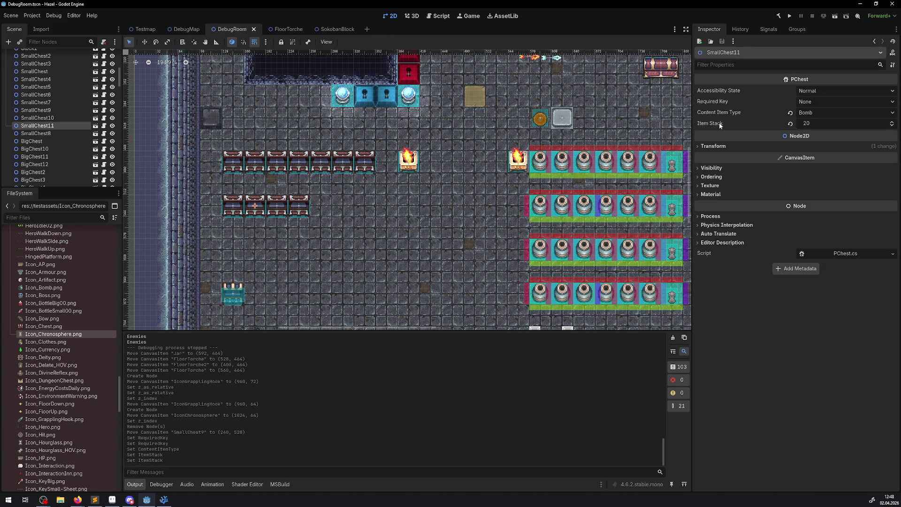
click(235, 205)
scroll(428, 315, right, 10)
scroll(235, 138, left, 10)
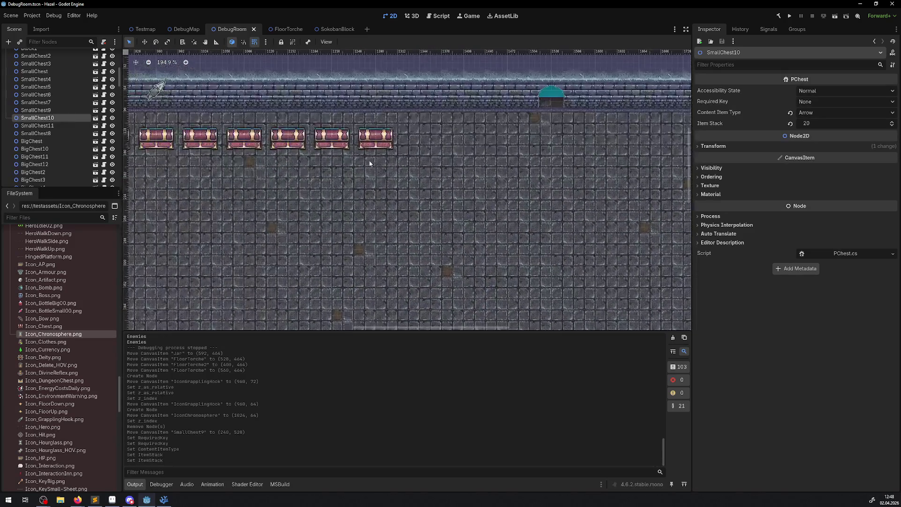
scroll(328, 150, up, 2)
click(228, 136)
click(815, 113)
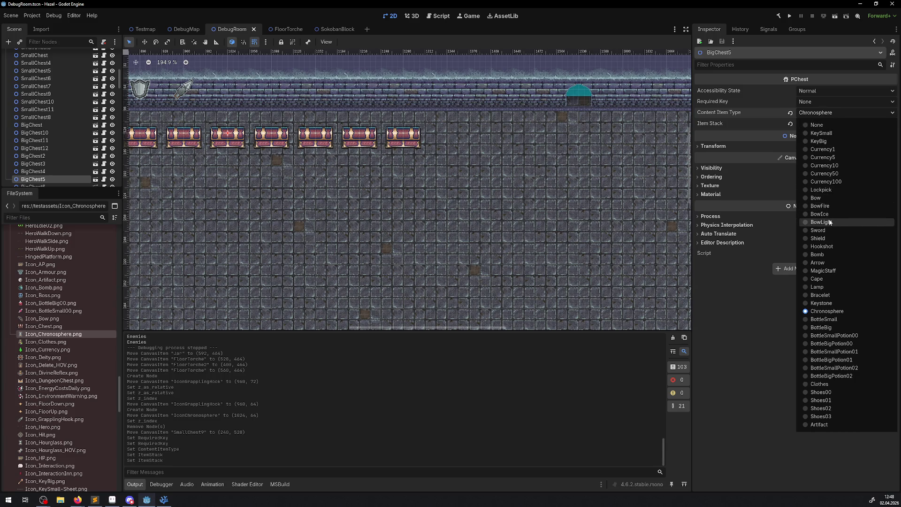
click(823, 271)
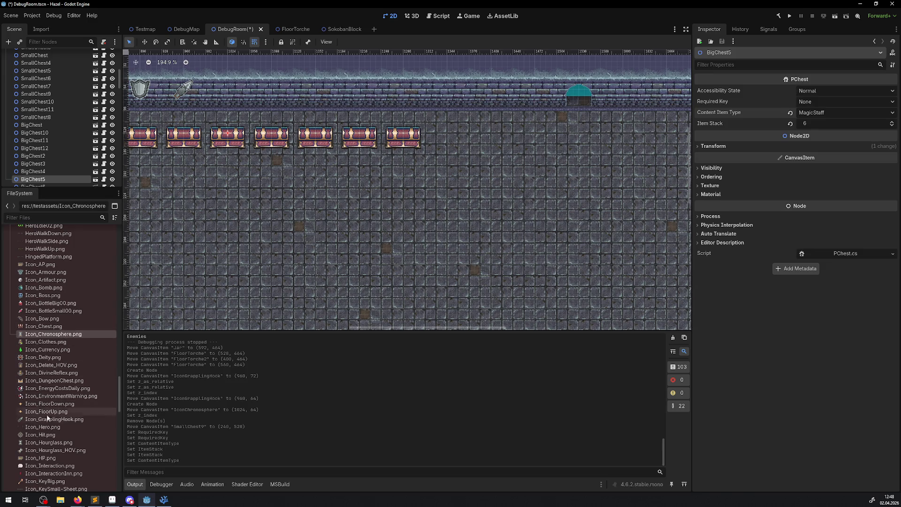
scroll(44, 481, down, 3)
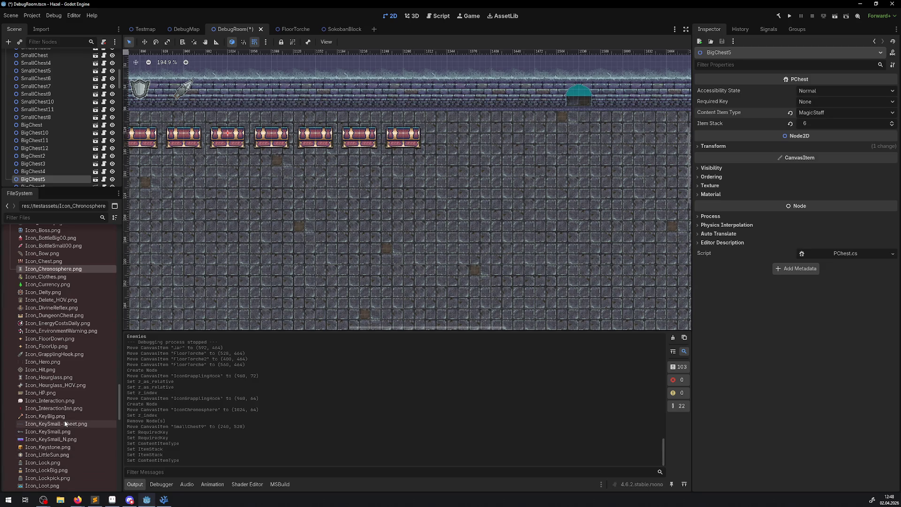
scroll(54, 385, up, 5)
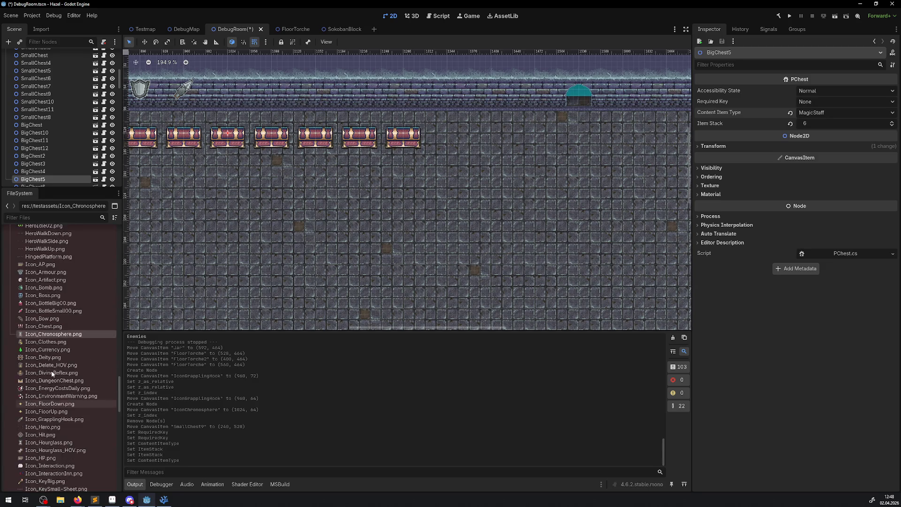
scroll(53, 381, up, 9)
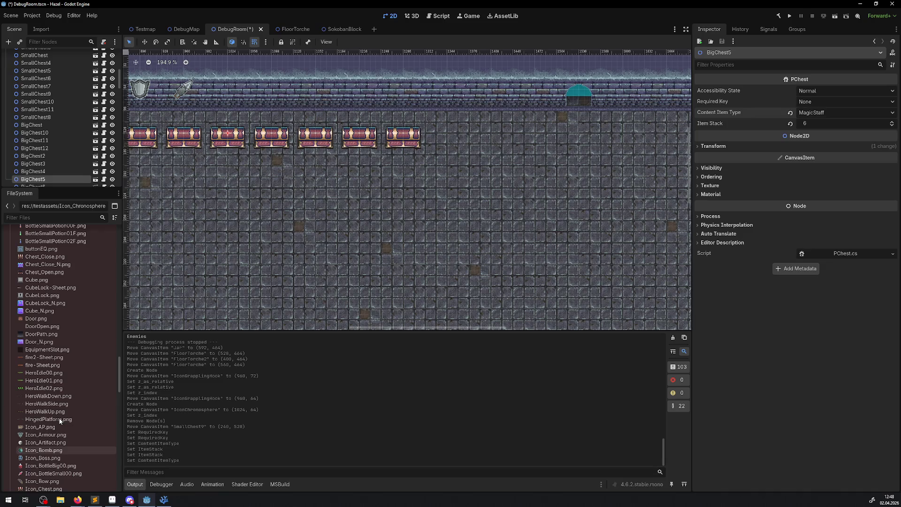
scroll(60, 419, up, 9)
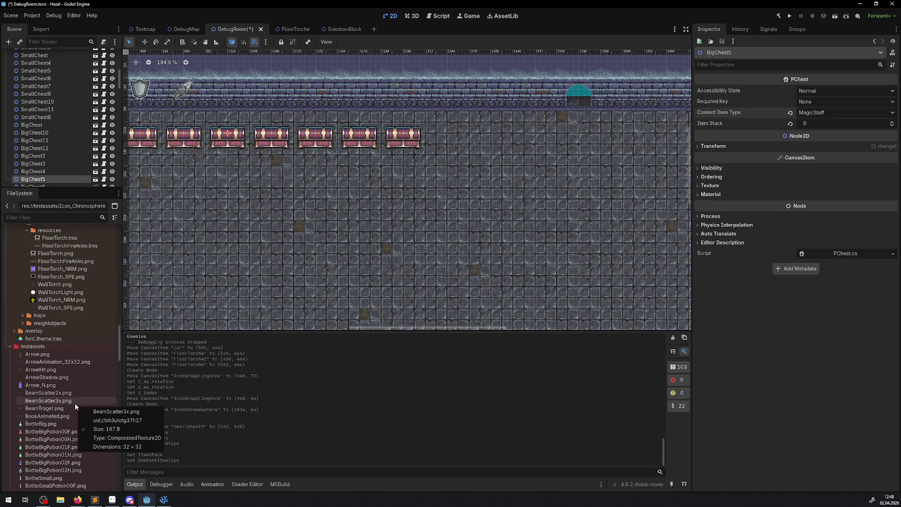
scroll(73, 394, down, 15)
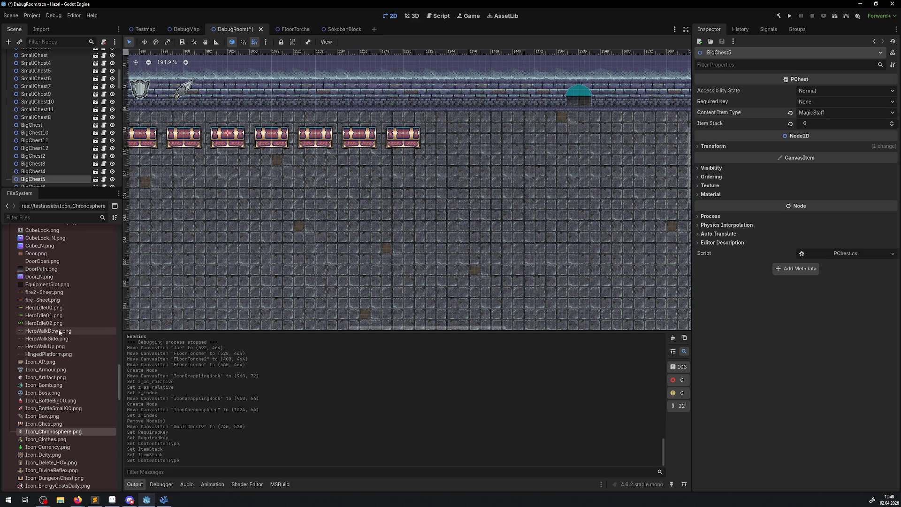
scroll(70, 340, down, 2)
scroll(81, 345, down, 2)
scroll(83, 346, down, 8)
scroll(87, 351, down, 4)
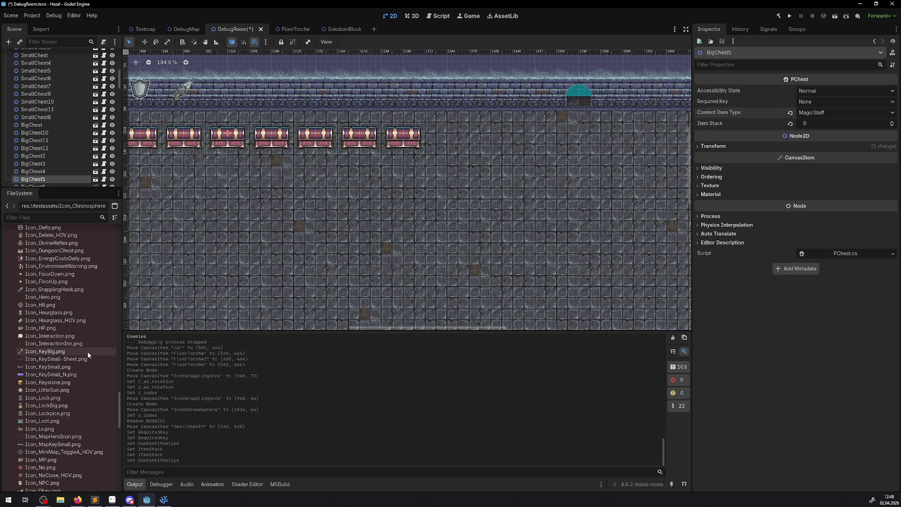
scroll(91, 356, down, 6)
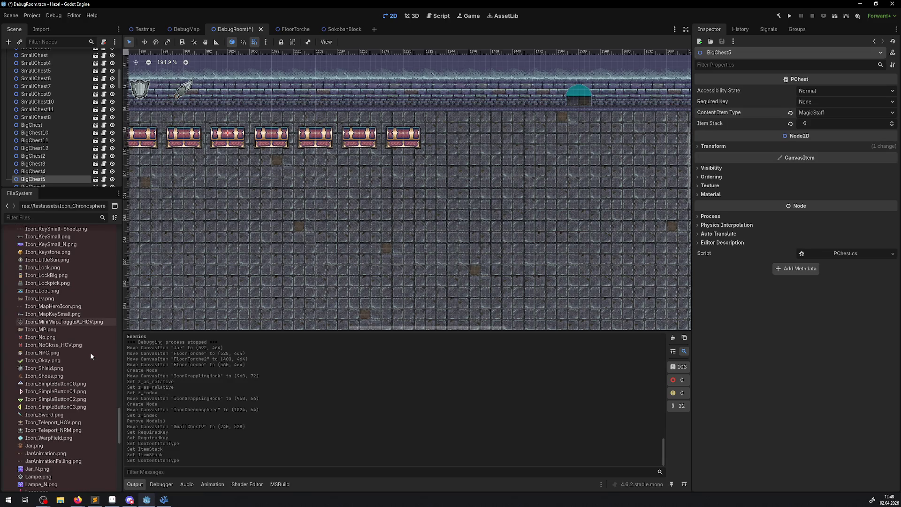
scroll(98, 397, down, 4)
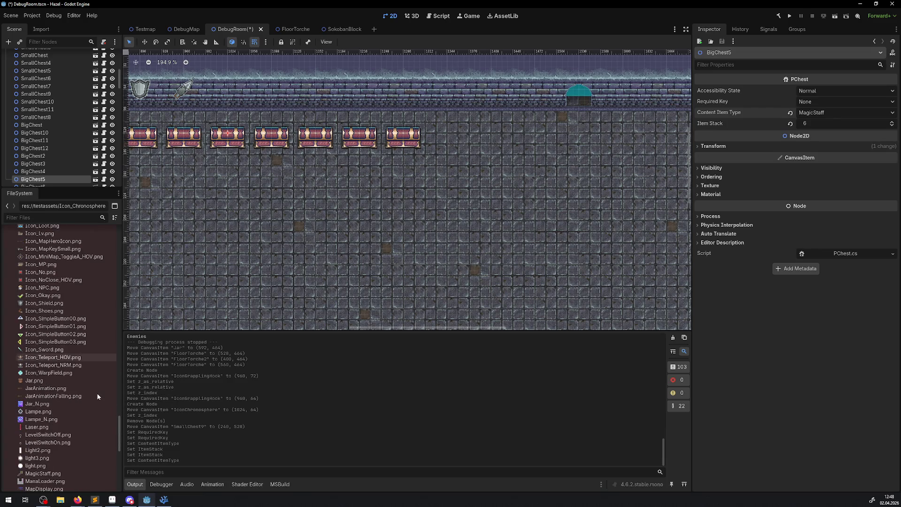
scroll(98, 397, down, 4)
mouse_move(43, 409)
mouse_down()
mouse_move(276, 253)
mouse_move(231, 83)
mouse_move(233, 91)
mouse_up()
Step: Set the MagicStaff sprite's Z Index to 1111 and save DebugRoom
click(718, 182)
click(843, 191)
text(1111)
key(Return)
key(ctrl+s)
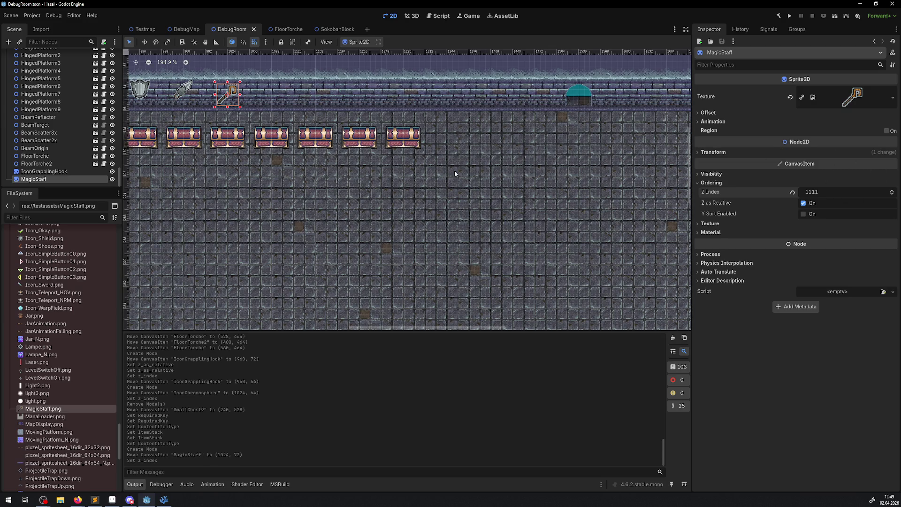
Step: Select BigChest6 to inspect its chest properties
scroll(422, 173, up, 2)
scroll(412, 172, left, 2)
click(386, 171)
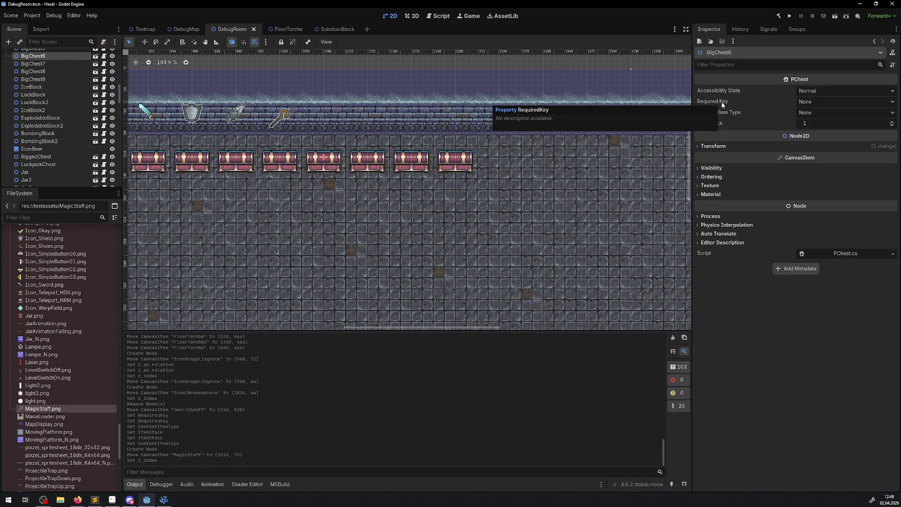
click(812, 103)
click(812, 103)
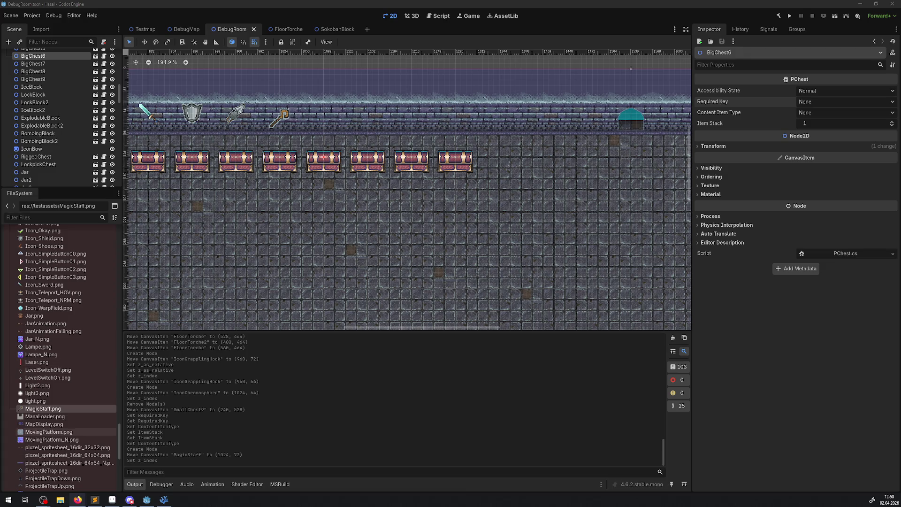
Step: Open scripts/objects/rooms/chests/PChest.cs in Visual Studio Code
click(163, 499)
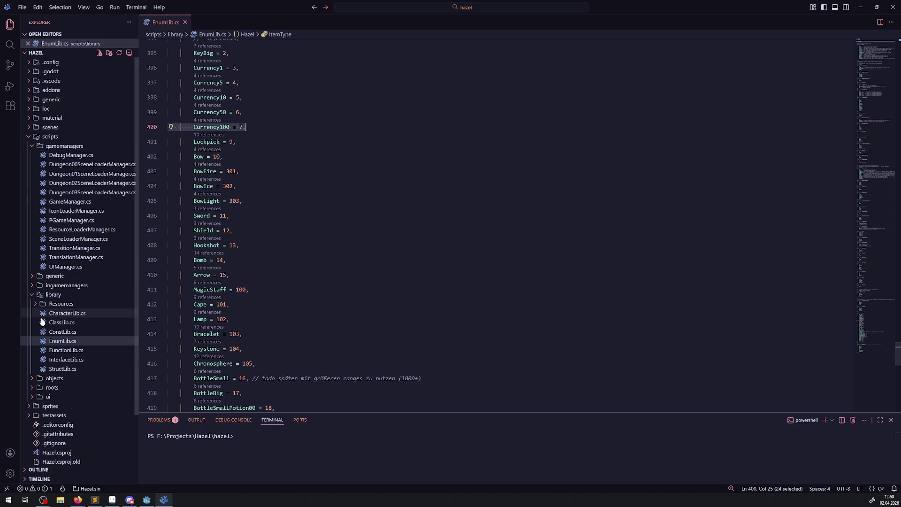
click(34, 378)
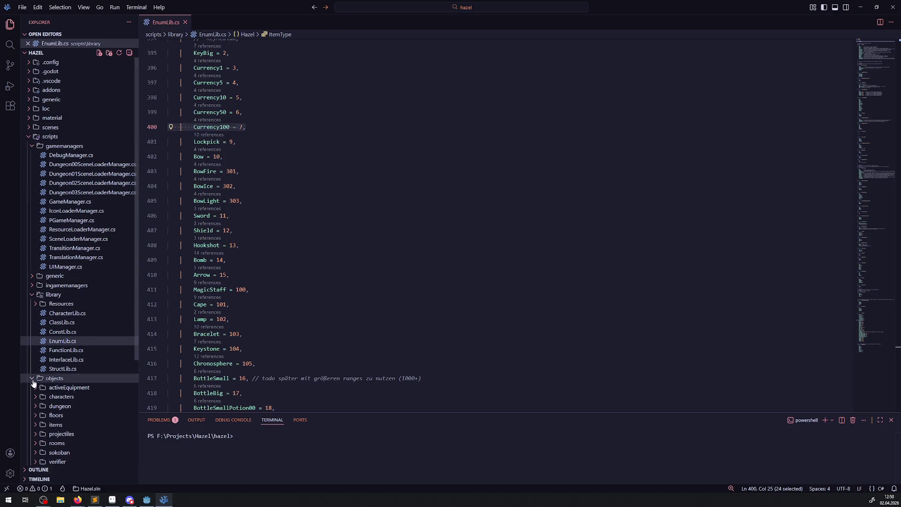
scroll(35, 411, down, 1)
click(35, 408)
scroll(36, 411, down, 1)
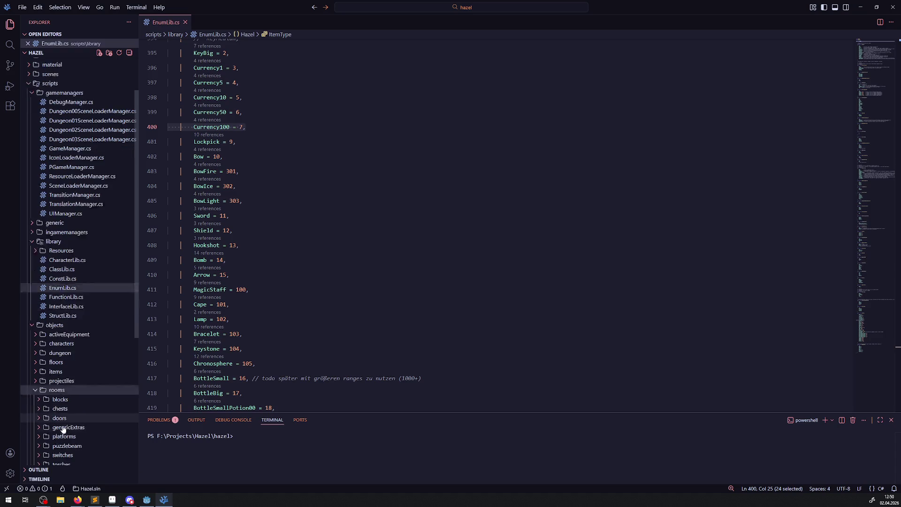
click(41, 394)
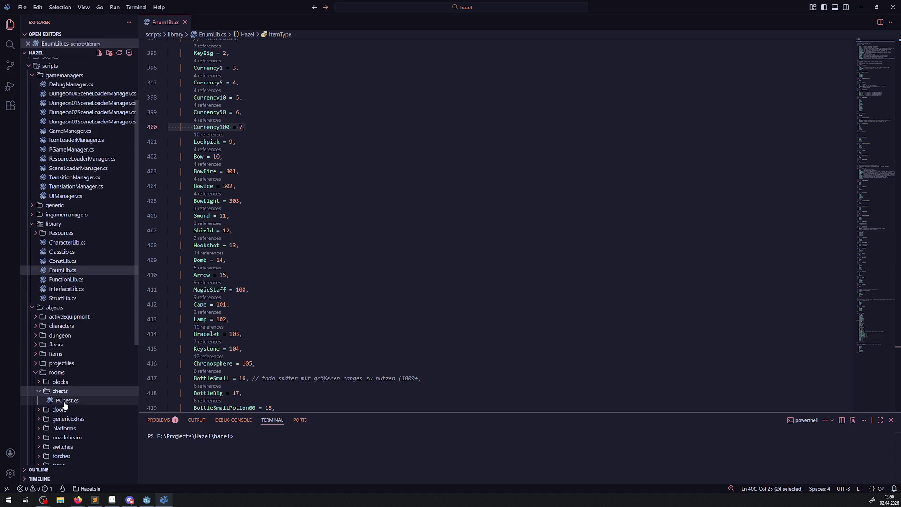
click(63, 401)
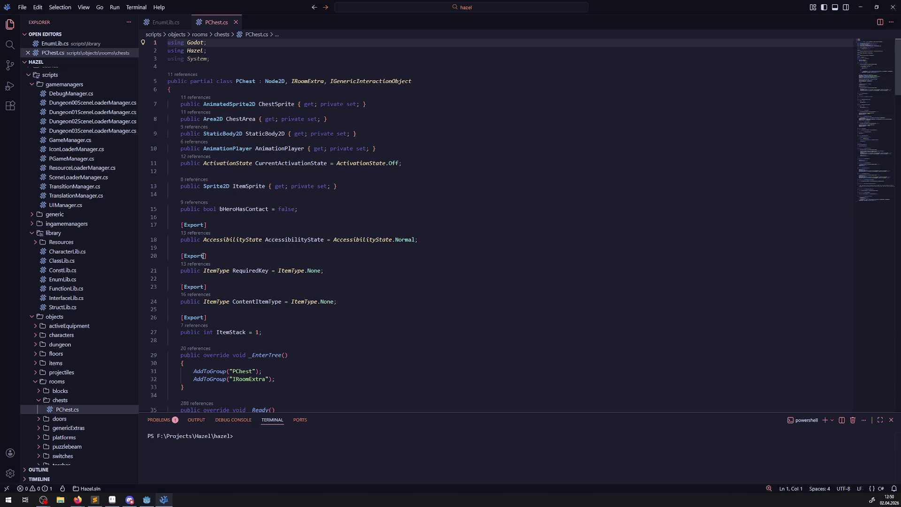
Step: Change line 20 to [Export(PropertyHint.Enum, "1,2,3")] and save PChest.cs
click(204, 256)
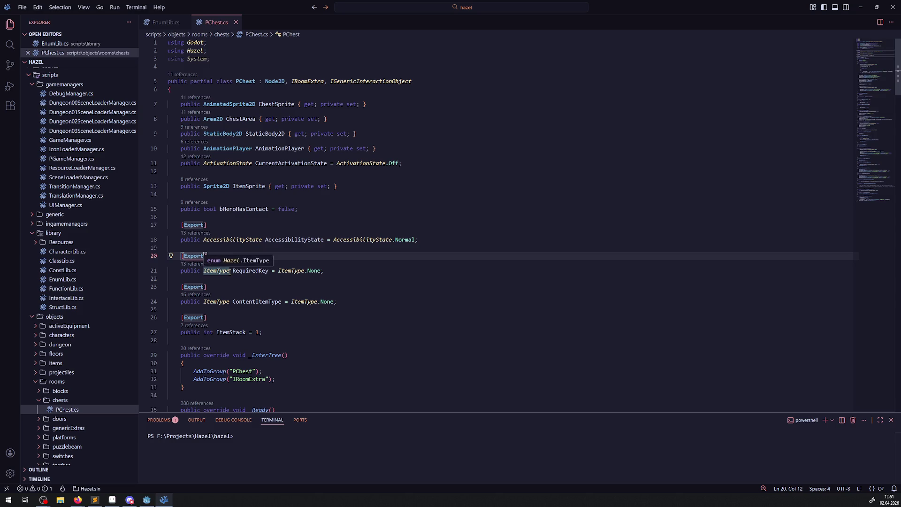
text(/)
key(BackSpace)
text((Pro)
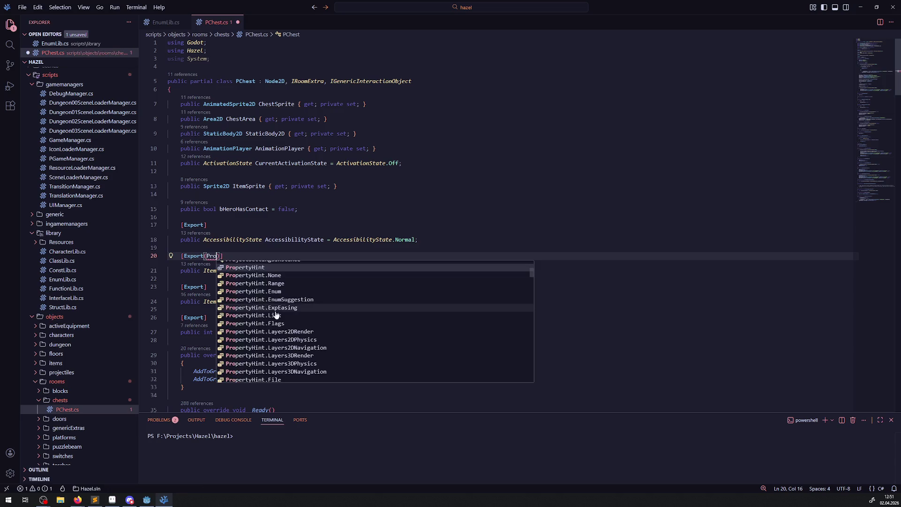
click(274, 294)
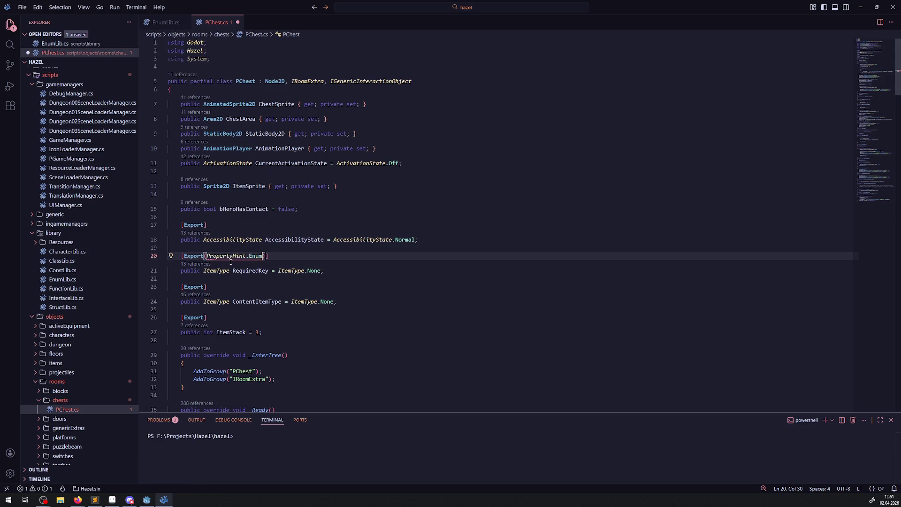
mouse_move(251, 255)
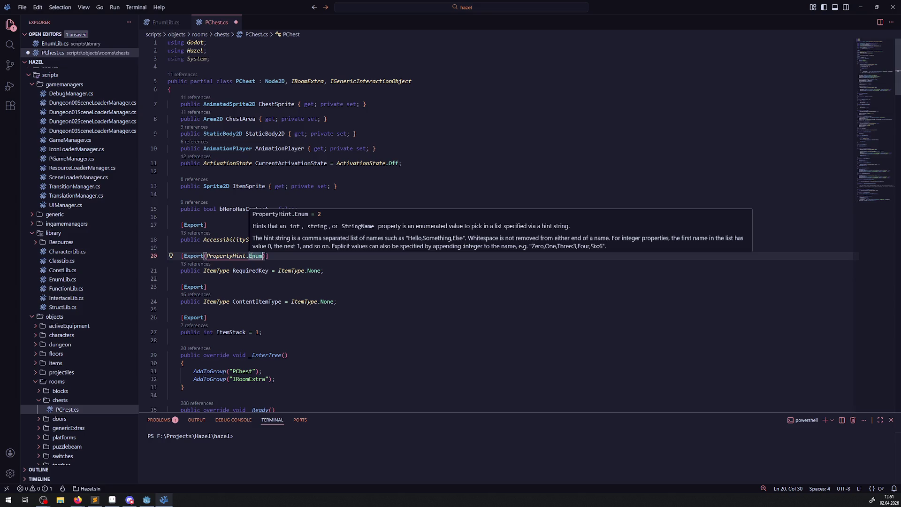
text(, ")
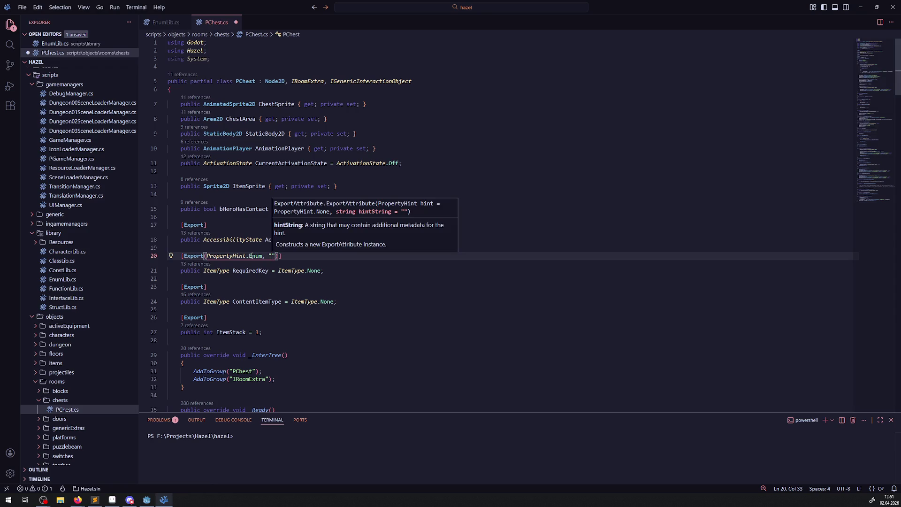
click(248, 247)
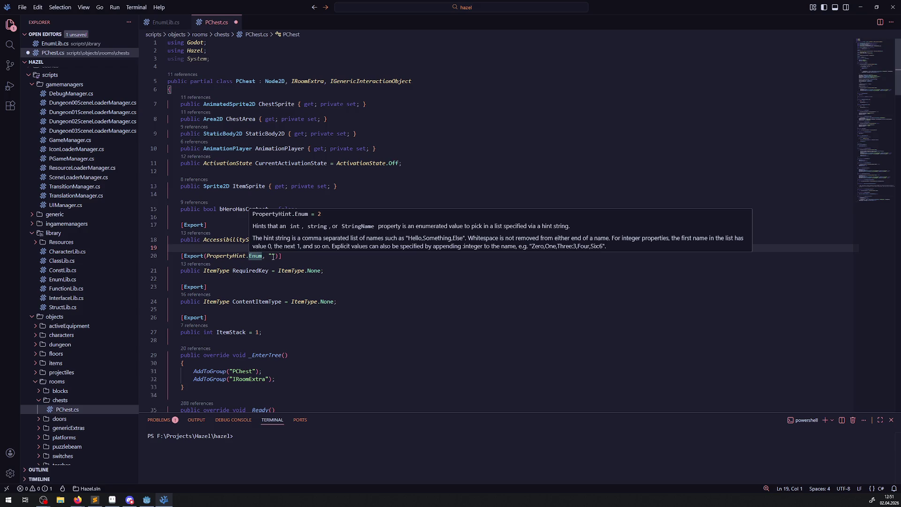
click(273, 256)
text(1,2,)
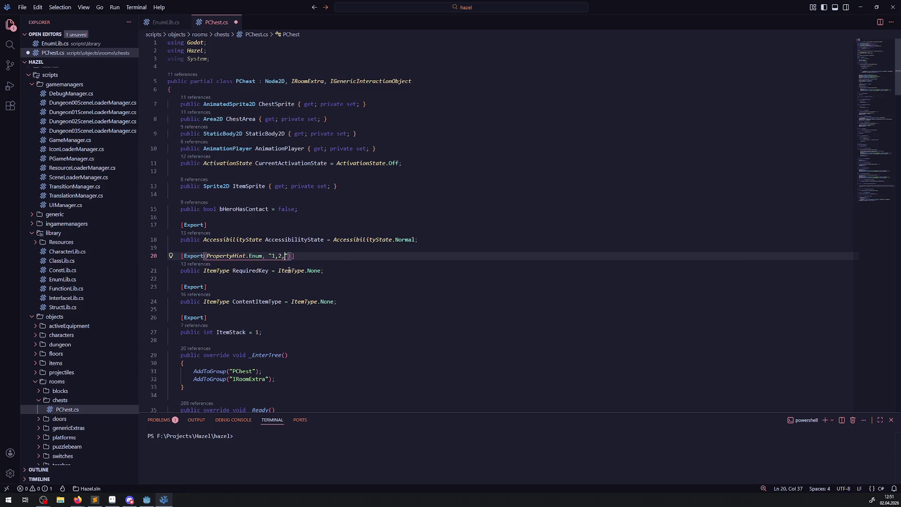
text(3)
key(ctrl+s)
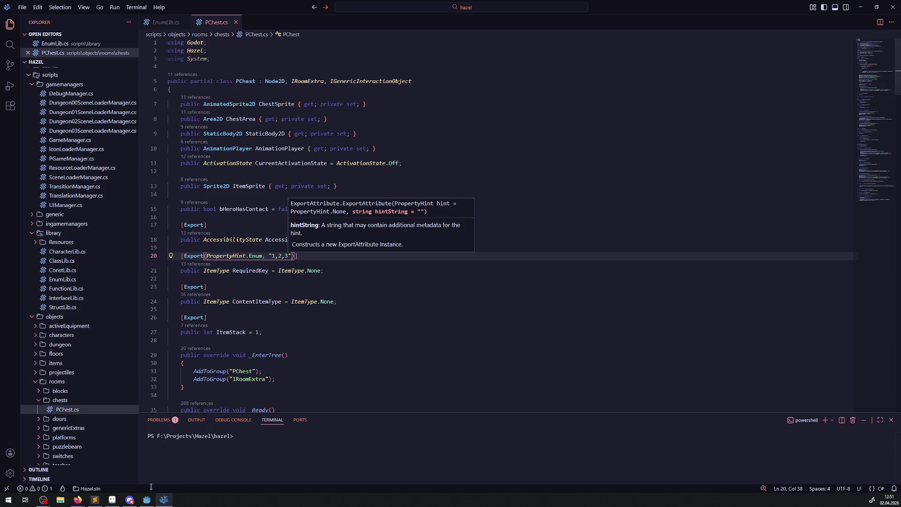
Step: Rebuild the C# project in Godot
click(146, 500)
click(778, 15)
click(77, 499)
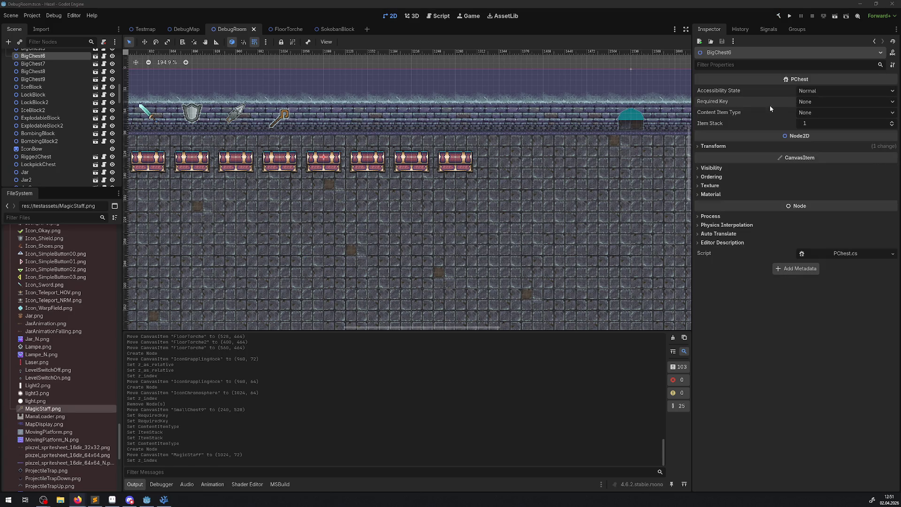
Step: Check that the Required Key dropdown still lists every item type, leaving it at None
click(811, 102)
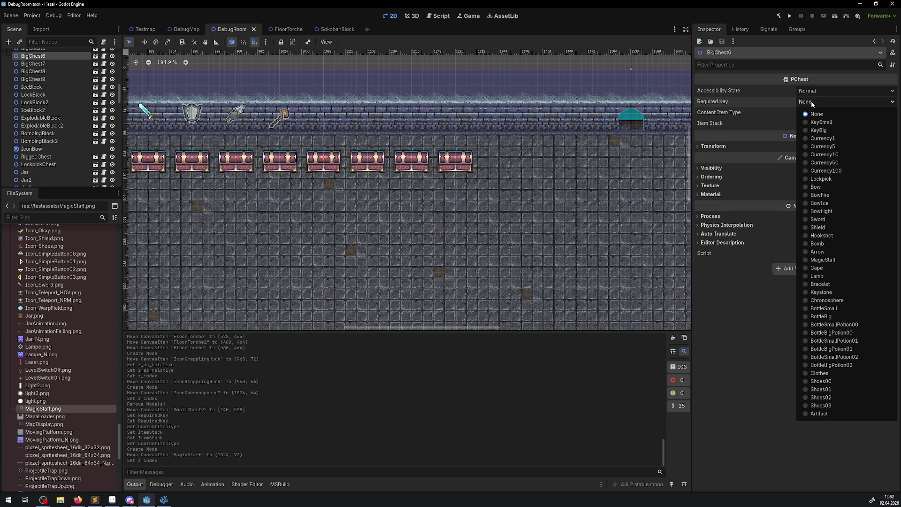
click(811, 101)
click(464, 153)
click(816, 100)
click(815, 100)
click(164, 499)
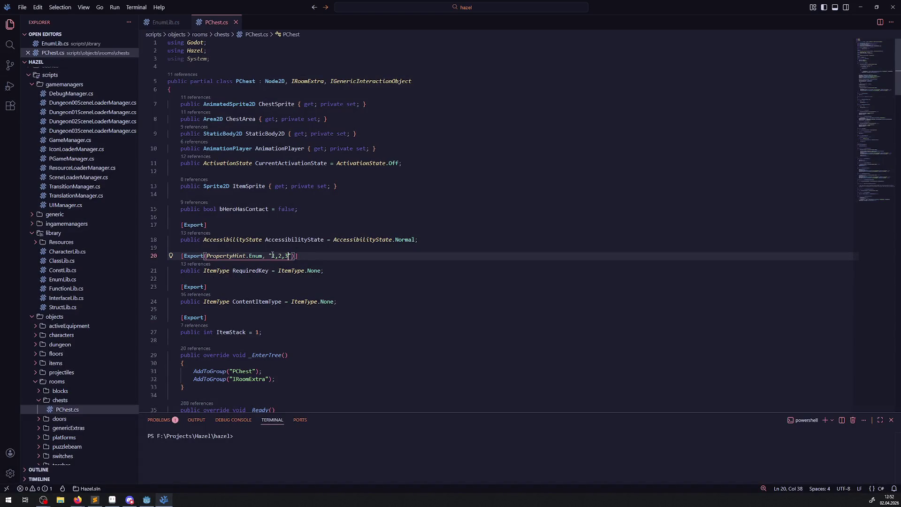
Step: Copy KeySmall from EnumLib.cs and paste it over the 1,2,3 hint in PChest.cs
click(167, 22)
scroll(206, 141, up, 2)
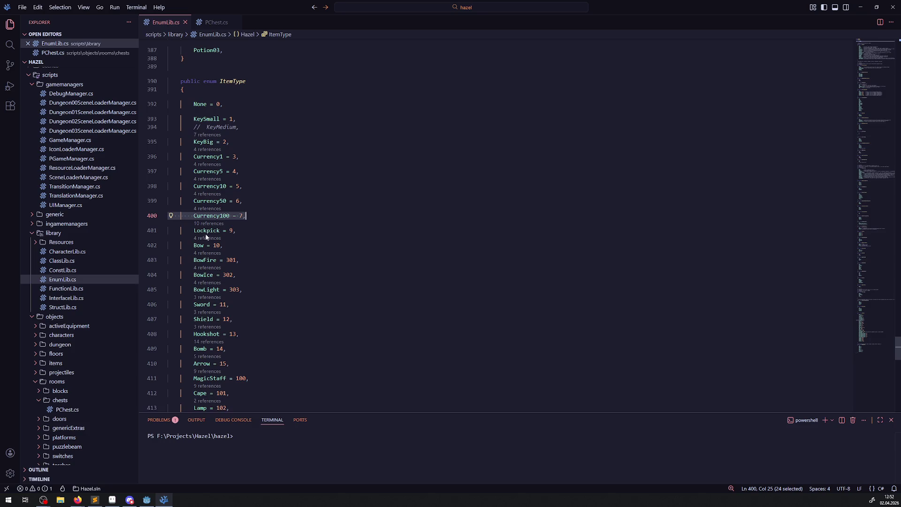
double_click(206, 118)
key(ctrl+c)
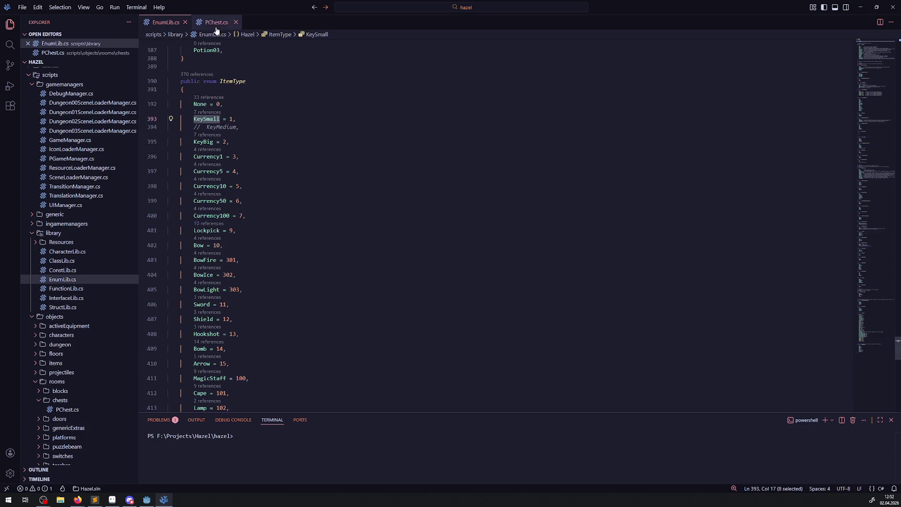
click(216, 22)
click(294, 270)
drag(271, 255, 288, 255)
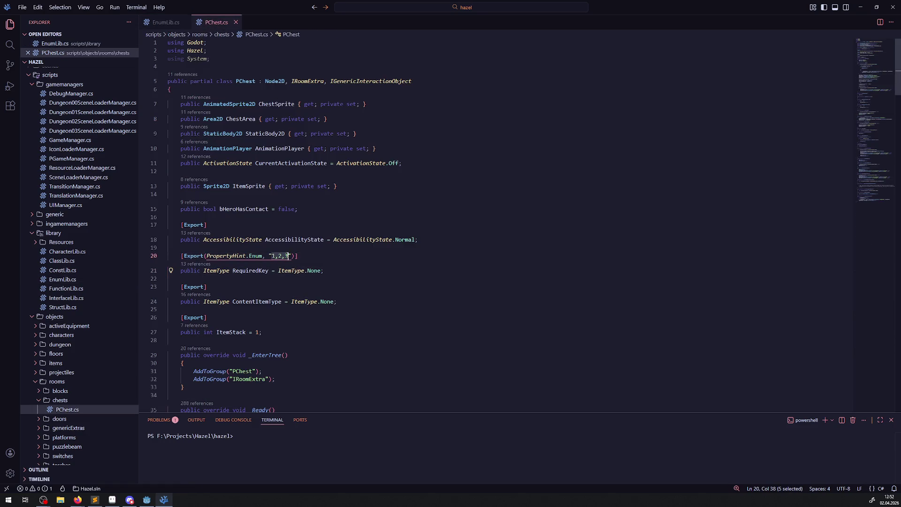
key(ctrl+v)
Step: Save PChest.cs and rebuild the C# project in Godot
key(ctrl+s)
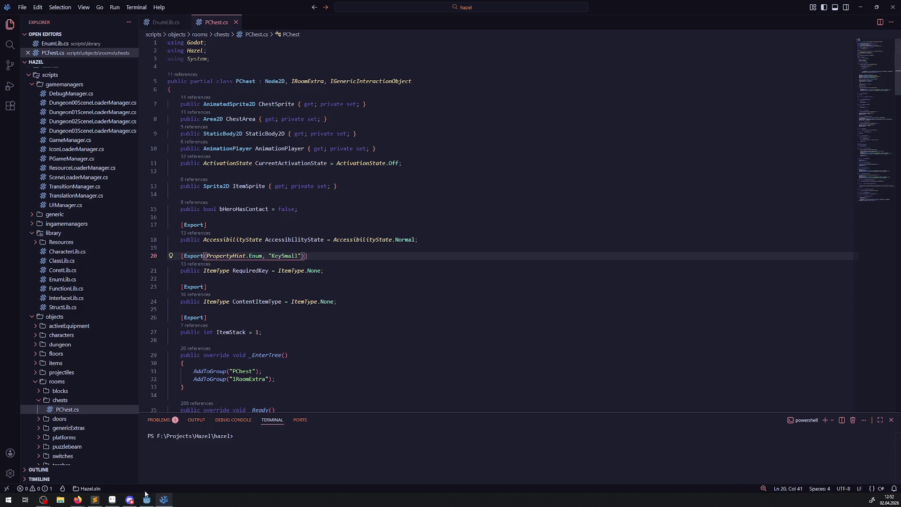
click(147, 499)
click(778, 16)
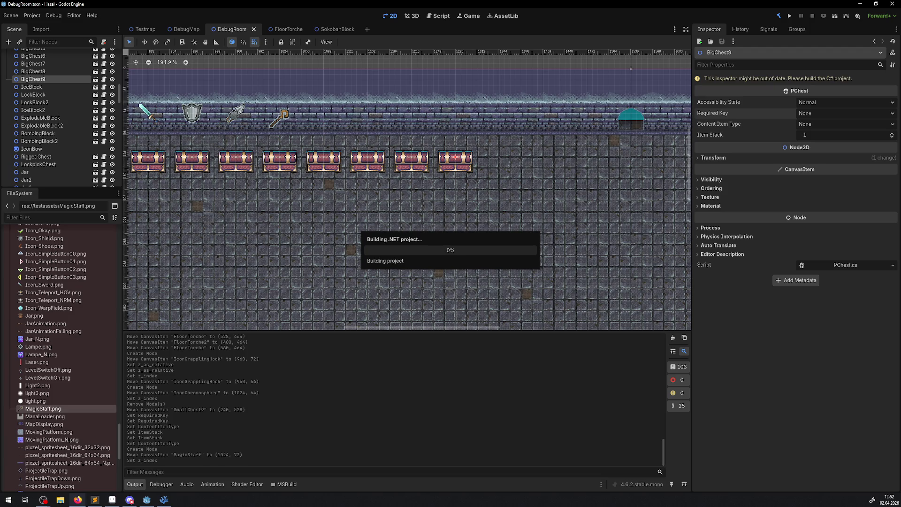
Step: While the .NET build runs, select RequiredKey's export attribute in PChest.cs and check the browser
click(164, 499)
click(258, 270)
mouse_move(183, 257)
mouse_down()
mouse_move(300, 257)
mouse_move(266, 257)
mouse_up()
click(77, 499)
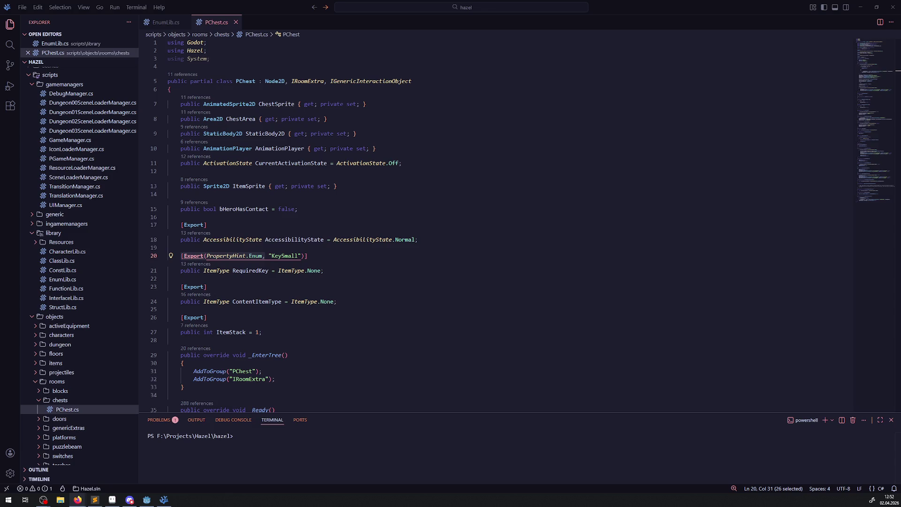
click(156, 500)
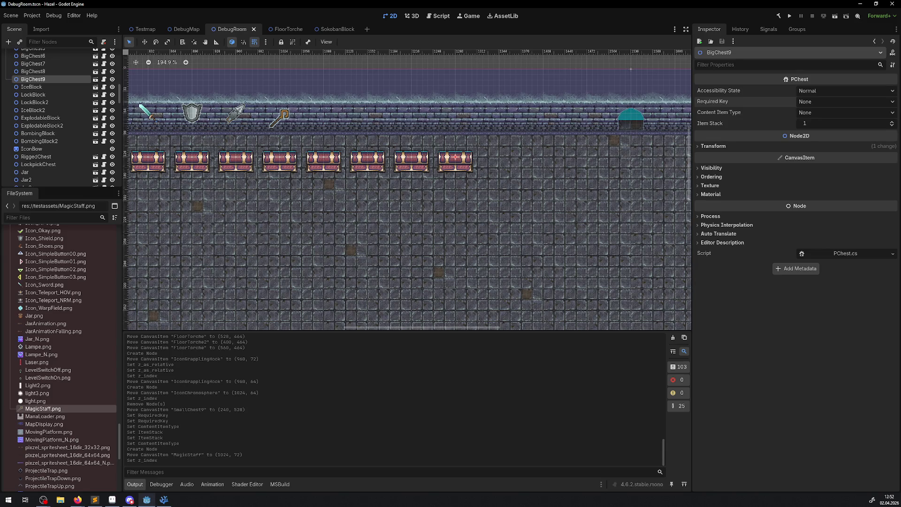
key(alt+Tab)
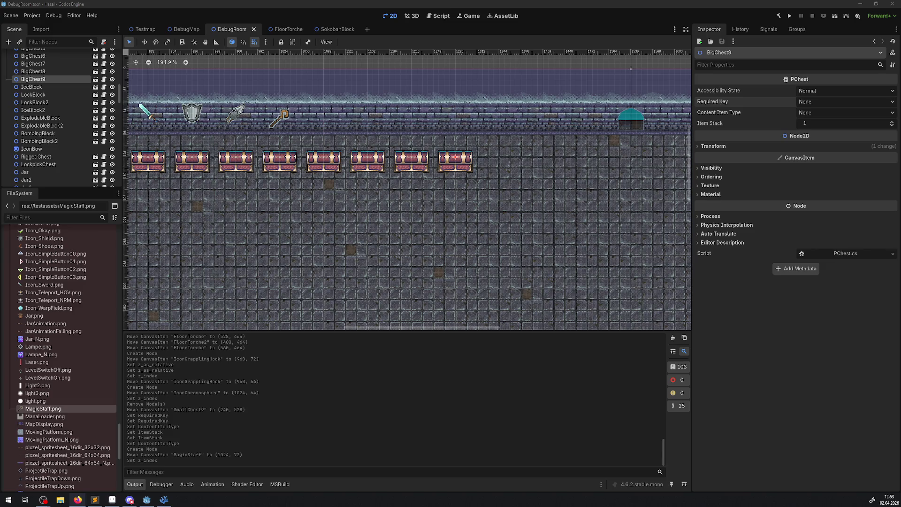
Step: Check the Required Key options, then reload the current project from the Project menu
click(847, 103)
click(847, 107)
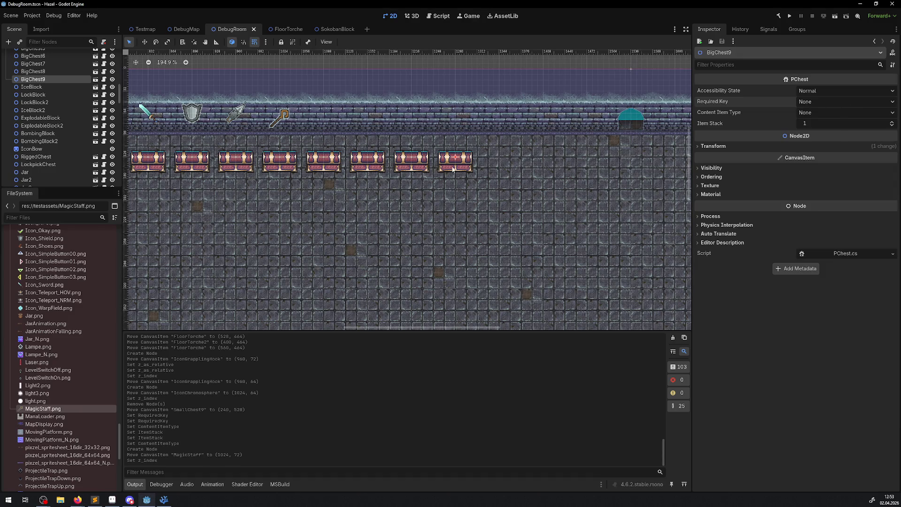
scroll(453, 170, left, 3)
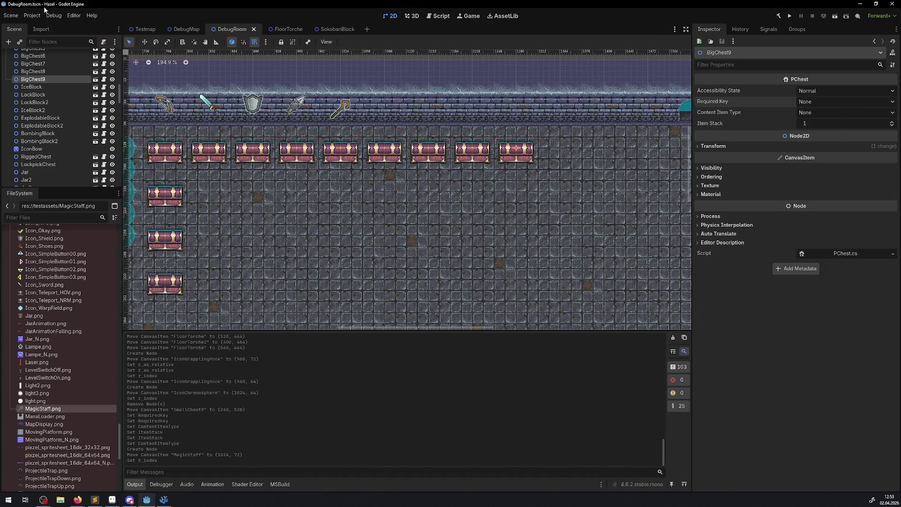
click(32, 16)
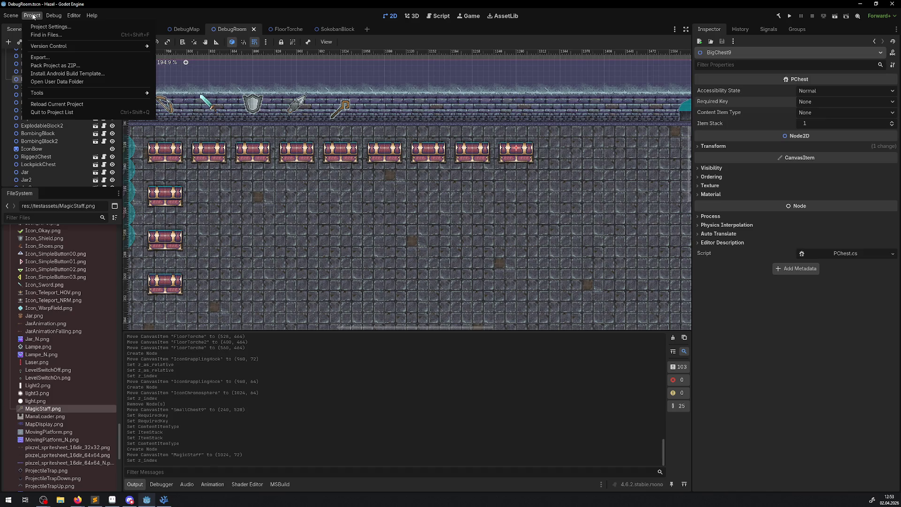
click(71, 109)
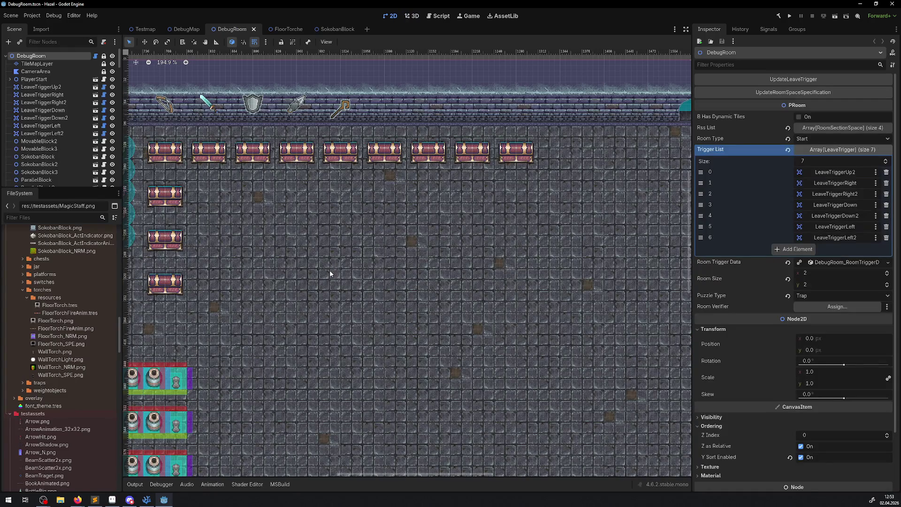
Step: Select BigChest8, recheck its Required Key options unchanged, and return to PChest.cs in VS Code
click(475, 157)
click(820, 102)
click(818, 101)
click(148, 500)
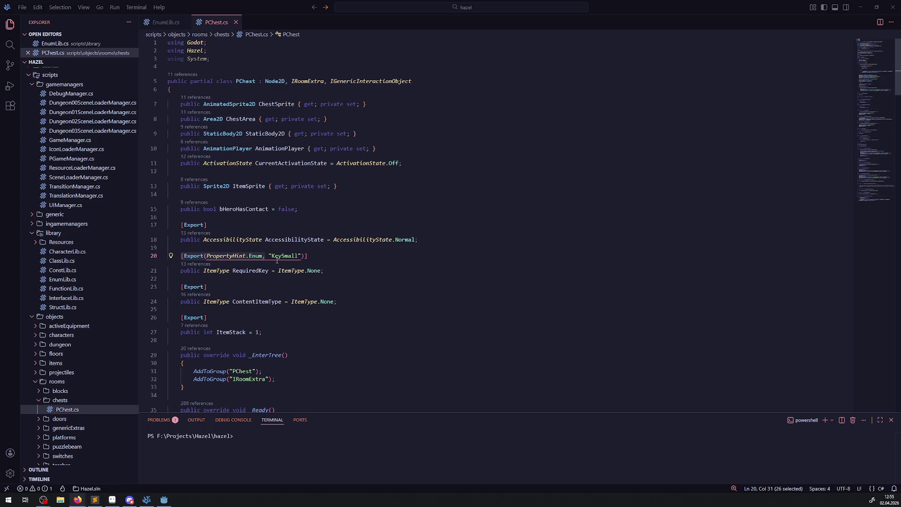
mouse_move(279, 258)
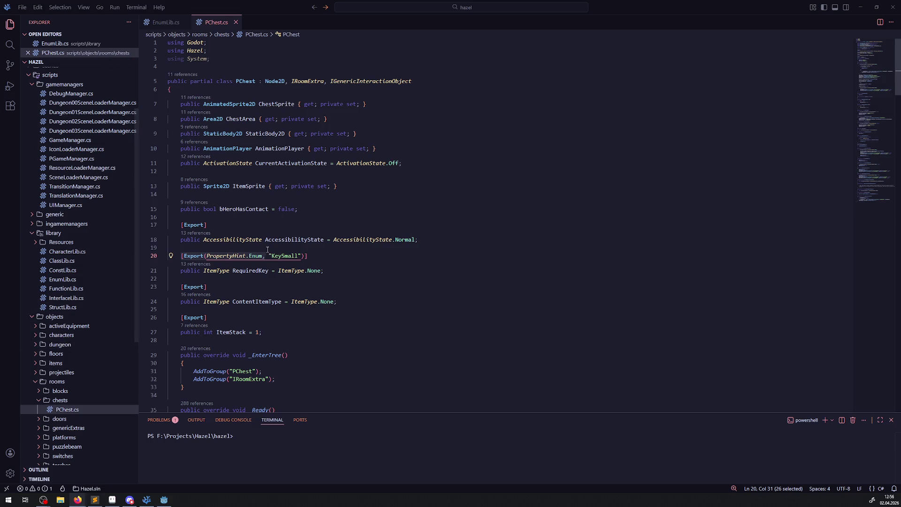
click(167, 502)
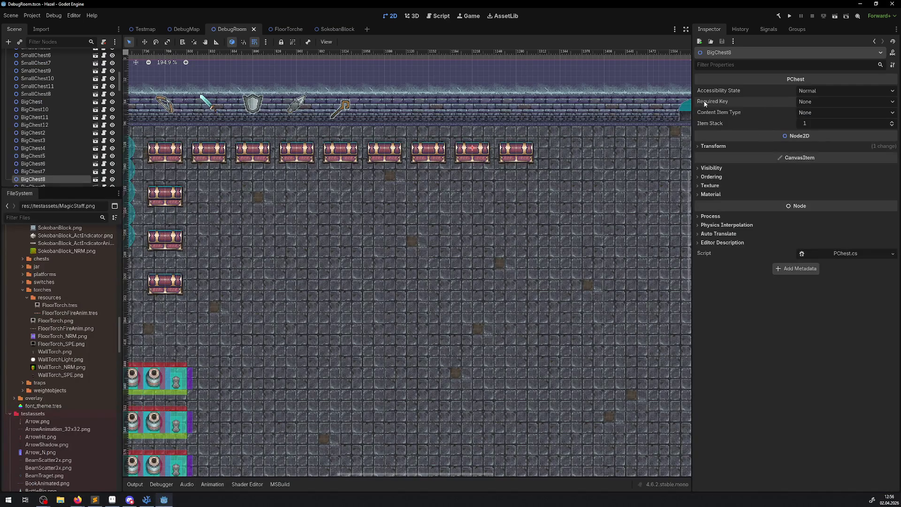
Step: Check that Required Key still lists every item type, then bring up the C# exports enum-hint docs
click(814, 102)
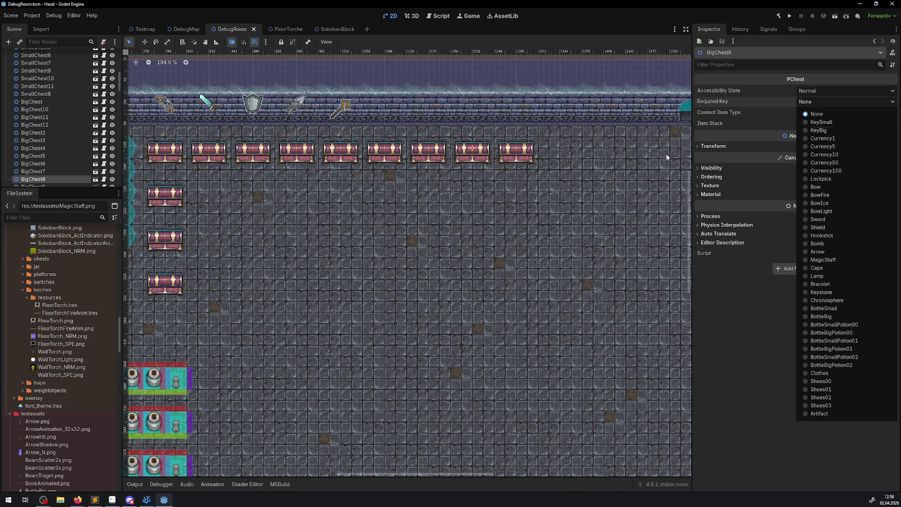
key(alt+Tab)
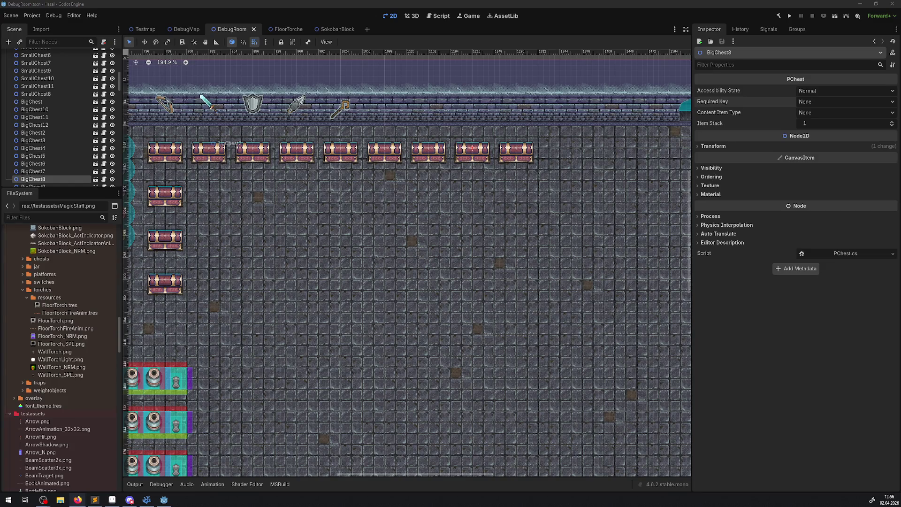
key(alt+Tab)
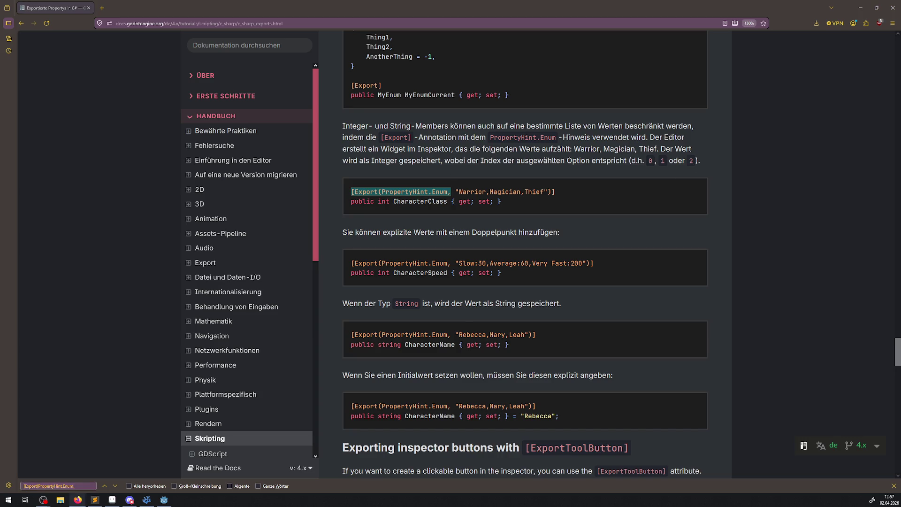
Step: Check ItemType's None entry in EnumLib.cs, then insert 'None,' so PChest.cs's hint reads 'None,KeySmall'
click(149, 502)
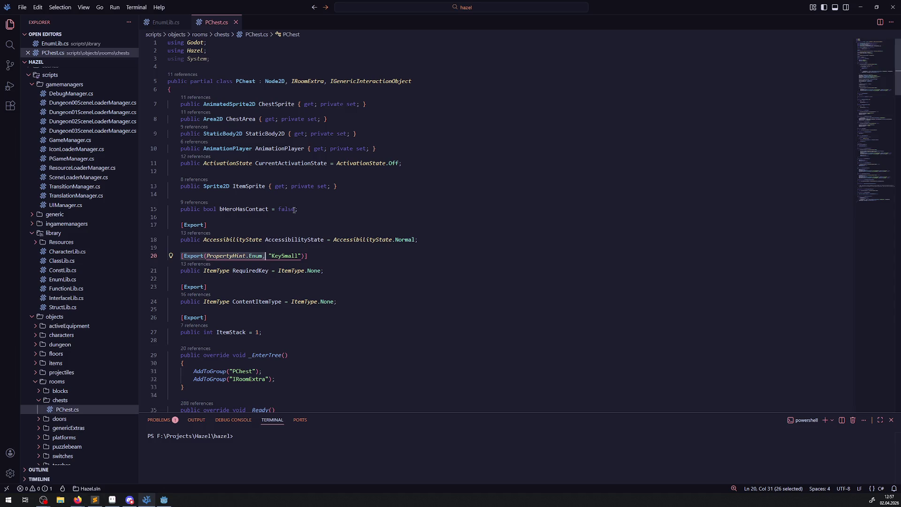
click(158, 19)
double_click(206, 104)
click(214, 23)
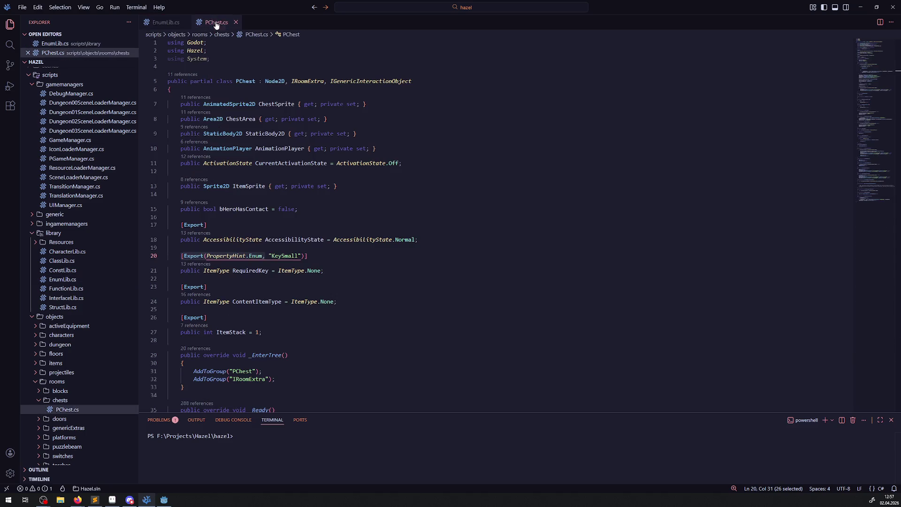
click(271, 256)
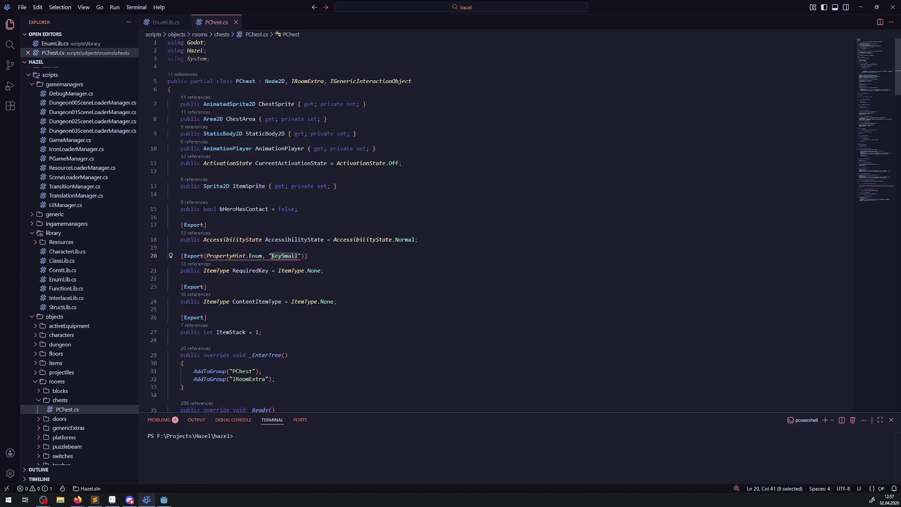
text(None,)
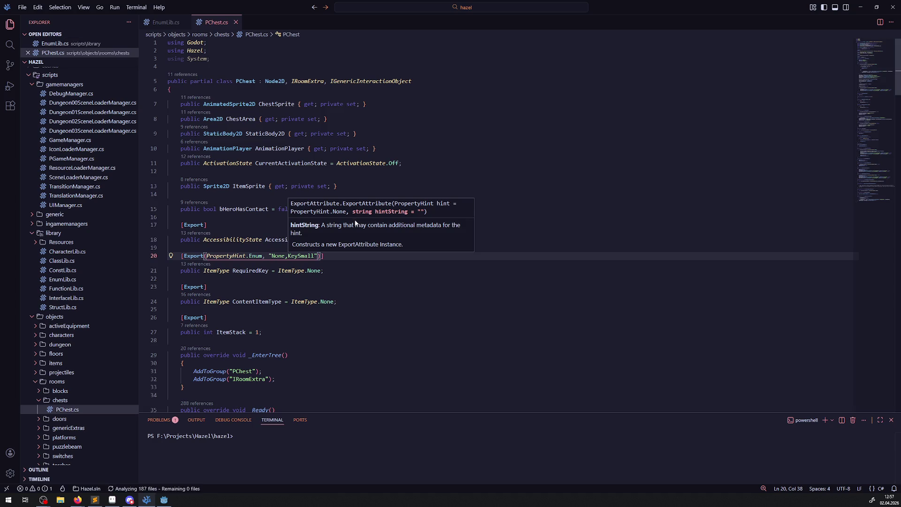
click(164, 500)
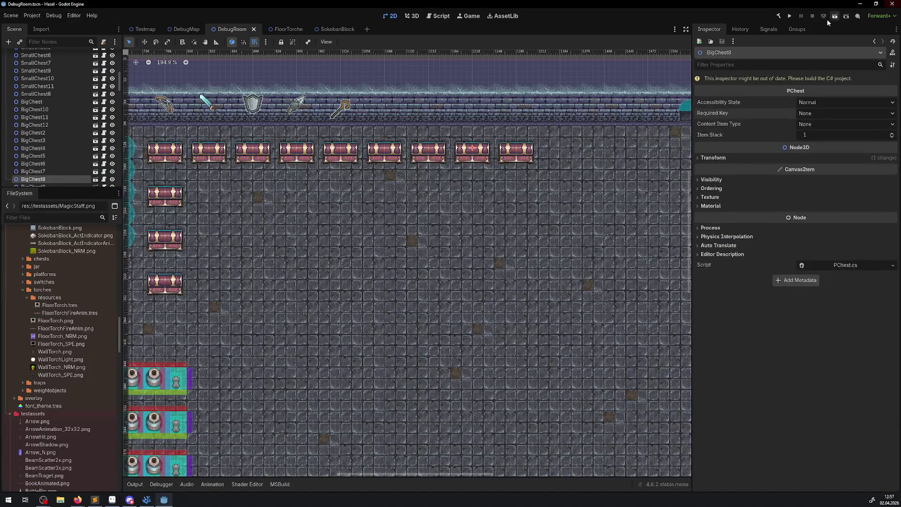
Step: Rebuild the C# project with the Build button
click(780, 16)
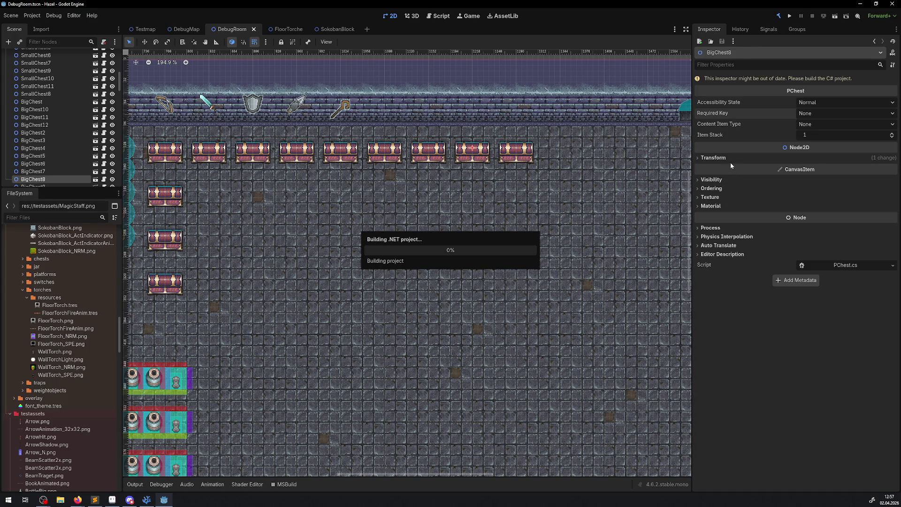
click(147, 499)
click(163, 499)
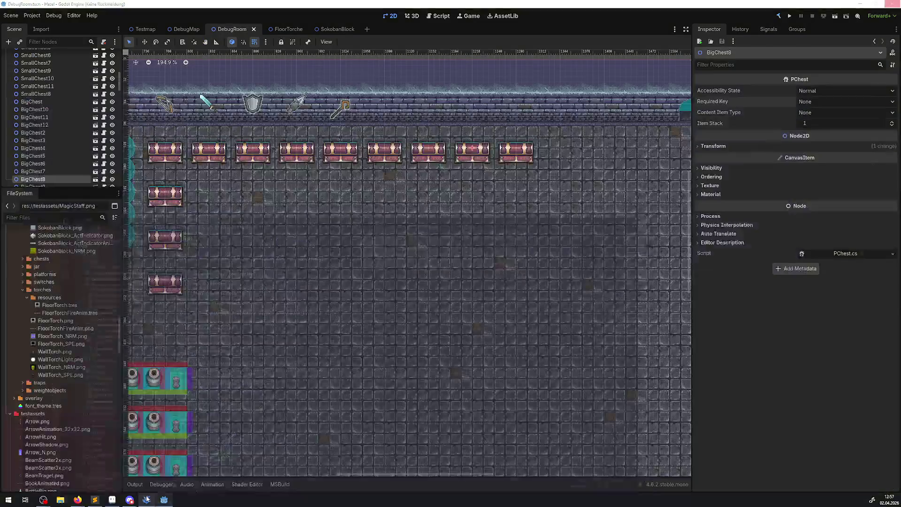
Step: Check Content Item Type and Required Key options, still every item type, then return to the exports docs
click(814, 114)
click(813, 105)
click(813, 103)
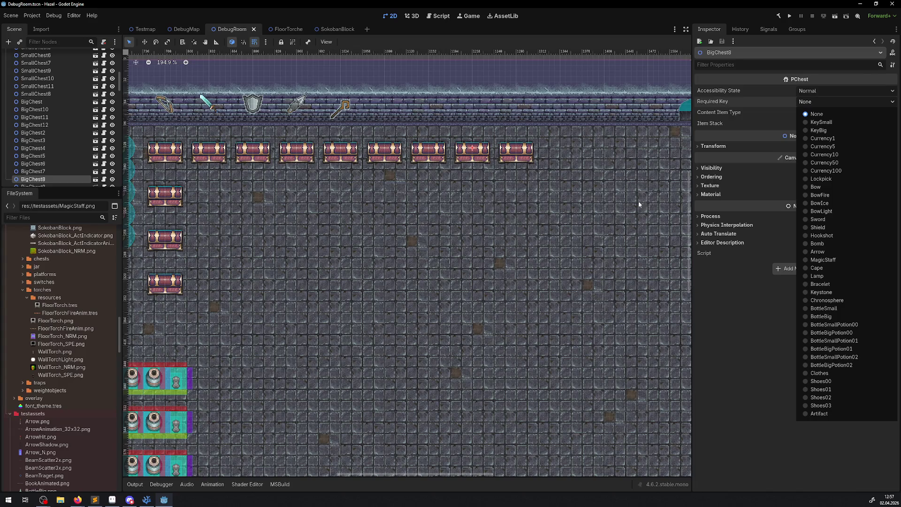
click(716, 312)
mouse_move(88, 495)
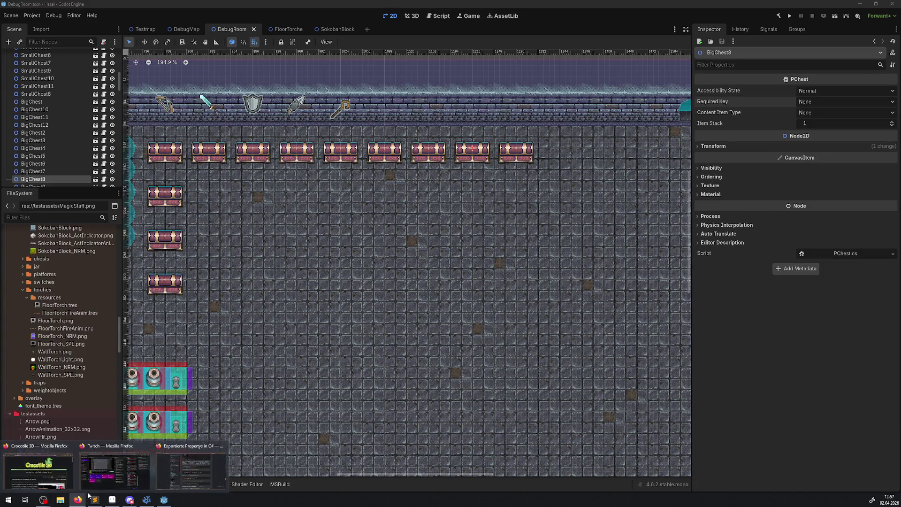
click(191, 467)
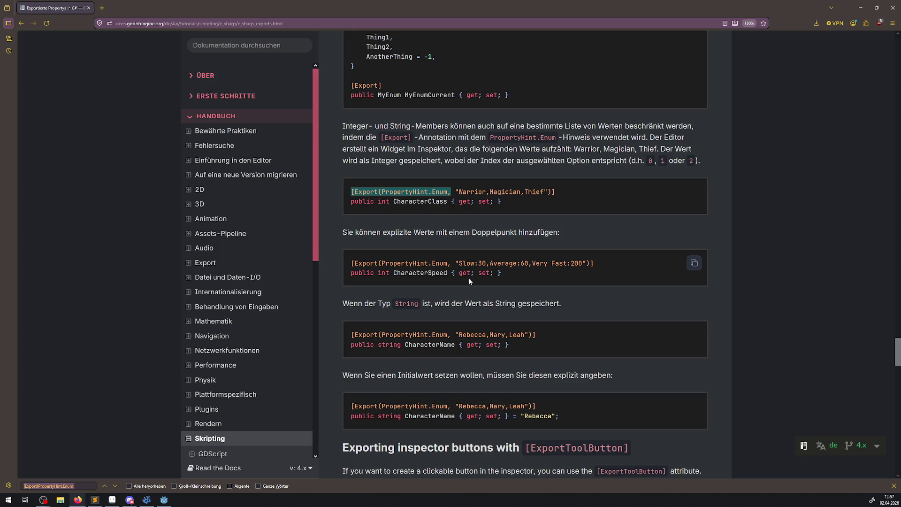
scroll(468, 281, up, 3)
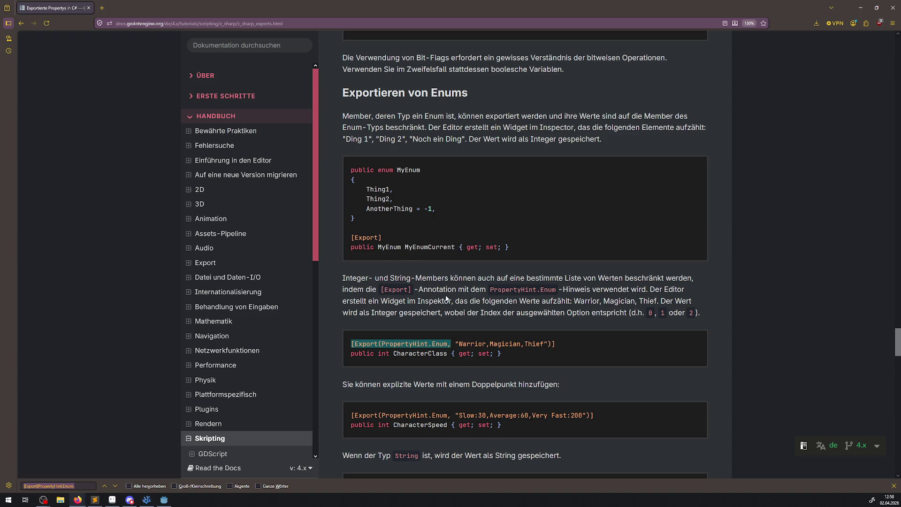
scroll(446, 298, down, 4)
scroll(447, 295, down, 1)
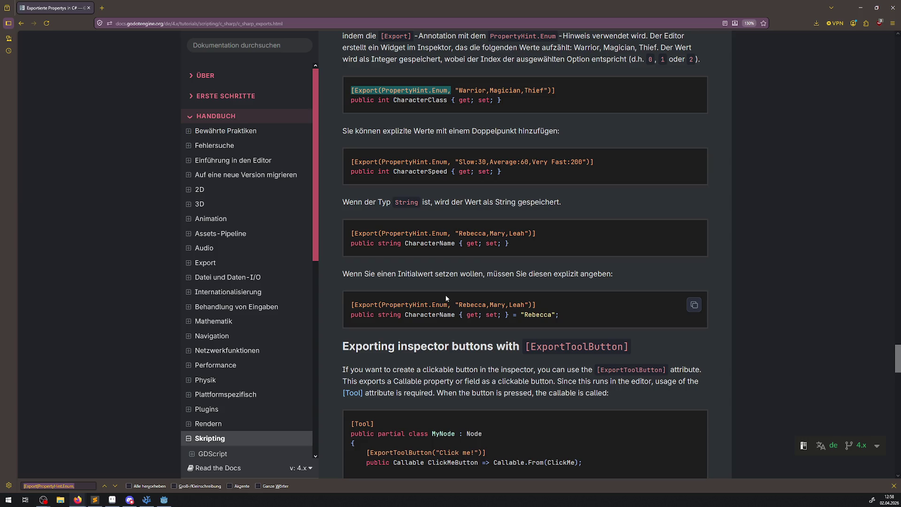
scroll(446, 296, down, 1)
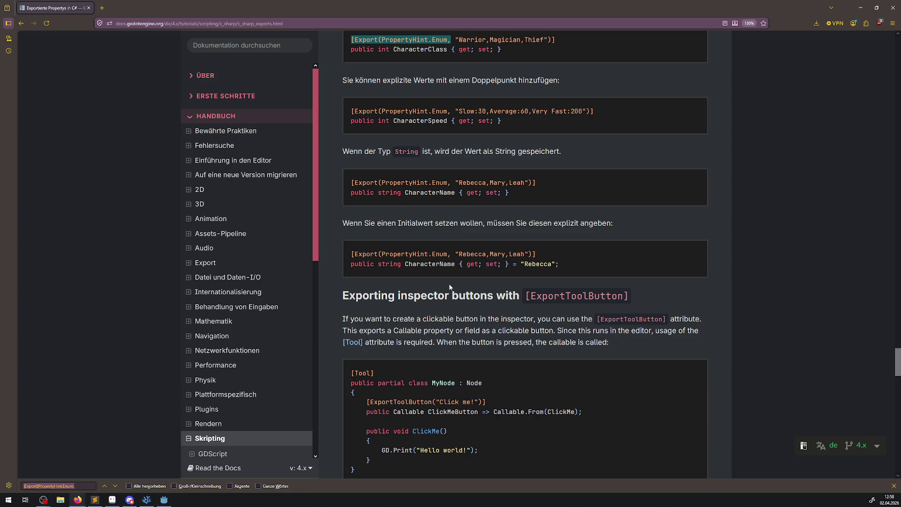
Step: Duplicate the RequiredKey export attribute and declaration lines below the originals
click(146, 499)
drag(338, 266, 164, 256)
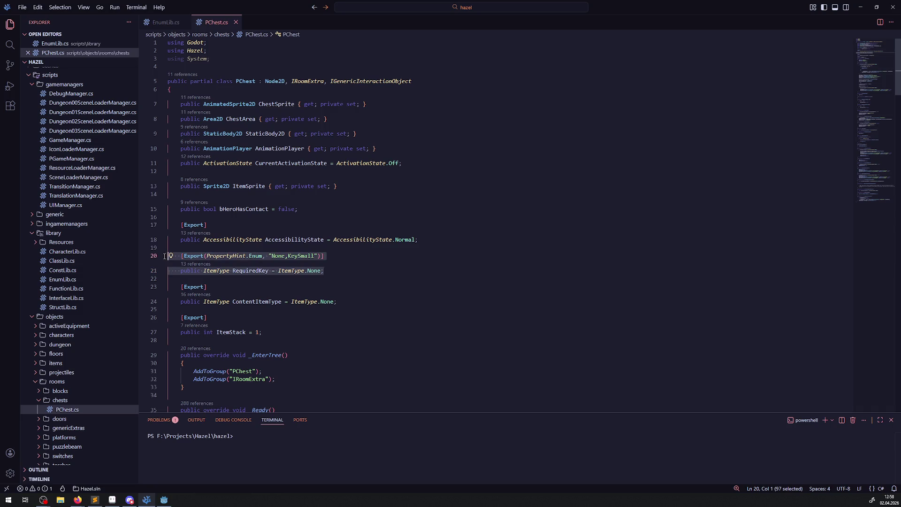
key(ctrl+c)
click(354, 271)
key(Return)
key(Return)
key(ctrl+v)
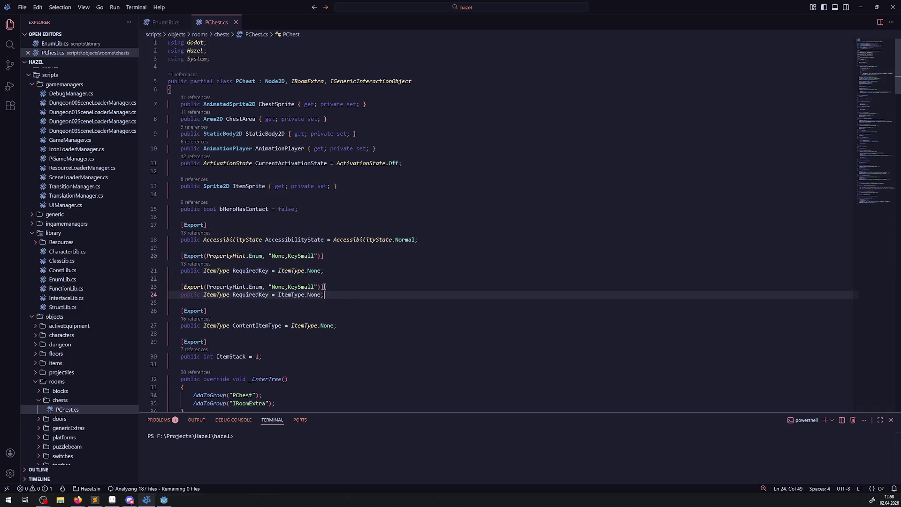
Step: Rename the copied field to TESTSHIT, change its type to Int, and save
double_click(250, 302)
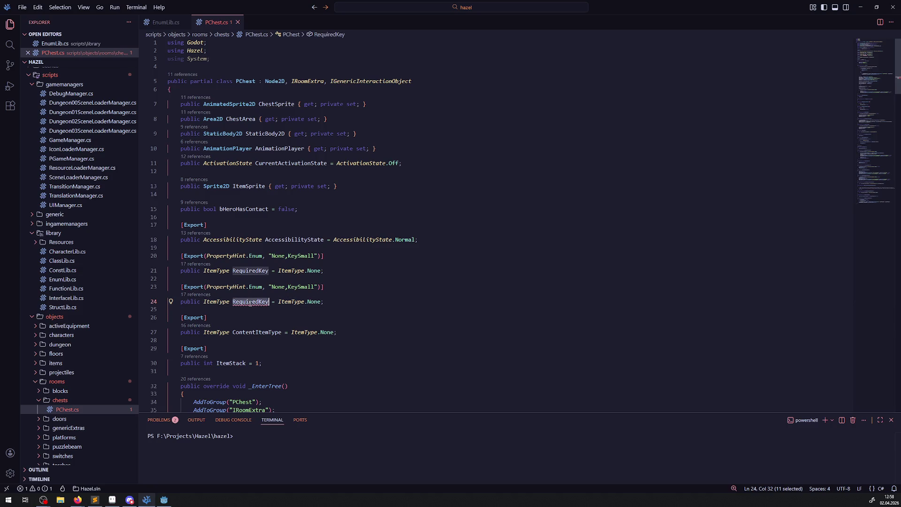
text(TESTSHIT)
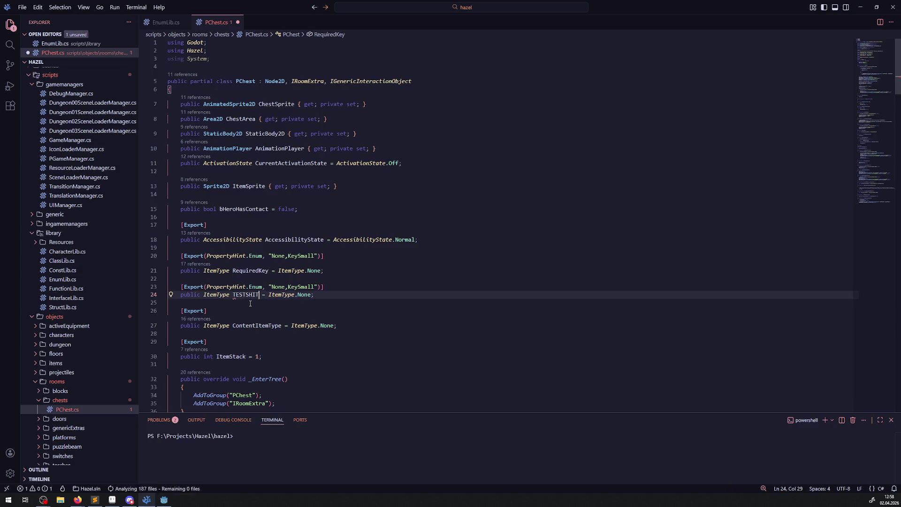
double_click(212, 301)
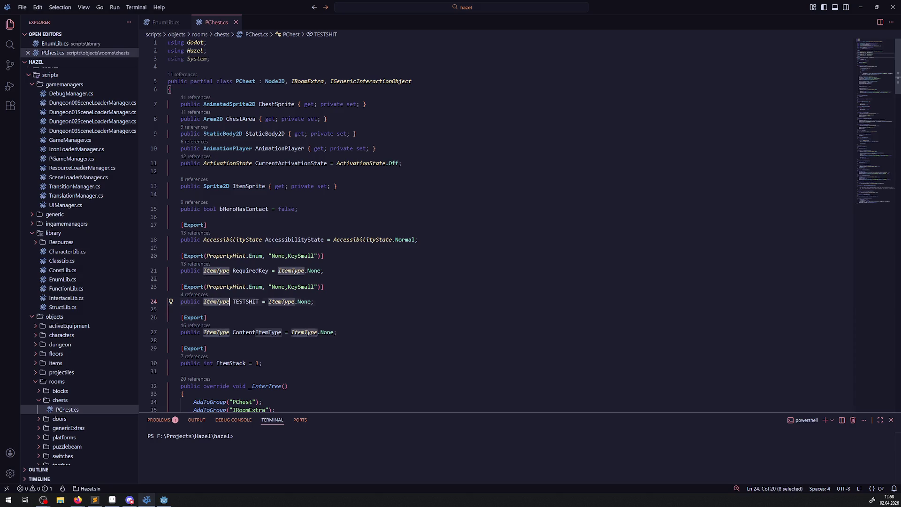
text(Int)
click(323, 287)
key(ctrl+s)
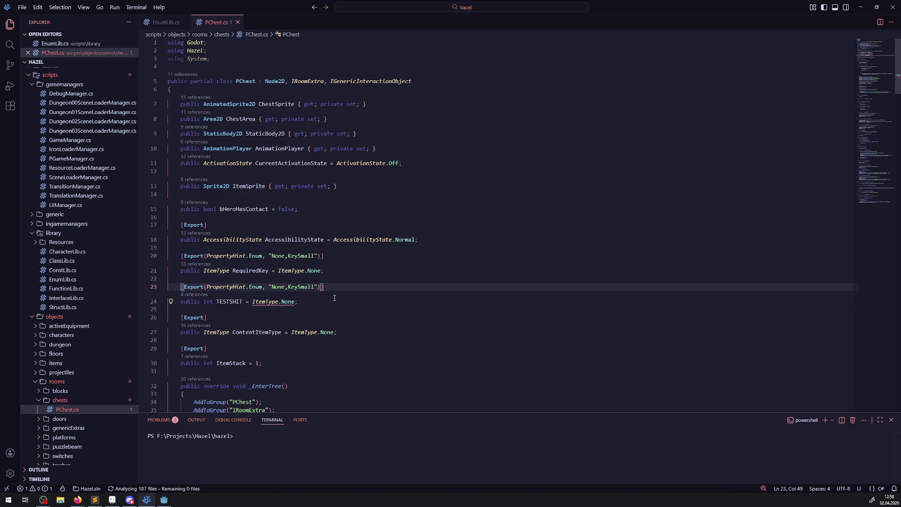
Step: Replace the copy's ItemType.None default with 0
double_click(266, 302)
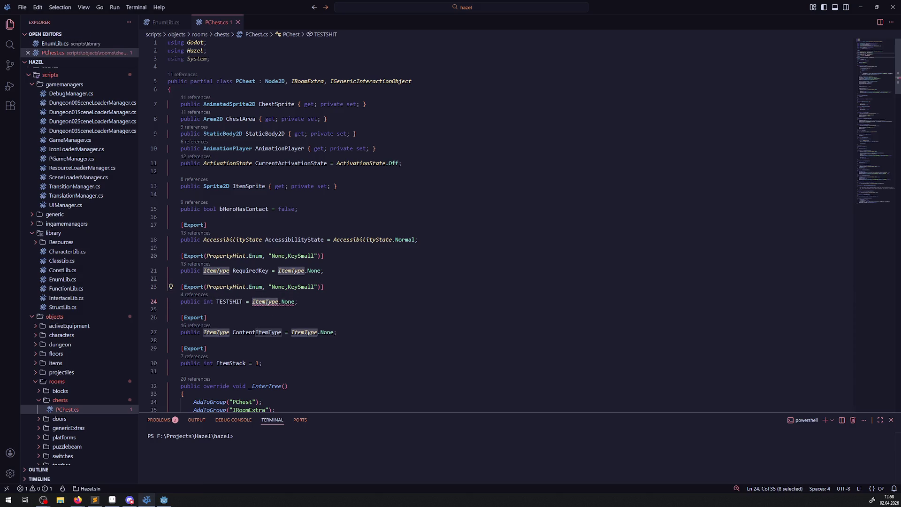
text(0)
key(Delete)
key(Delete)
key(Delete)
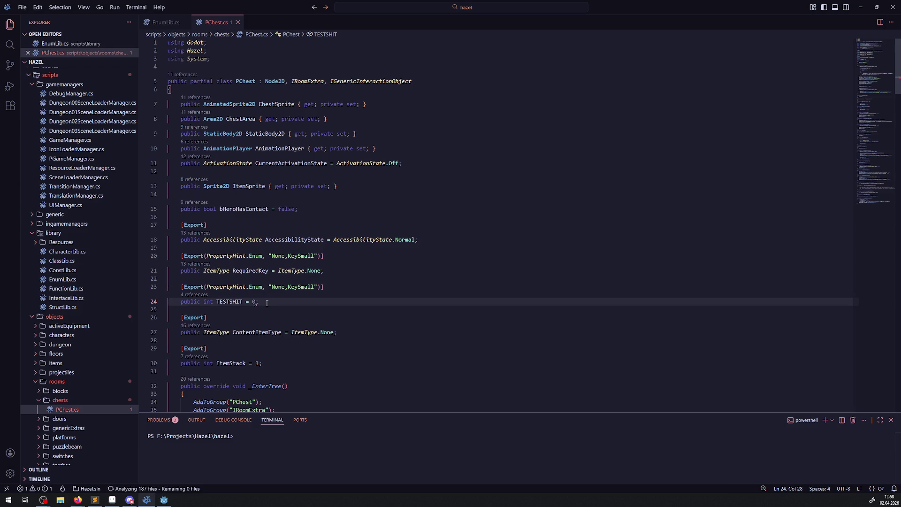
click(246, 321)
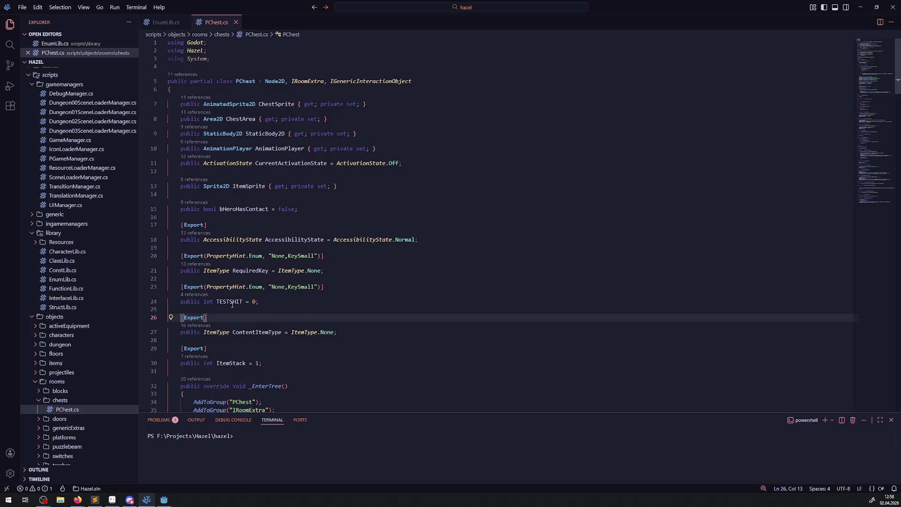
mouse_move(232, 305)
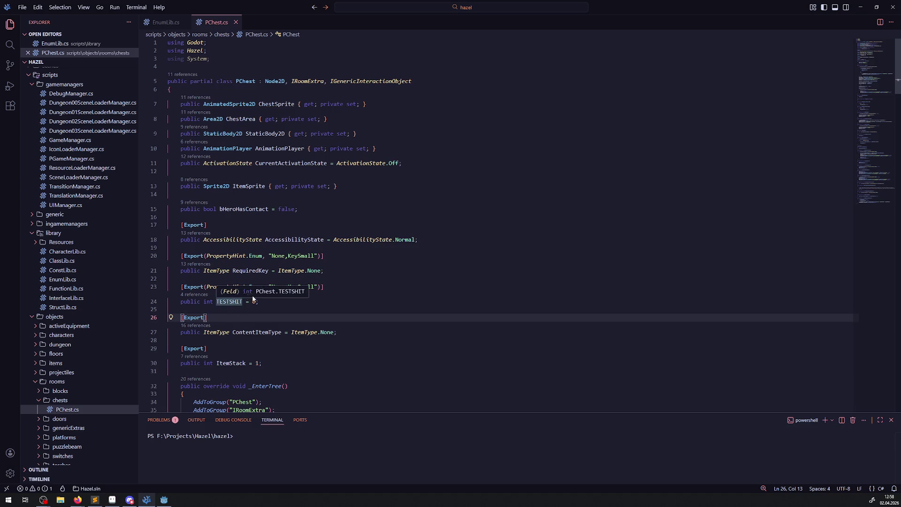
mouse_move(320, 257)
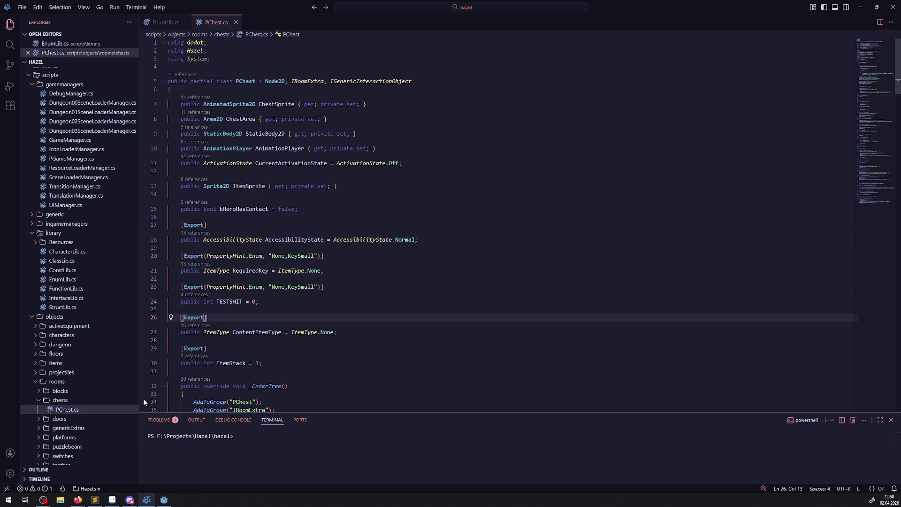
mouse_move(78, 499)
click(179, 467)
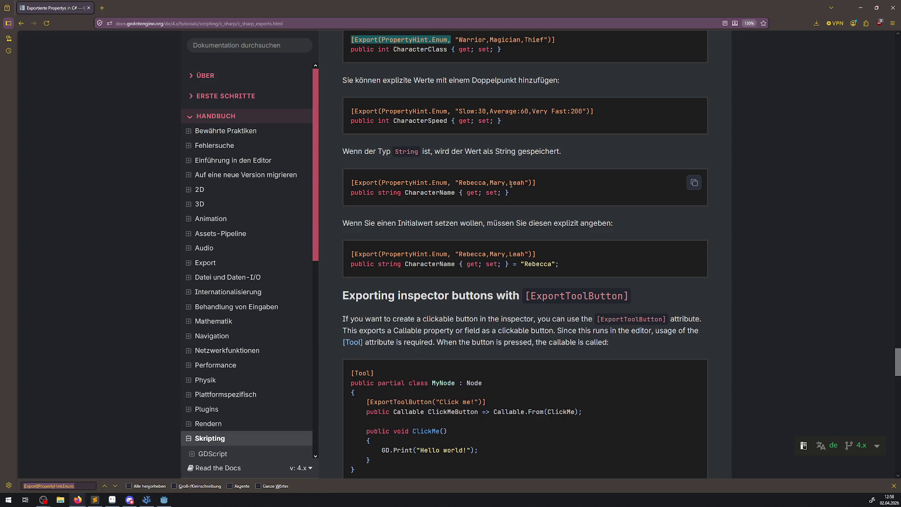
Step: Review the docs' Rebecca initial-value enum example, then start a C# build in Godot
drag(595, 267, 349, 255)
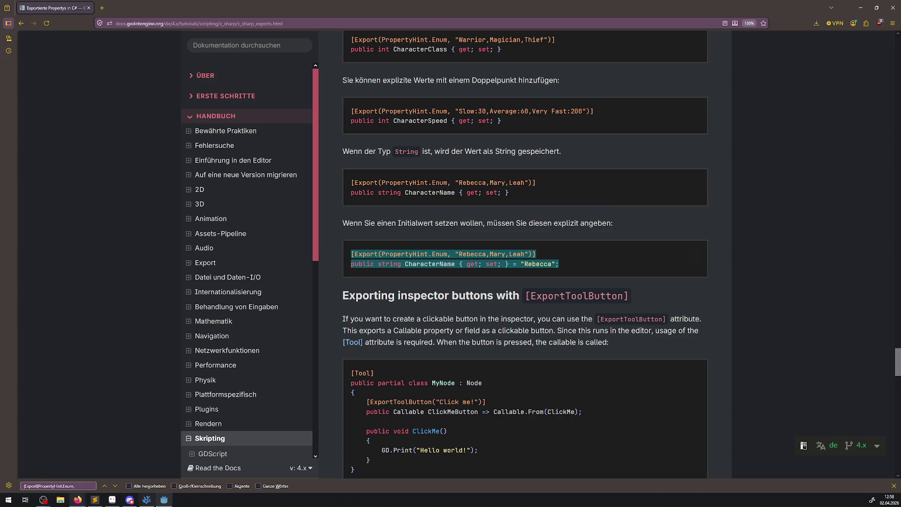
click(163, 499)
click(779, 16)
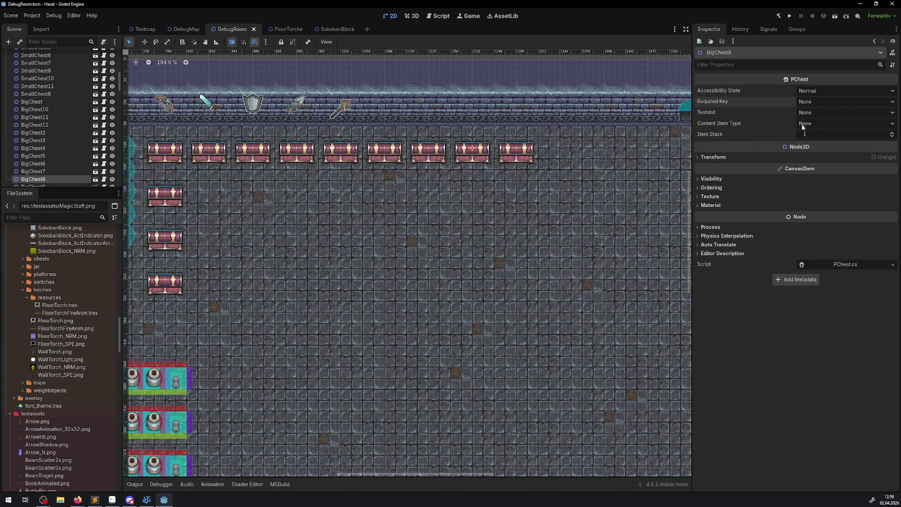
Step: Confirm the Testshit dropdown offers only None and KeySmall, then return to PChest.cs
click(807, 113)
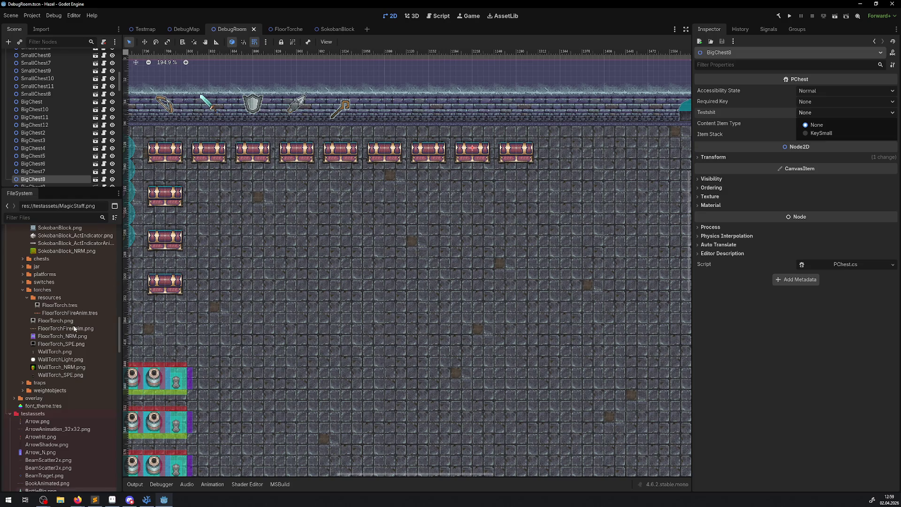
click(147, 500)
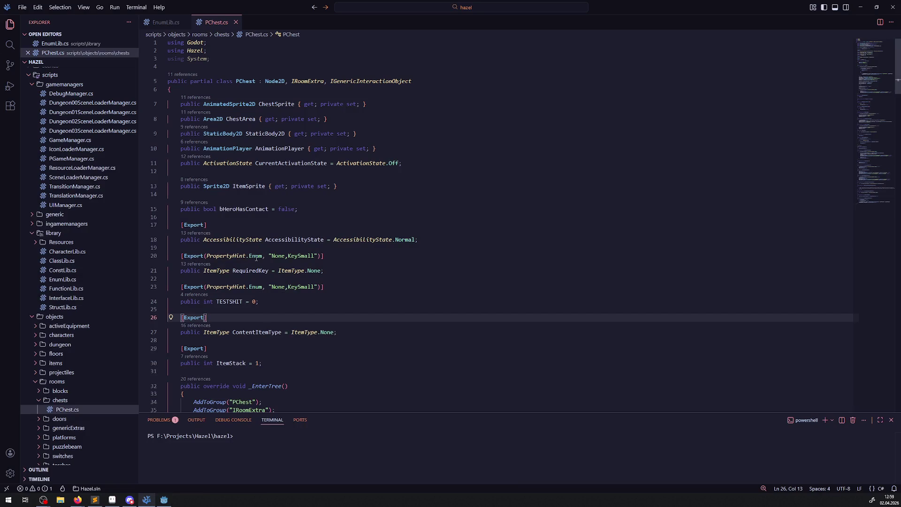
Step: Append ', FUCK' after KeySmall in the TESTSHIT enum hint and save PChest.cs
click(208, 271)
drag(265, 256, 324, 256)
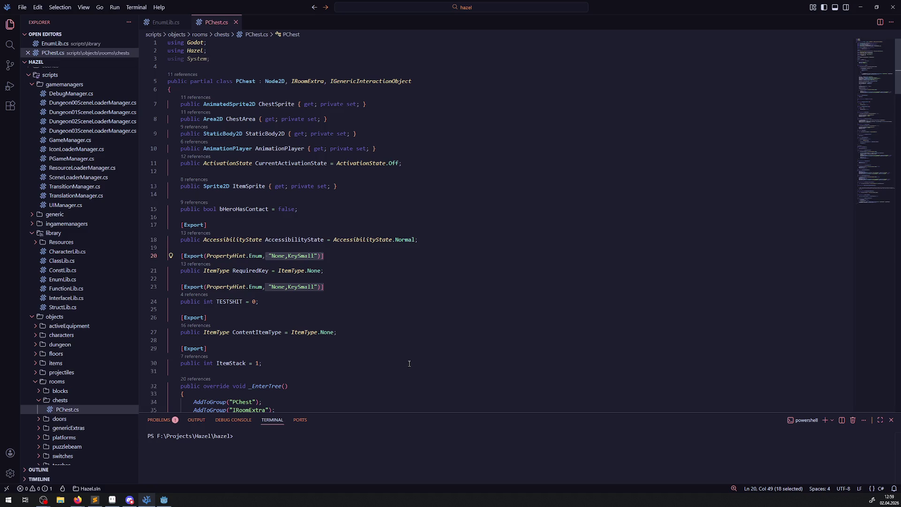
click(314, 287)
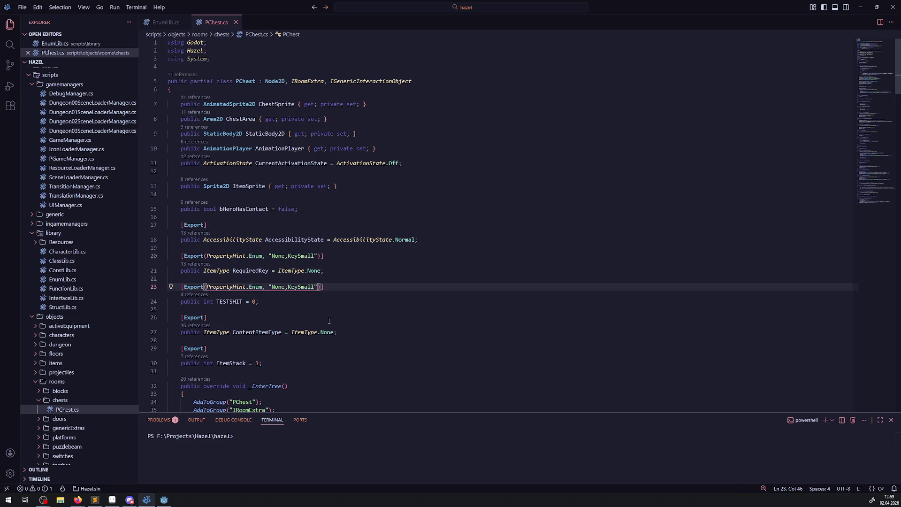
text(, )
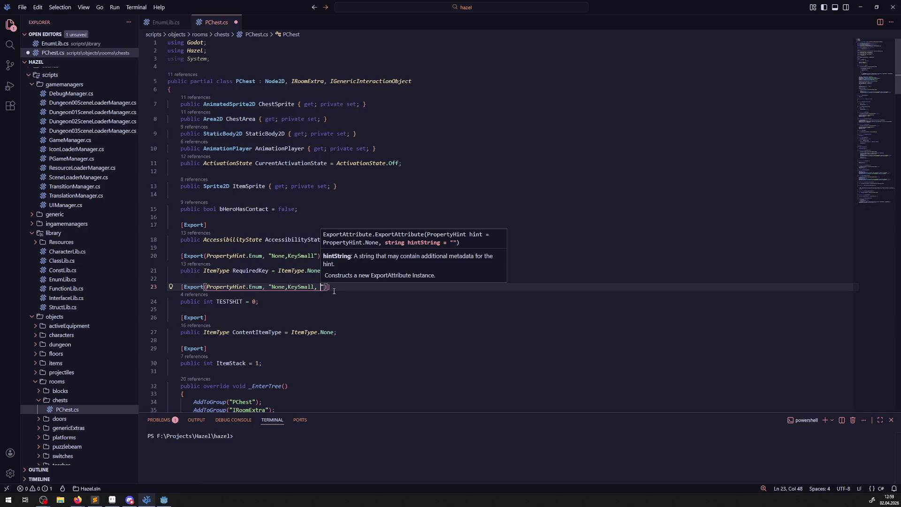
text(FUCK)
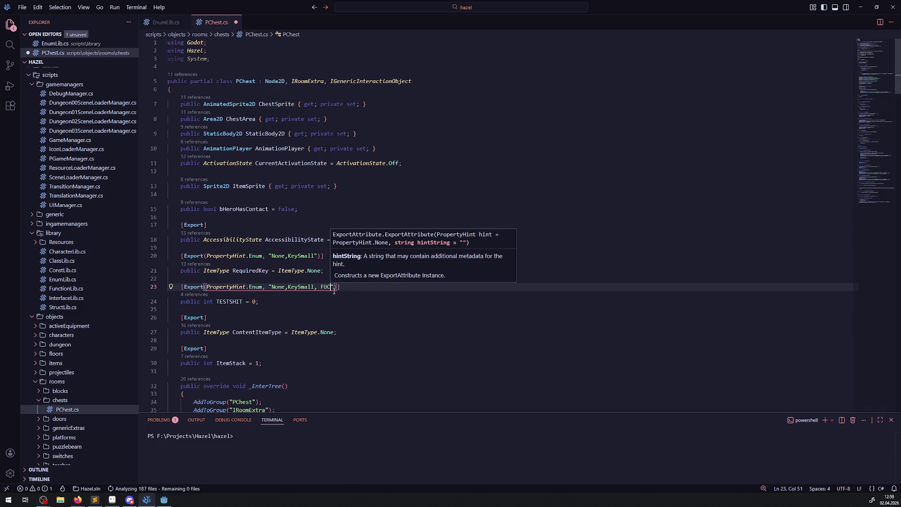
key(ctrl+s)
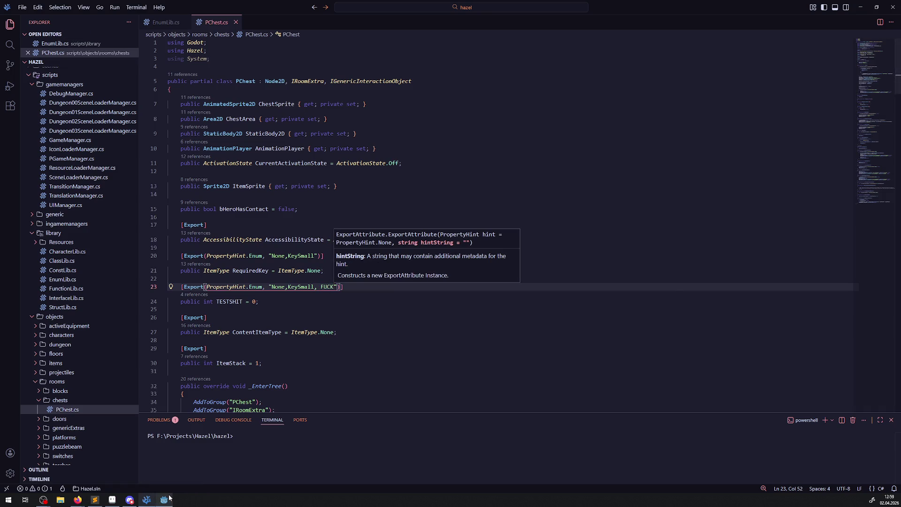
Step: Rebuild in Godot, check the Testshit options leaving None, and return to VS Code
click(164, 499)
click(778, 16)
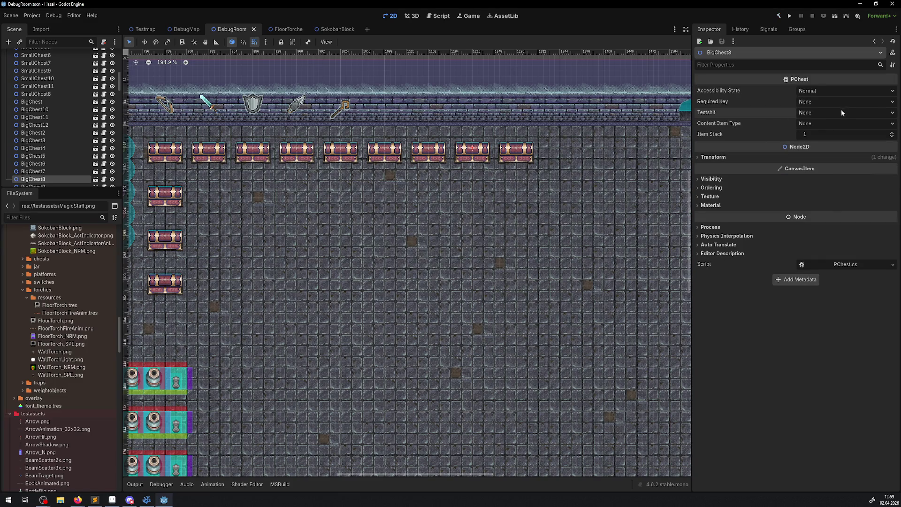
click(818, 111)
click(818, 110)
click(147, 499)
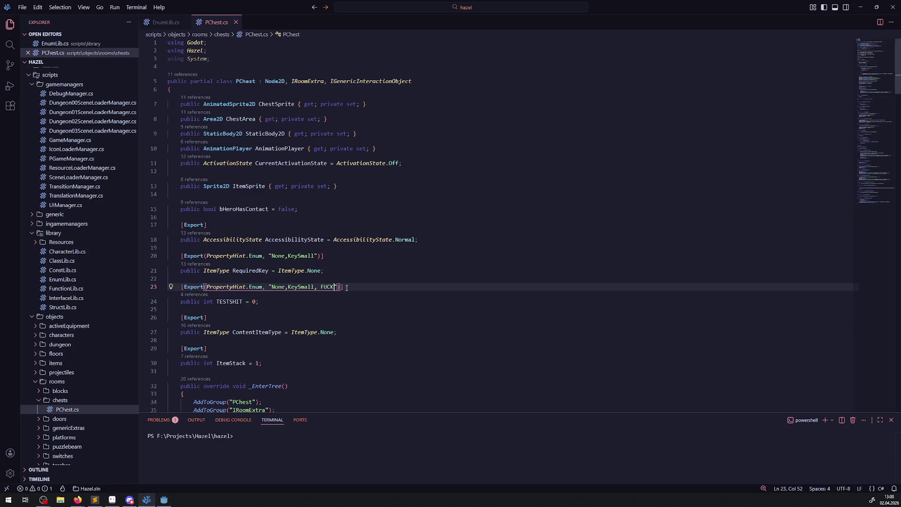
Step: Delete the TESTSHIT lines, change RequiredKey's hint from 'None,KeySmall' to '0,1', and save
drag(197, 310, 145, 293)
key(BackSpace)
click(275, 255)
double_click(275, 256)
text(0)
click(295, 256)
double_click(295, 256)
text(1)
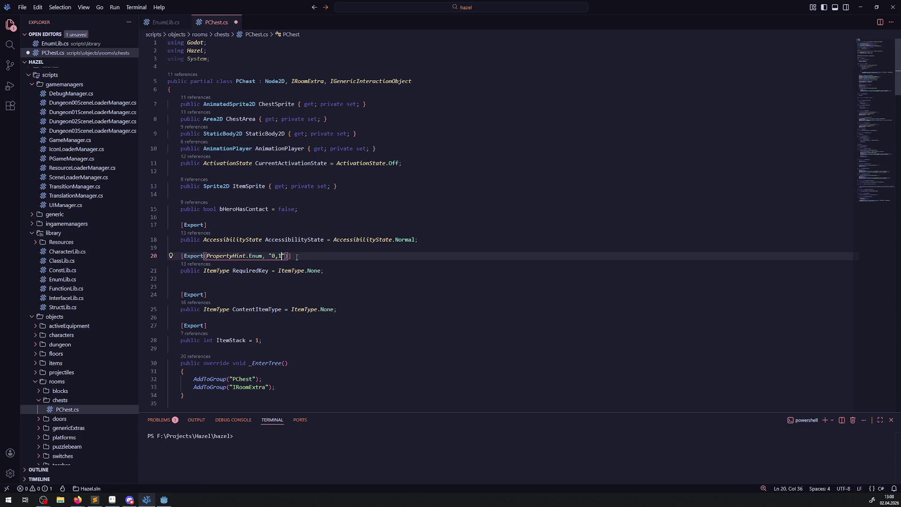
key(ctrl+s)
click(332, 263)
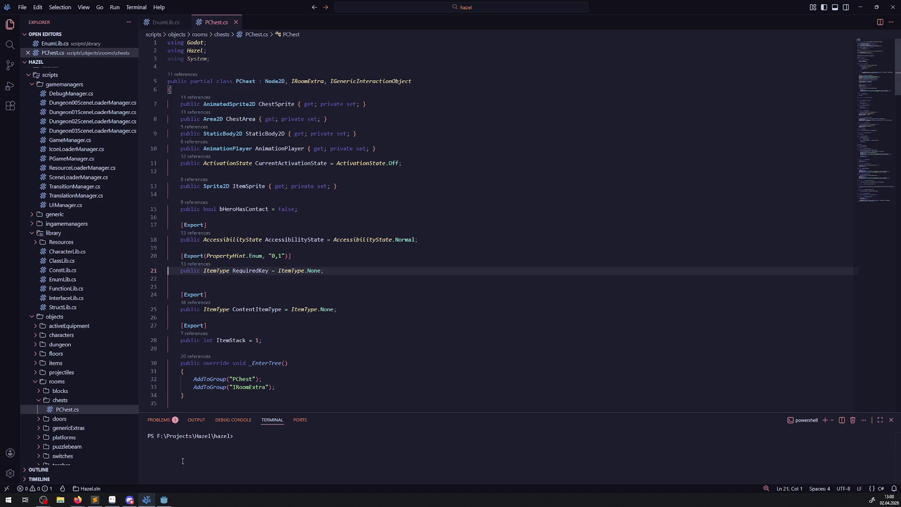
click(164, 499)
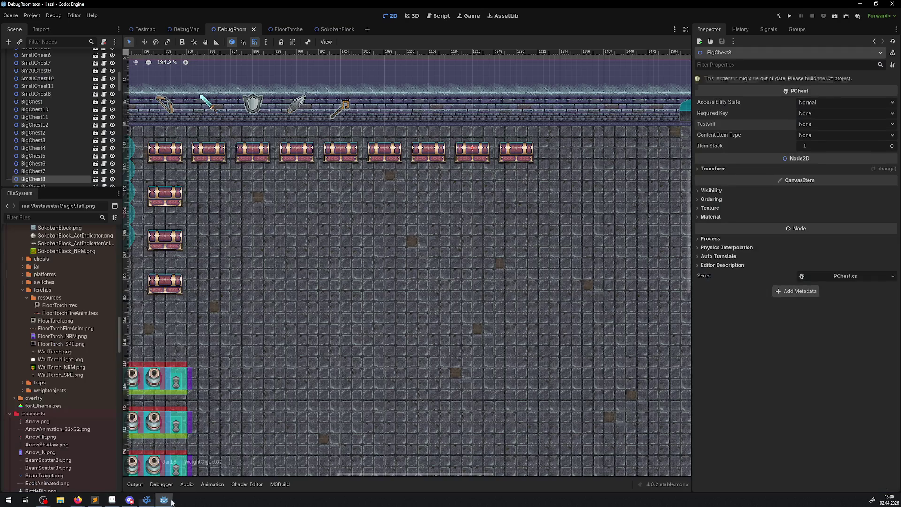
Step: Rebuild the C# project and confirm Required Key still lists every item type, leaving it at None
click(778, 16)
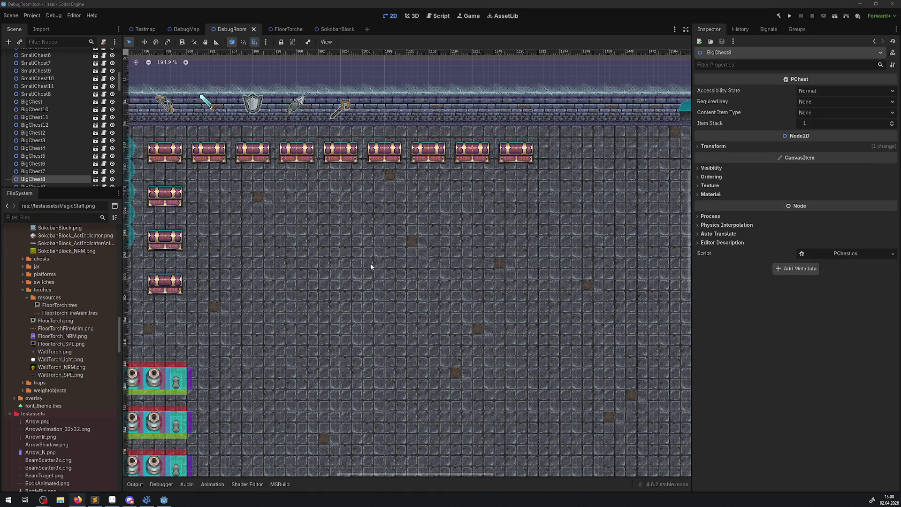
click(821, 103)
click(821, 104)
click(821, 103)
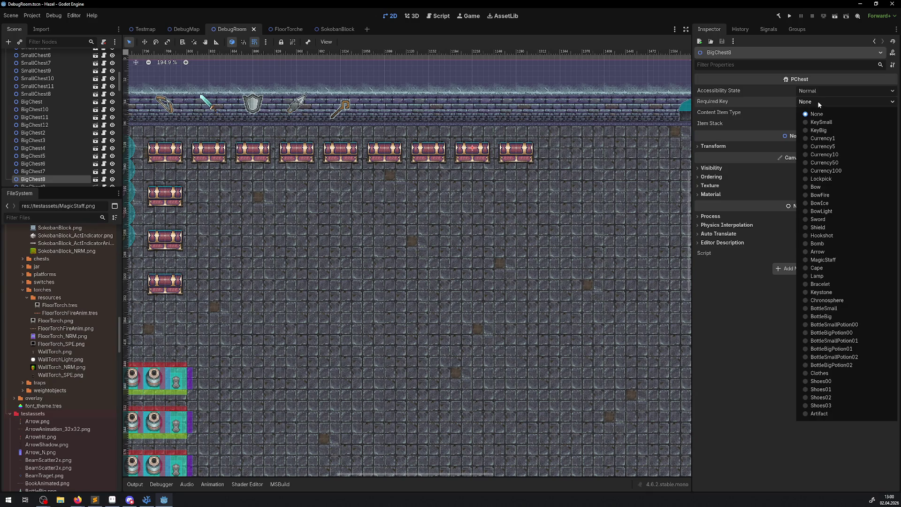
click(817, 100)
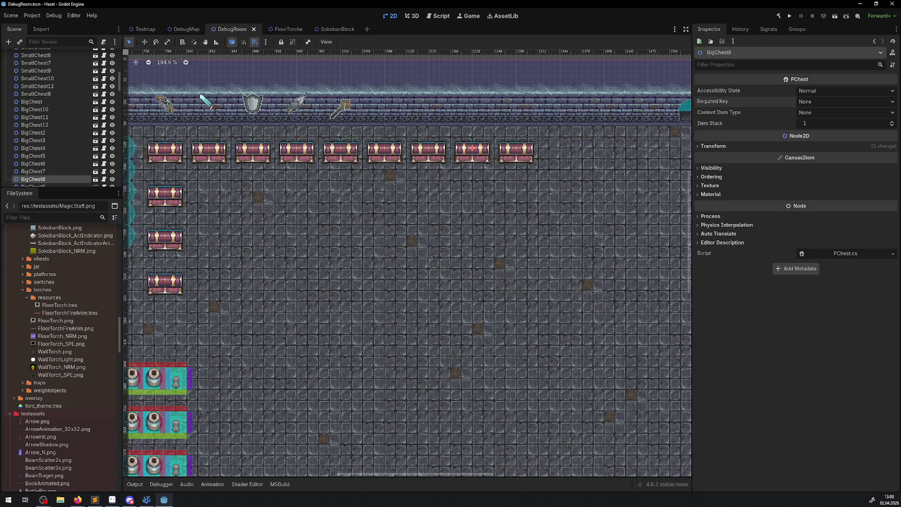
click(147, 499)
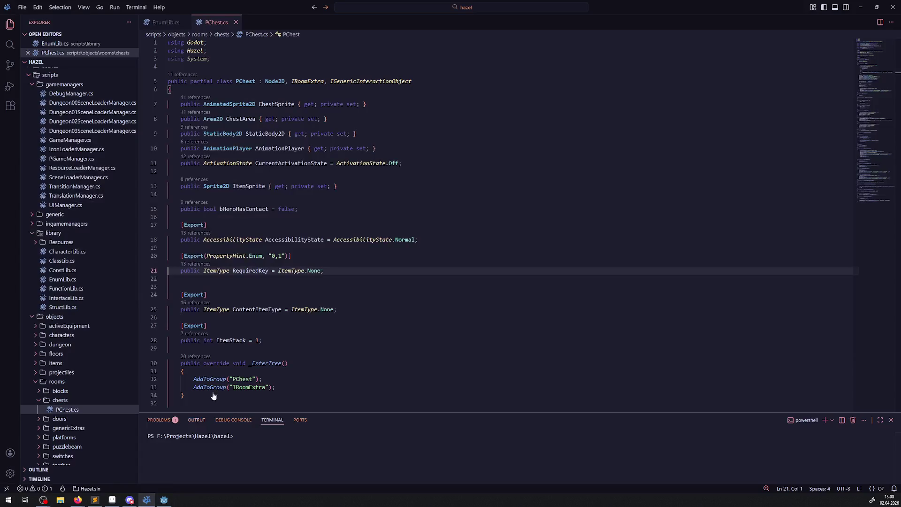
click(267, 256)
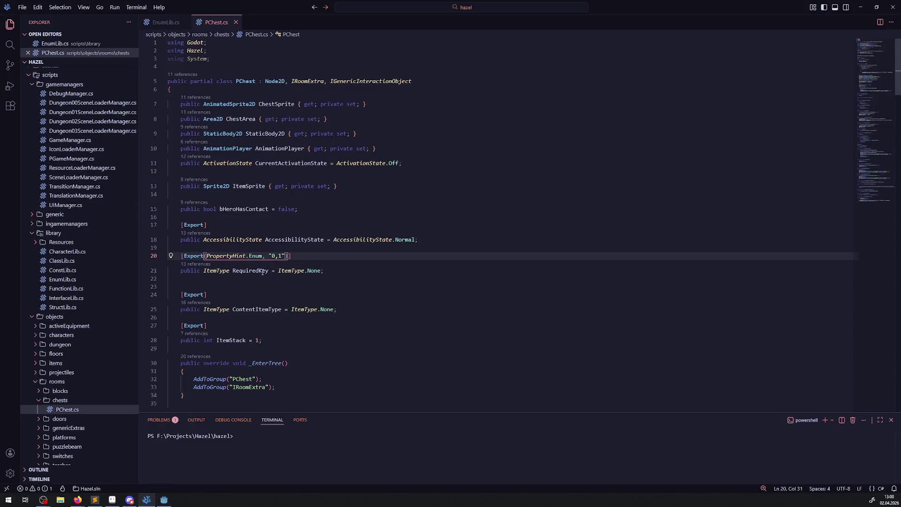
click(306, 239)
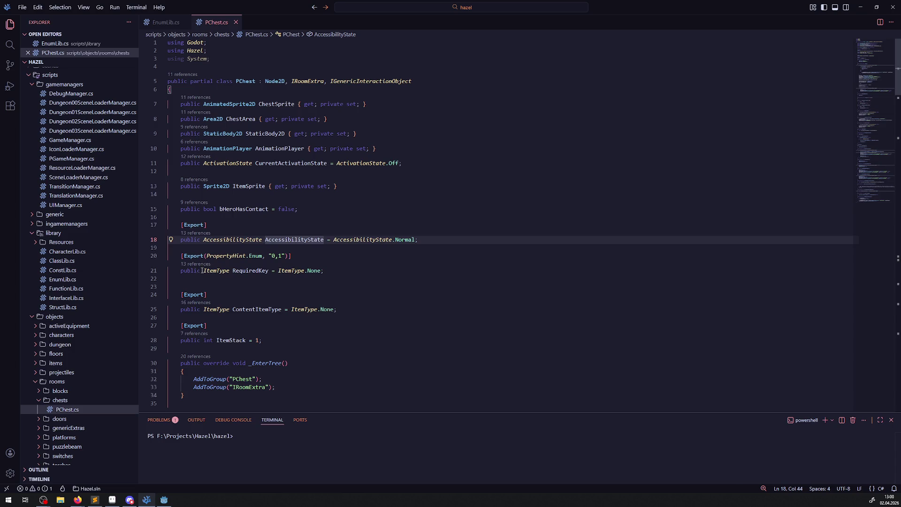
drag(201, 271, 152, 256)
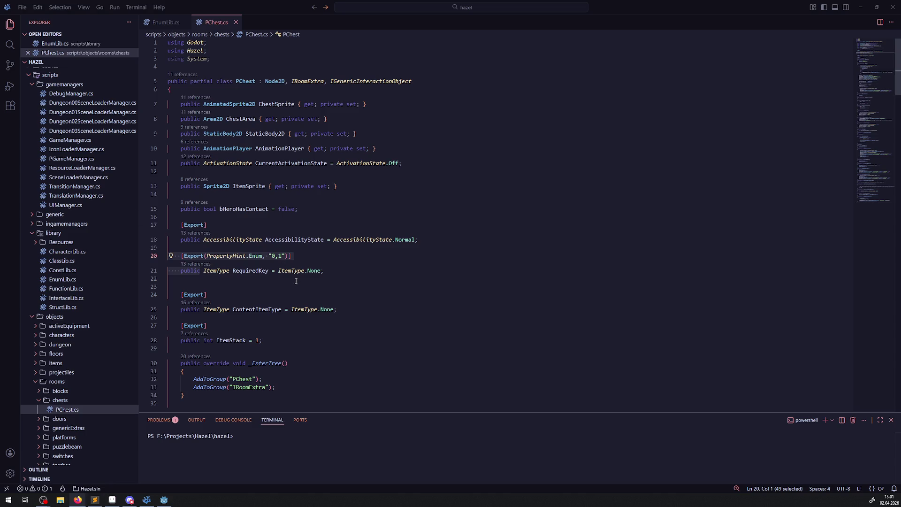
click(270, 271)
text({ get; set; })
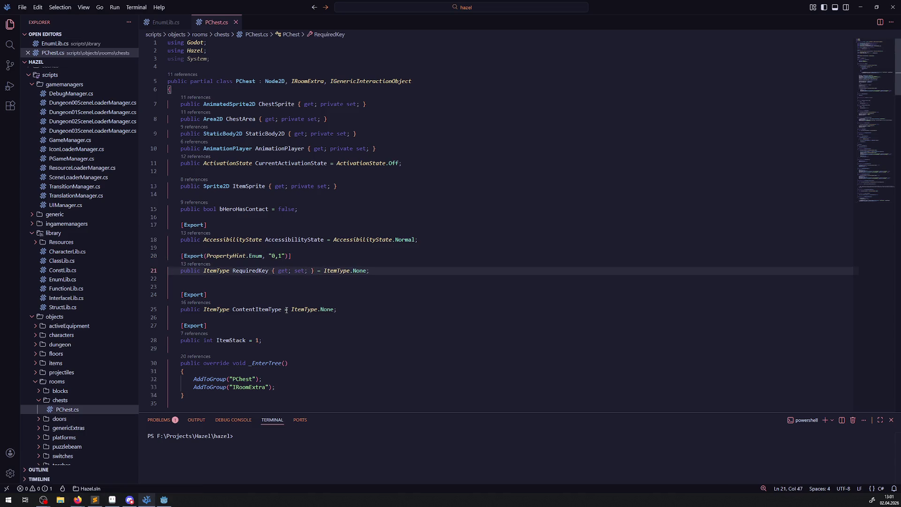
Step: Turn ContentItemType into an auto-property by appending { get; set; }
click(282, 309)
text({ get; set; })
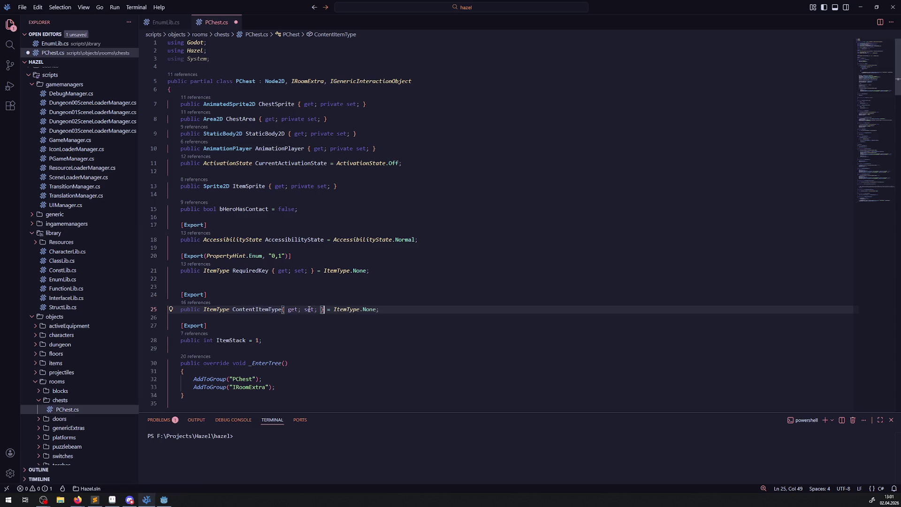
click(295, 331)
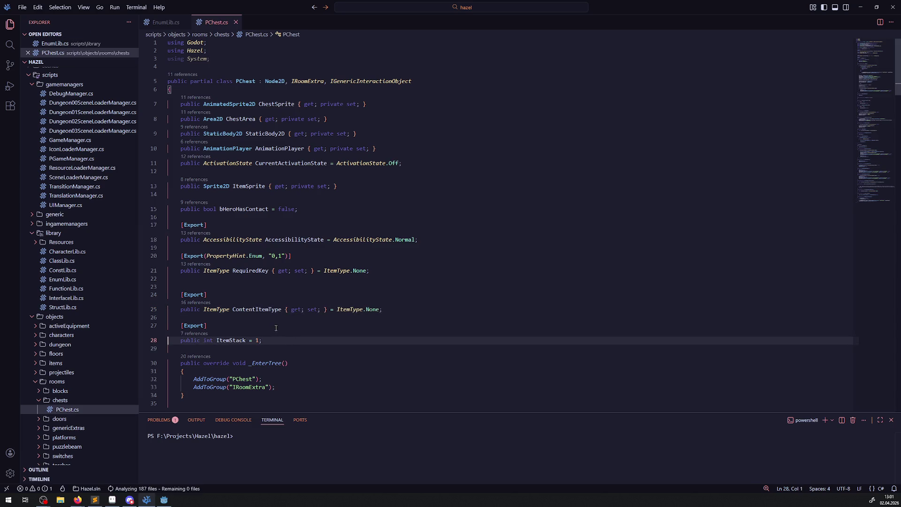
Step: Change the RequiredKey enum hint string from "0,1" to "None", save PChest.cs, and rebuild in Godot
click(279, 255)
key(BackSpace)
key(BackSpace)
key(BackSpace)
text(None)
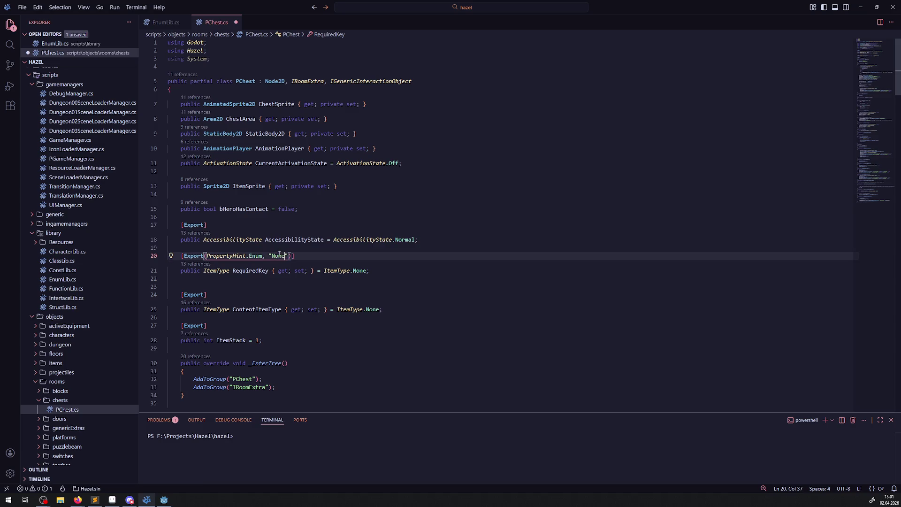
key(ctrl+s)
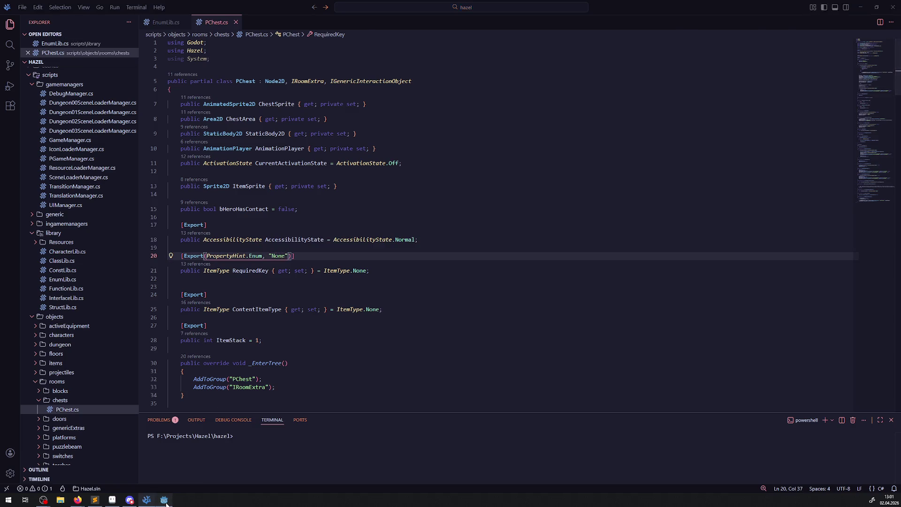
click(164, 499)
click(782, 16)
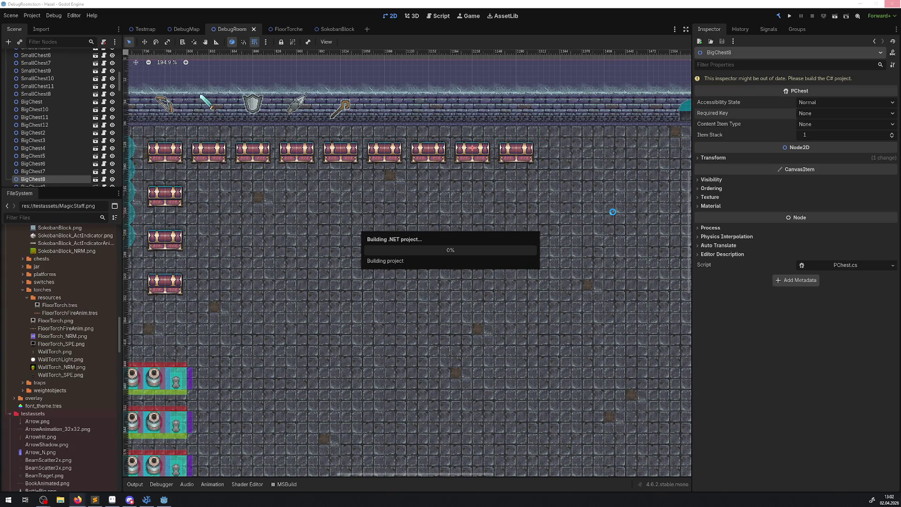
Step: Check the chest's Required Key and Content Item Type choices in the Inspector
click(815, 102)
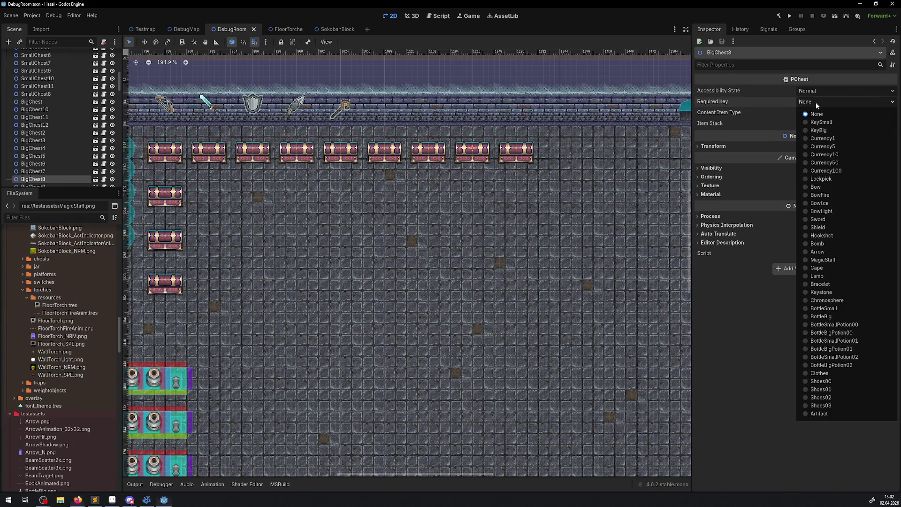
click(815, 102)
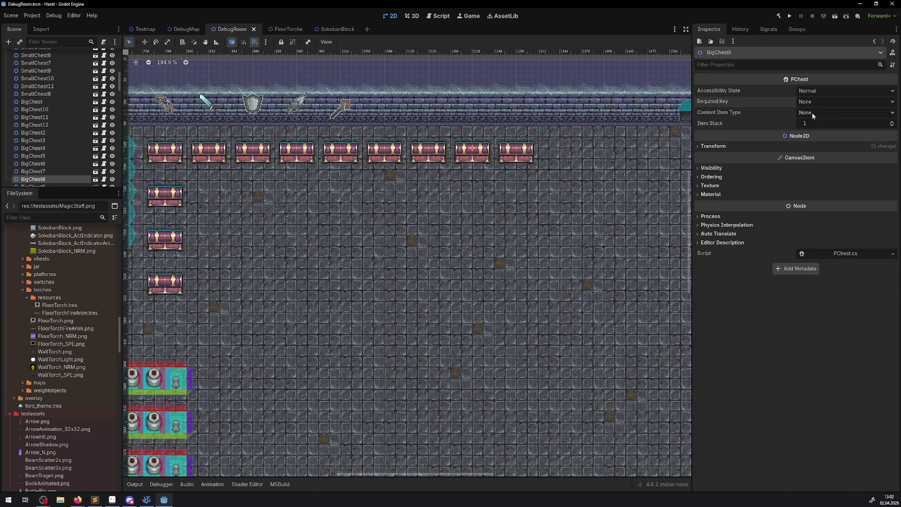
click(812, 112)
click(816, 104)
click(815, 104)
click(815, 103)
Step: Reload the current project and recheck the Required Key choices, which still read None
click(32, 15)
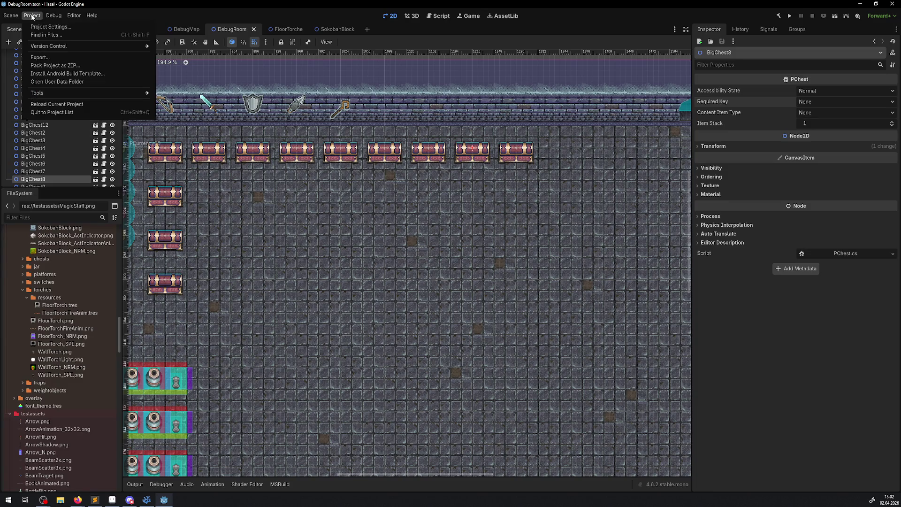
click(72, 104)
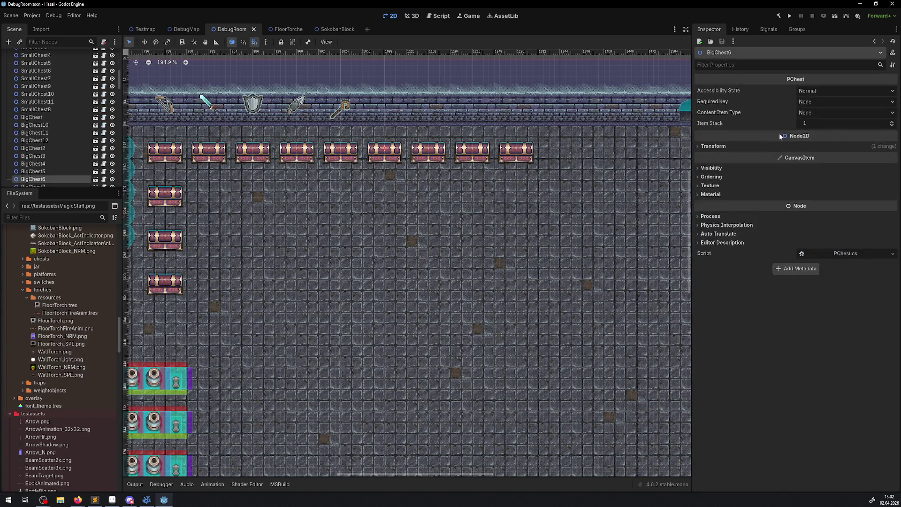
click(802, 102)
click(801, 103)
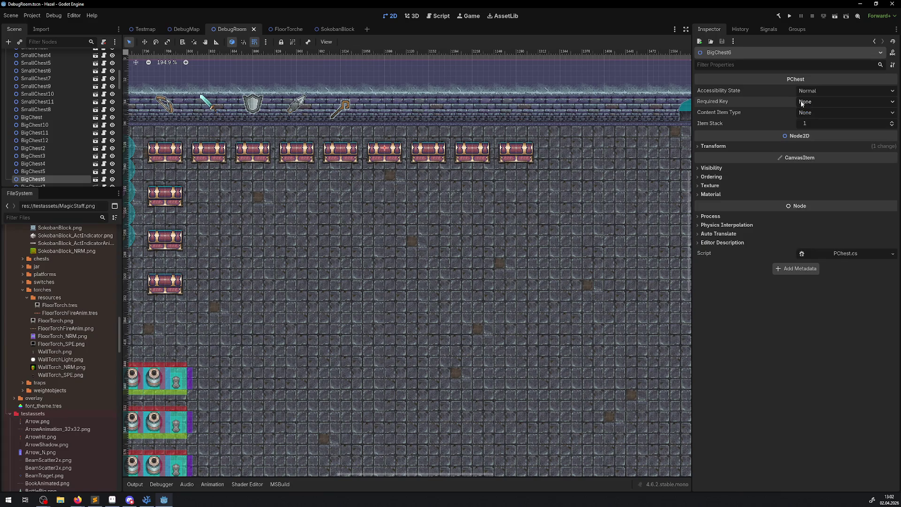
click(147, 500)
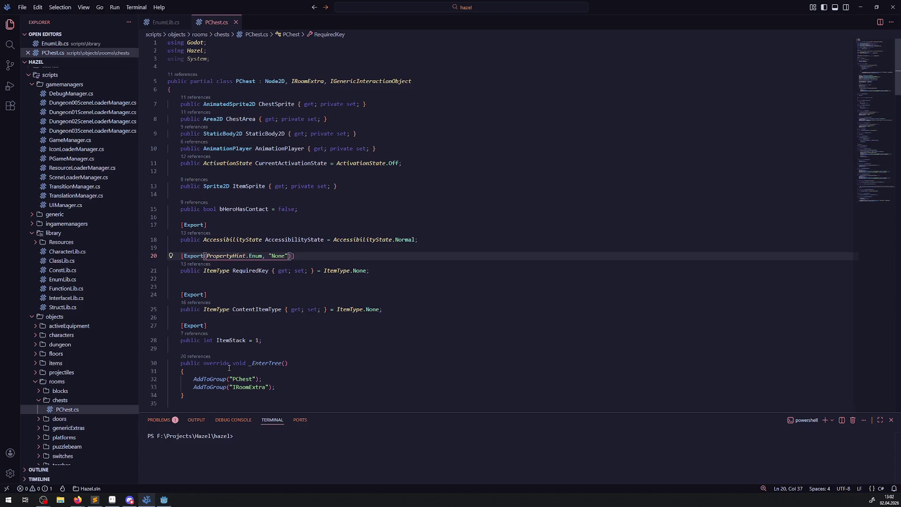
Step: Change RequiredKey's hint type from Enum to EnumSuggestion using code completion
click(249, 256)
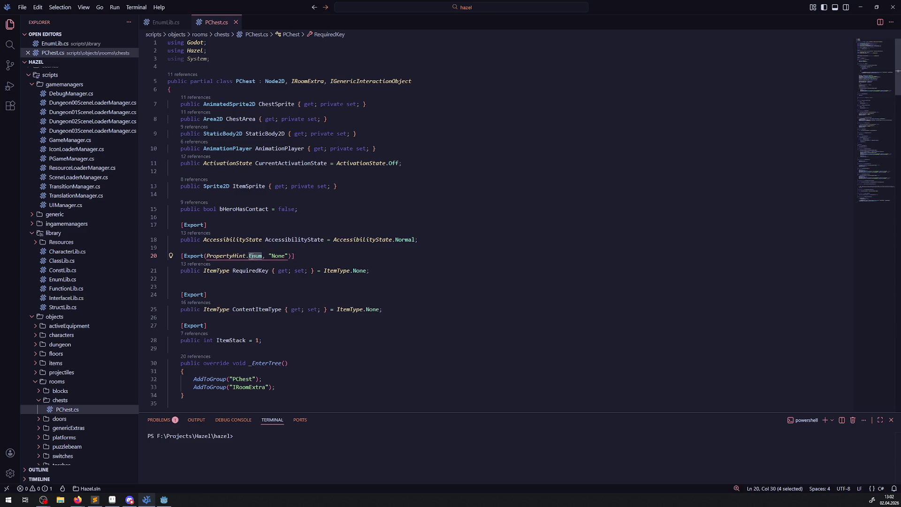
key(ctrl+space)
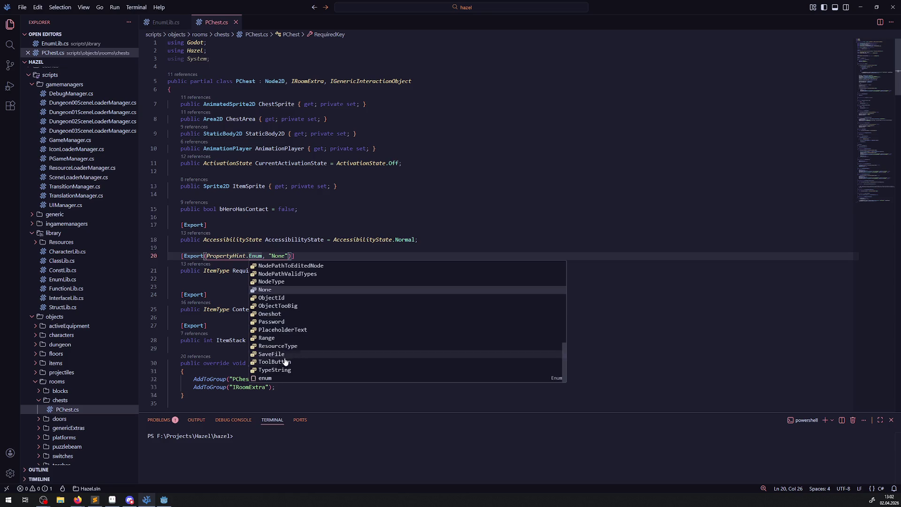
scroll(280, 371, up, 3)
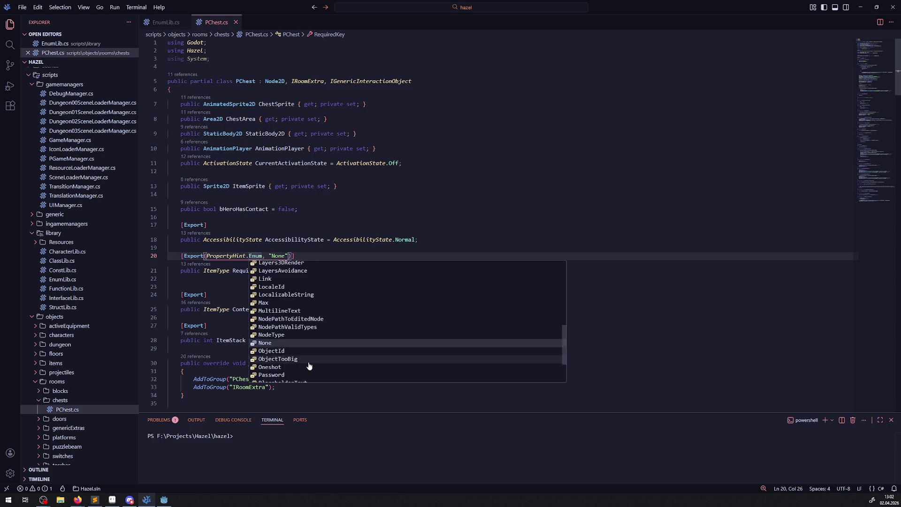
scroll(309, 366, up, 2)
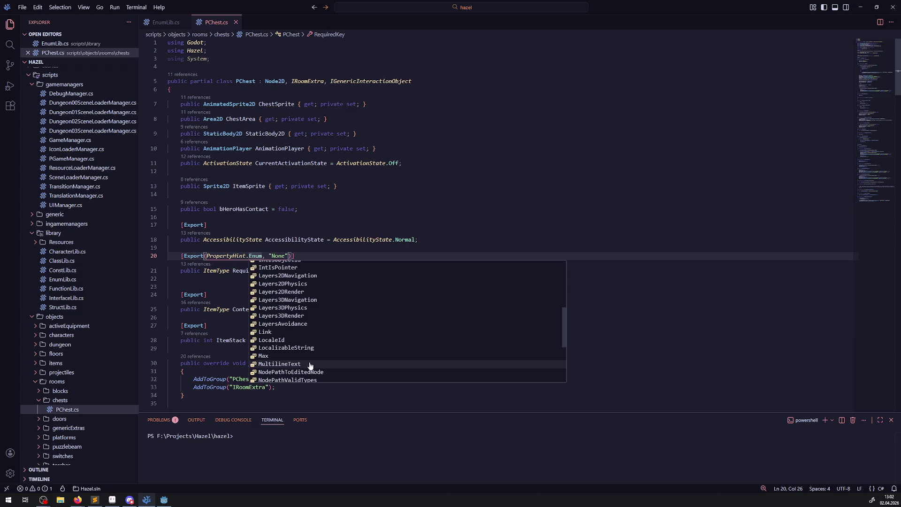
scroll(310, 362, up, 3)
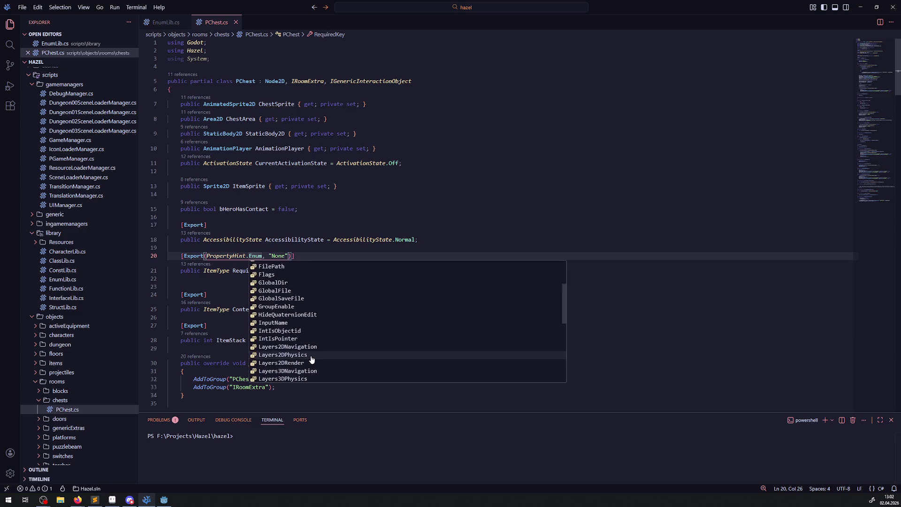
scroll(324, 343, up, 2)
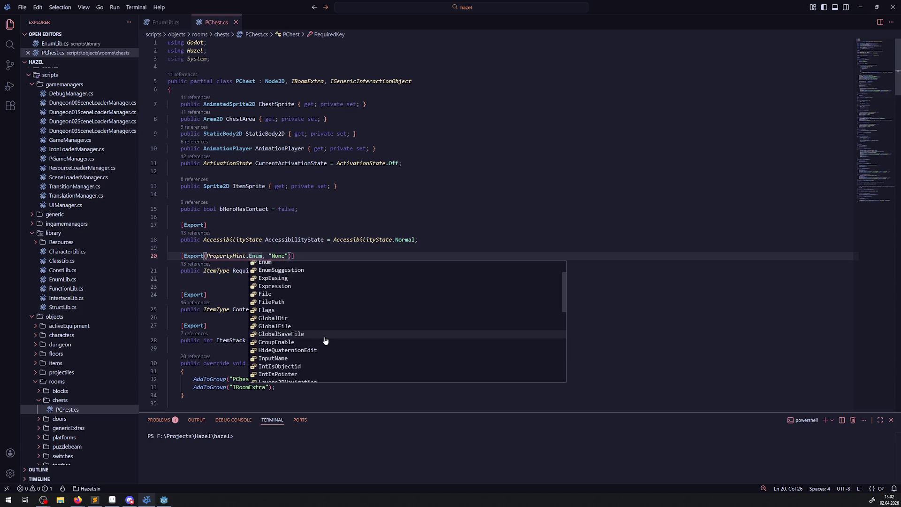
scroll(322, 342, up, 2)
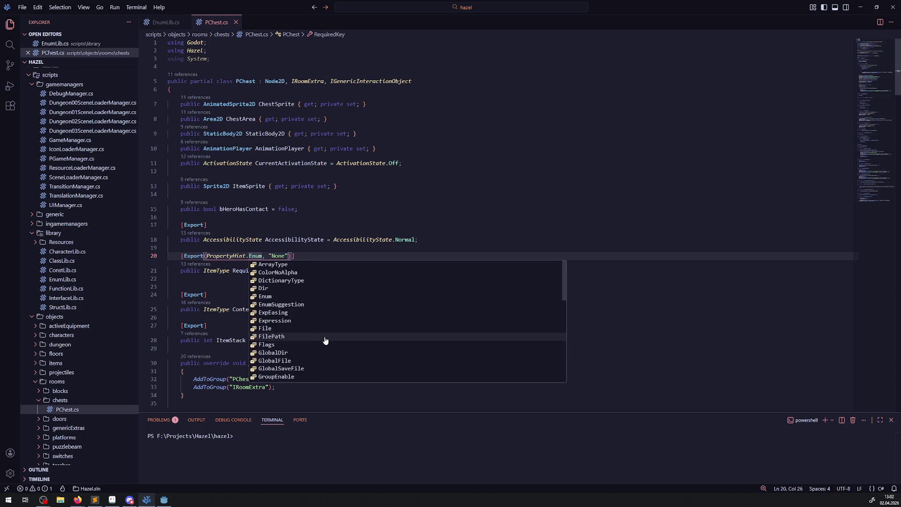
click(284, 306)
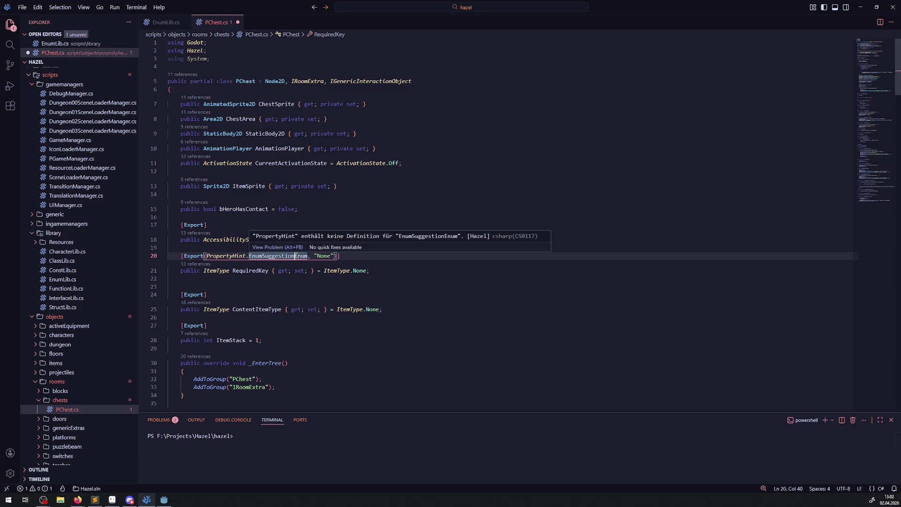
key(Delete)
mouse_move(277, 257)
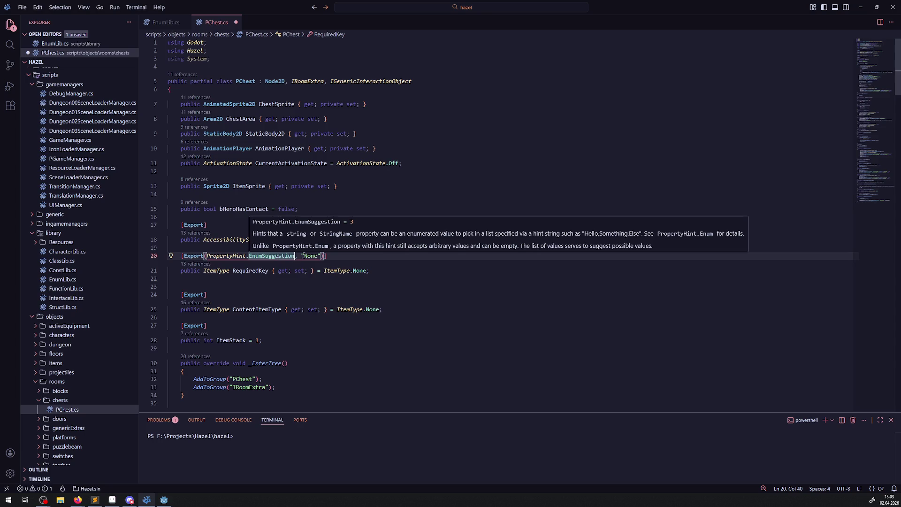
Step: Extend the hint string to "None, KeySmall", save PChest.cs, and rebuild the project in Godot
click(318, 255)
text(, KeySmall)
key(ctrl+s)
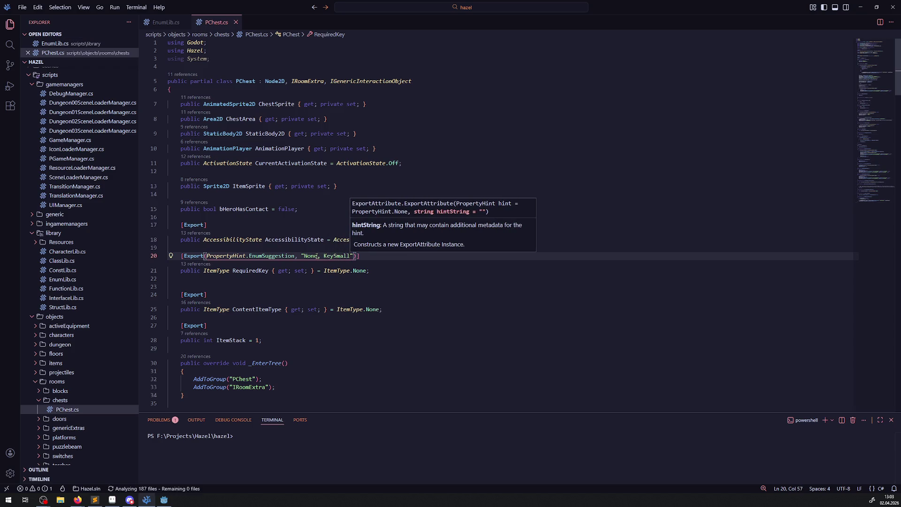
click(181, 22)
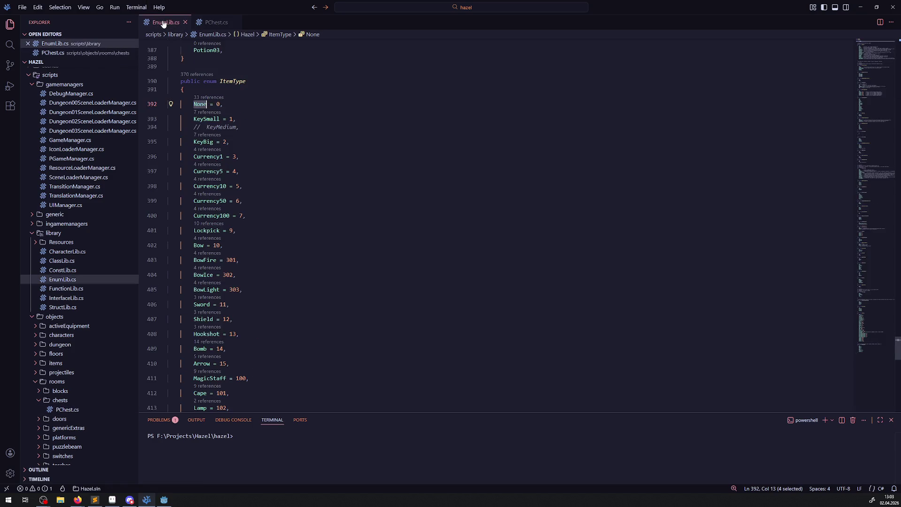
click(203, 22)
click(301, 287)
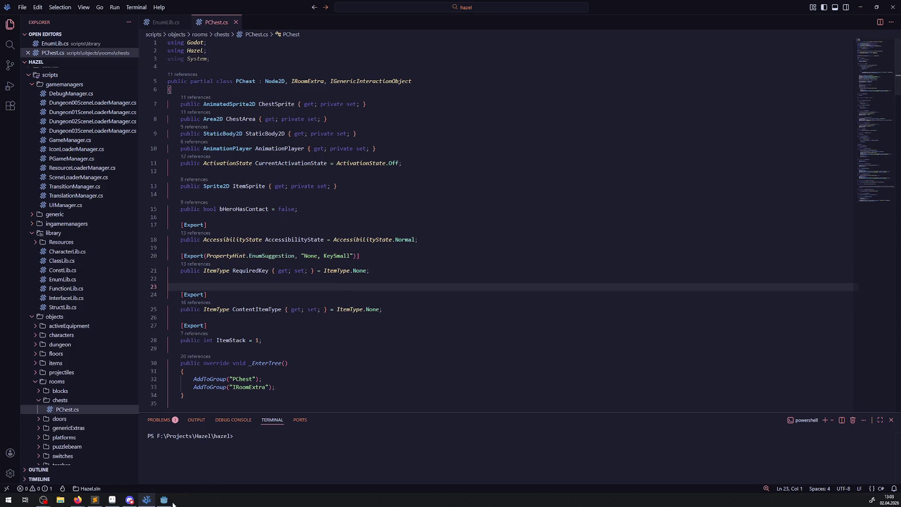
click(172, 501)
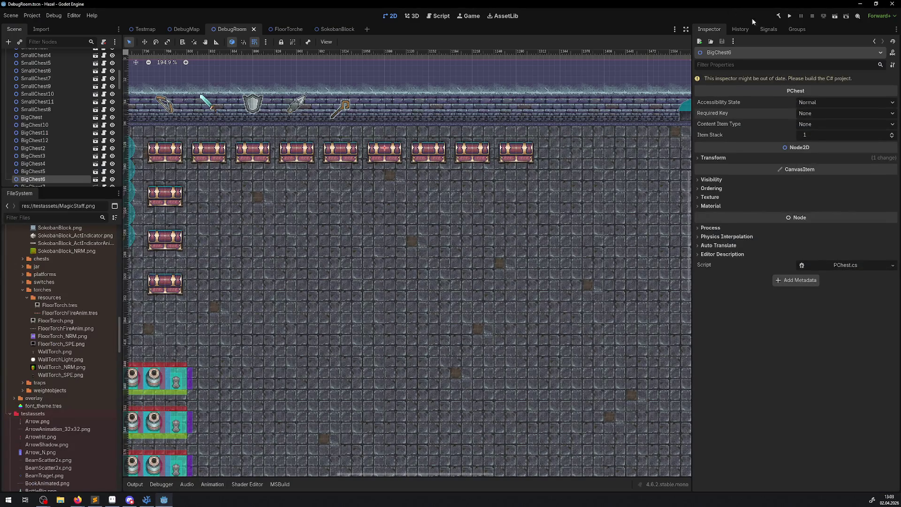
click(779, 16)
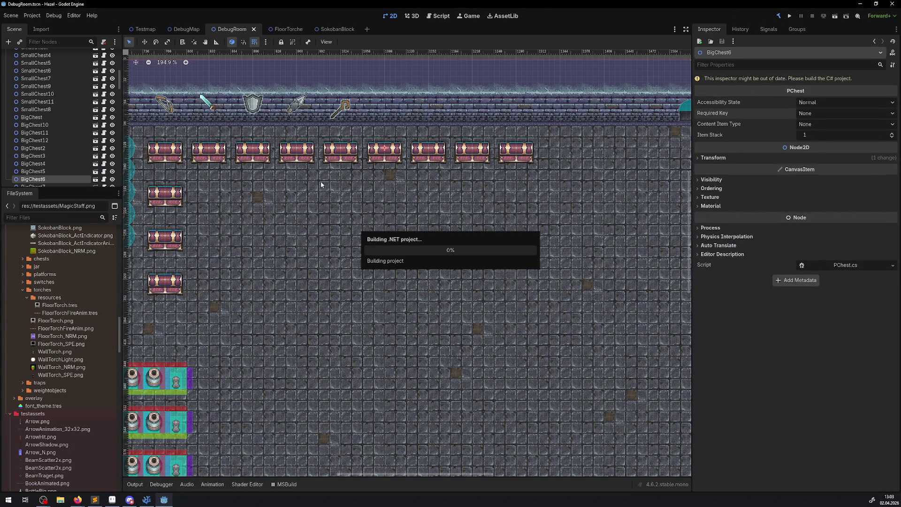